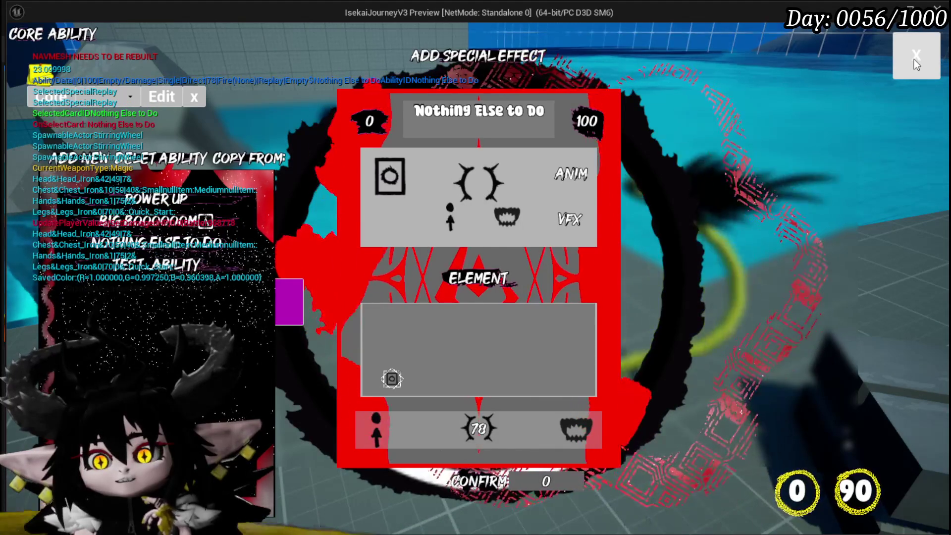
Close the Add Special Effect panel, end the game preview, and save the modified packages
left_click(914, 59)
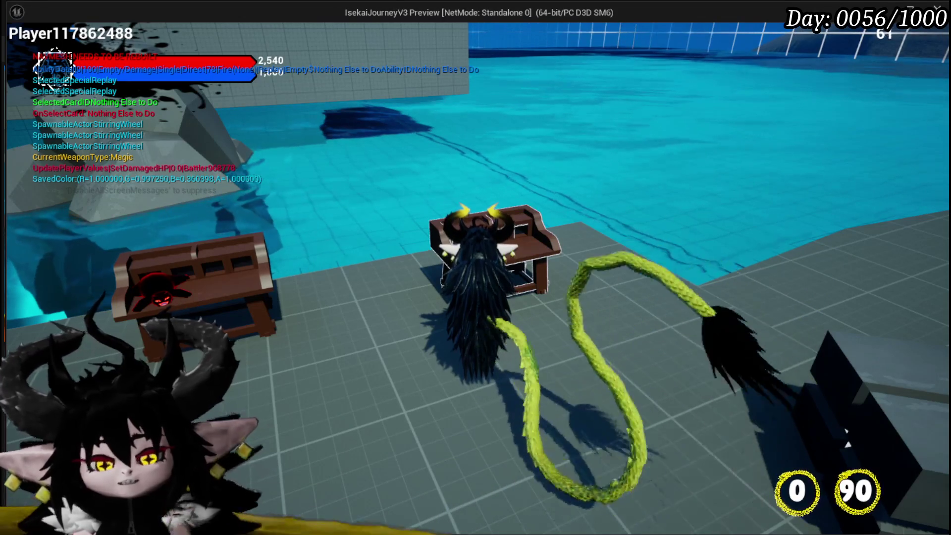
key("Escape")
left_click(20, 48)
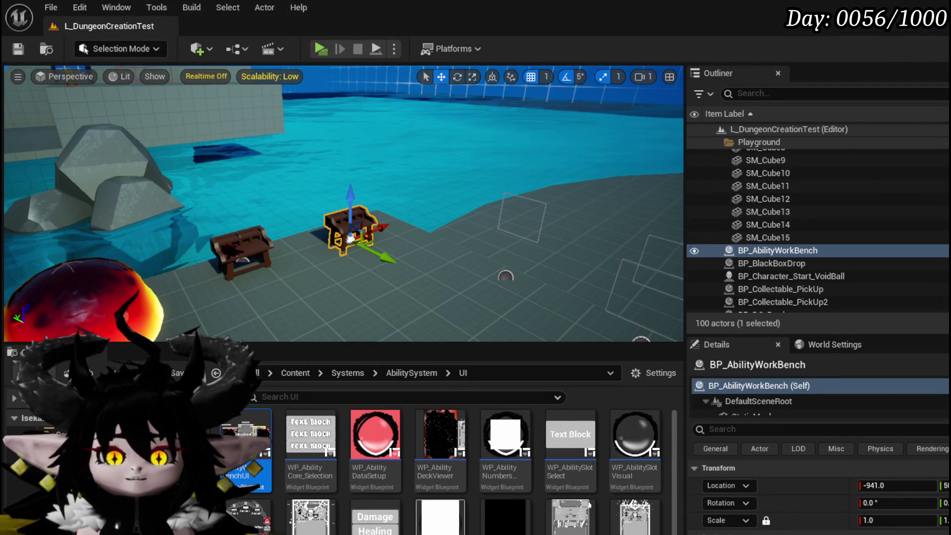
Bring up AbilityWorkBenchUI's FillCardDeckBox graph and pan to the WP_AbilityDeckViewer and Fill Deck nodes
key("alt+Tab")
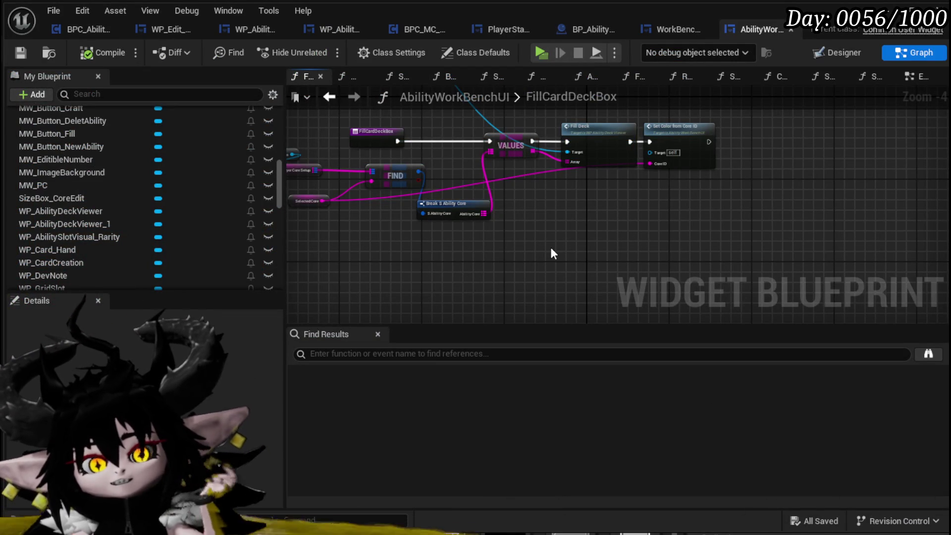
mouse_move(860, 150)
left_mouse_down()
mouse_move(633, 248)
mouse_move(639, 261)
left_mouse_up()
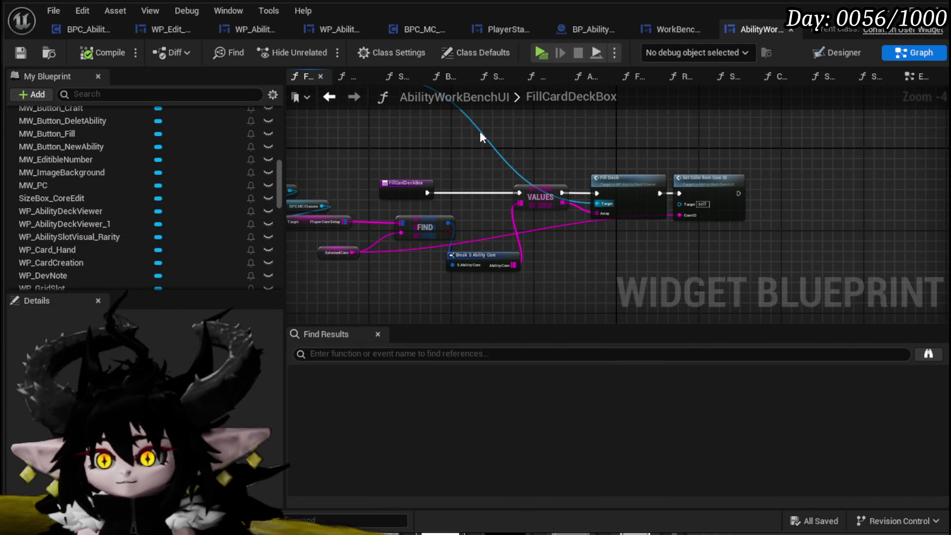
left_click_drag(480, 133, 487, 183)
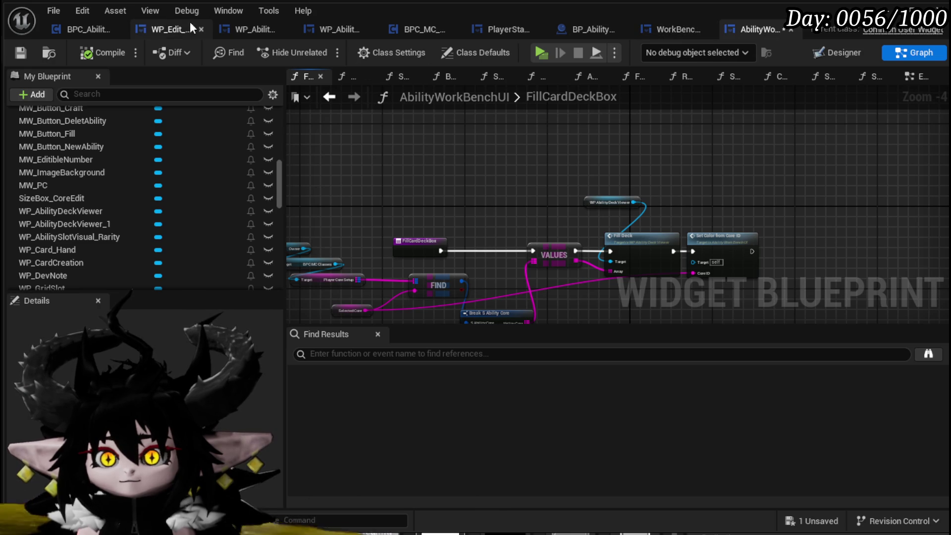
left_click(166, 25)
Move the Main HUD node above Edit Abilities and save WP_Edit_Core
mouse_move(582, 135)
left_mouse_down()
mouse_move(533, 161)
mouse_move(507, 120)
mouse_move(650, 127)
left_mouse_up()
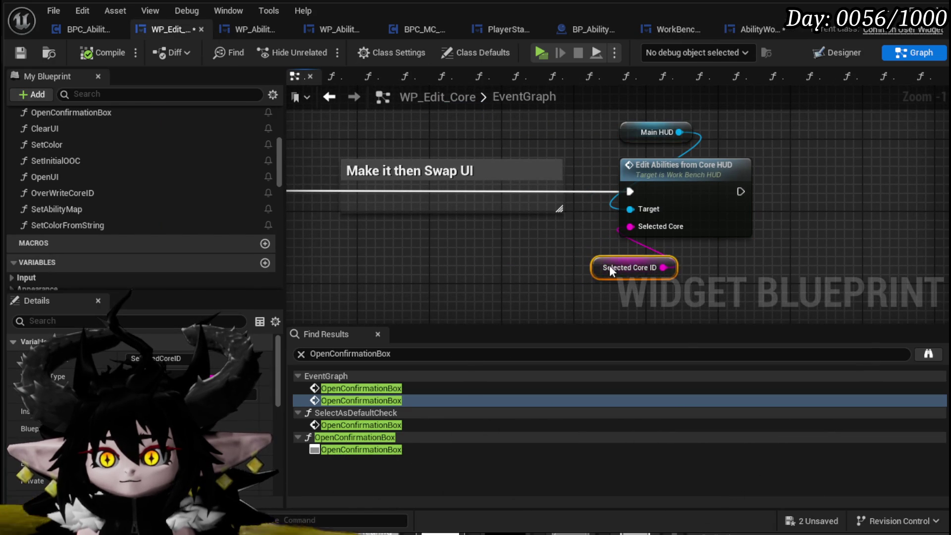
left_click_drag(609, 265, 688, 270)
left_click(20, 53)
Add an Open Confirmation Box call fed by the button event, fitted inside the Make it then Swap UI comment
mouse_move(329, 189)
left_mouse_down()
mouse_move(350, 191)
mouse_move(342, 197)
mouse_move(427, 187)
left_mouse_up()
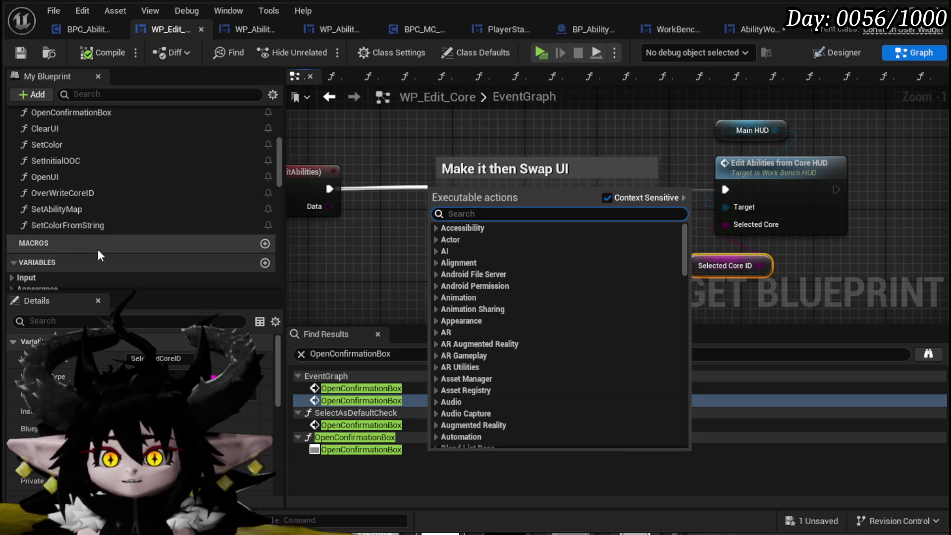
mouse_move(112, 115)
left_mouse_down()
mouse_move(87, 113)
mouse_move(430, 200)
left_mouse_up()
mouse_move(329, 189)
left_mouse_down()
mouse_move(436, 225)
mouse_move(489, 192)
left_mouse_up()
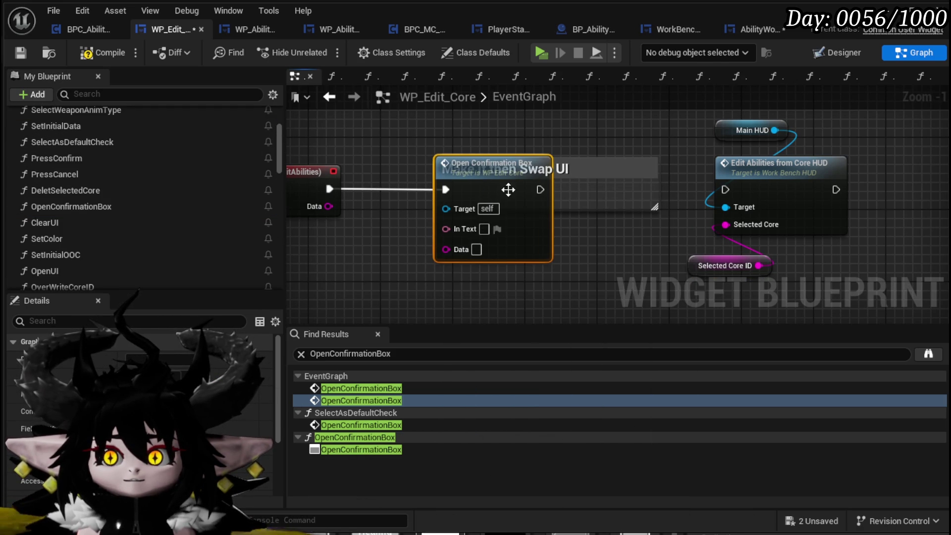
mouse_move(577, 195)
left_mouse_down()
mouse_move(647, 251)
mouse_move(614, 164)
left_mouse_up()
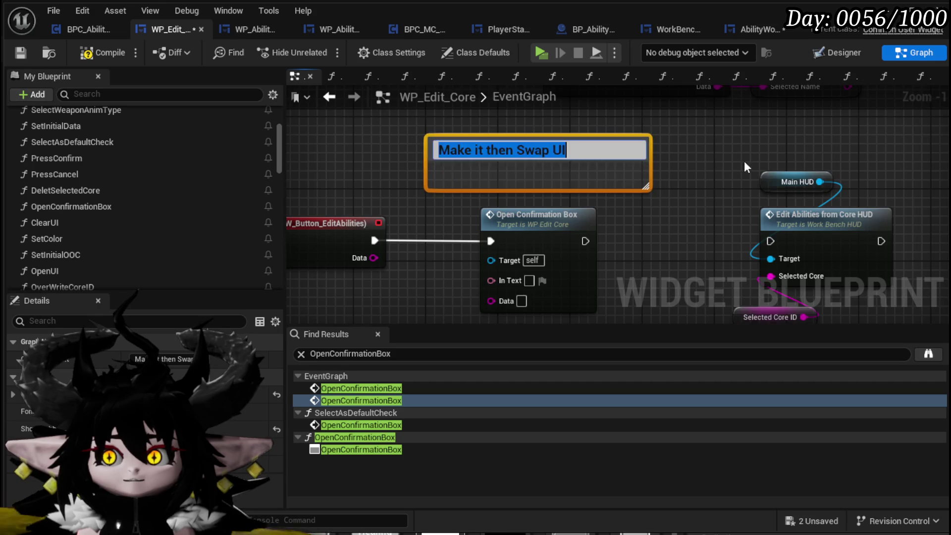
scroll(708, 159, "down", 9)
scroll(503, 204, "up", 2)
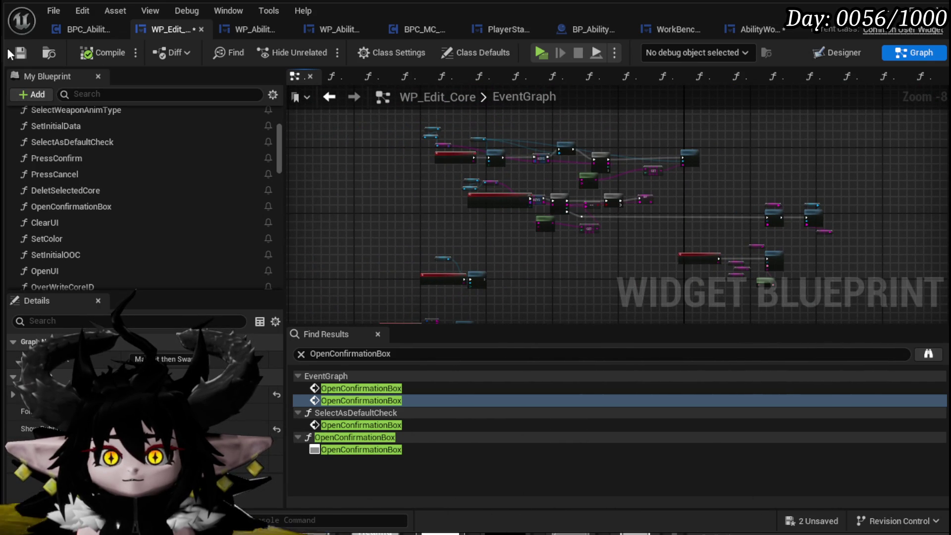
scroll(524, 195, "up", 3)
scroll(456, 243, "down", 4)
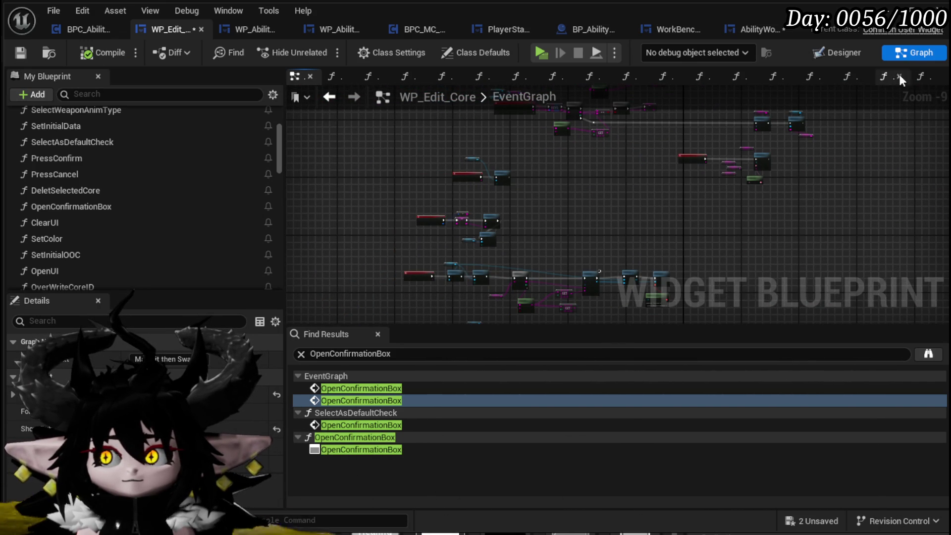
left_click(838, 55)
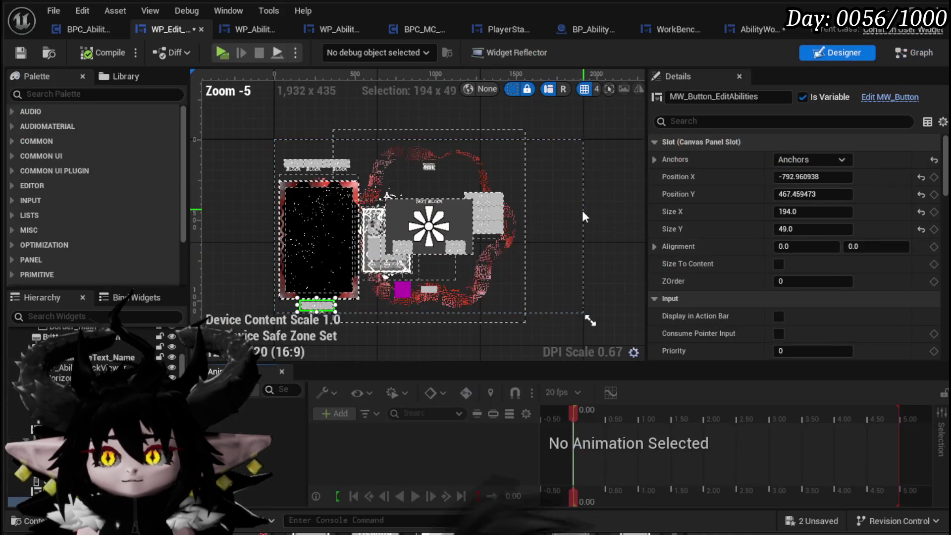
Select Button_Confirmation in the Designer and jump to its On Pressed event
left_click(429, 290)
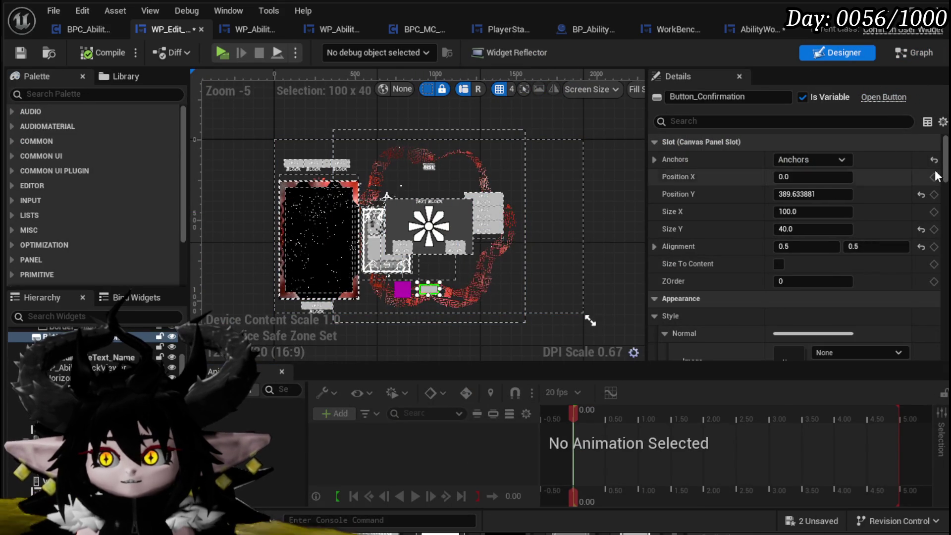
scroll(812, 272, "down", 10)
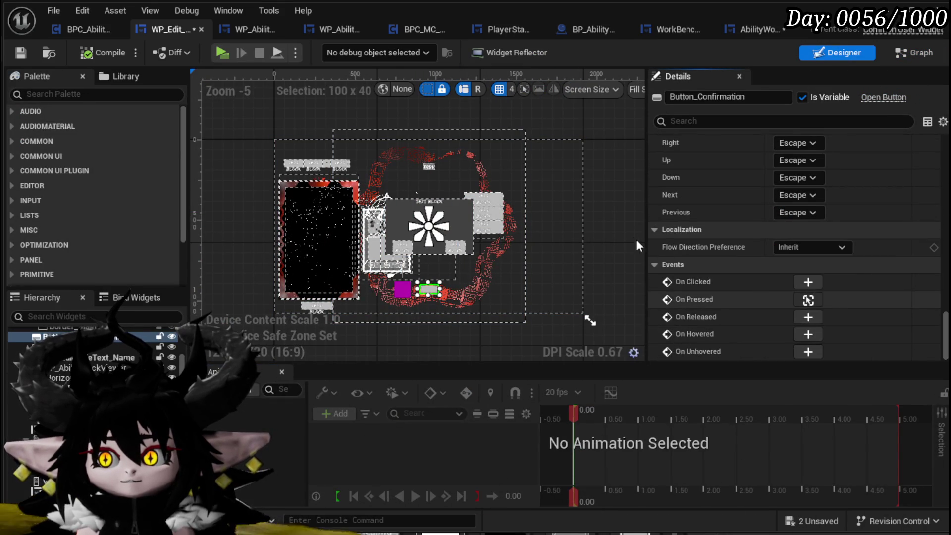
left_click(808, 299)
left_click_drag(761, 240, 472, 219)
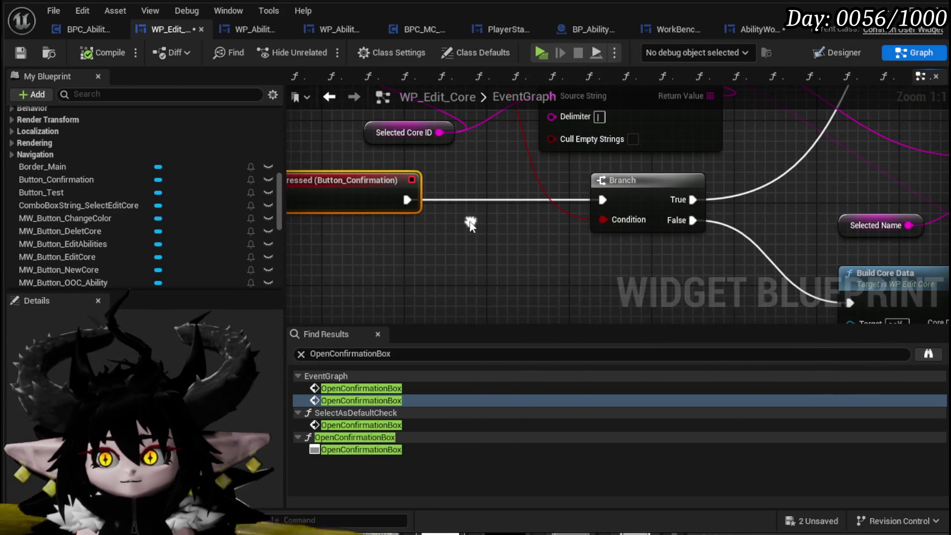
Add a ConfirmCoreData custom event and wire it into the Branch
right_click(472, 219)
type("Custom")
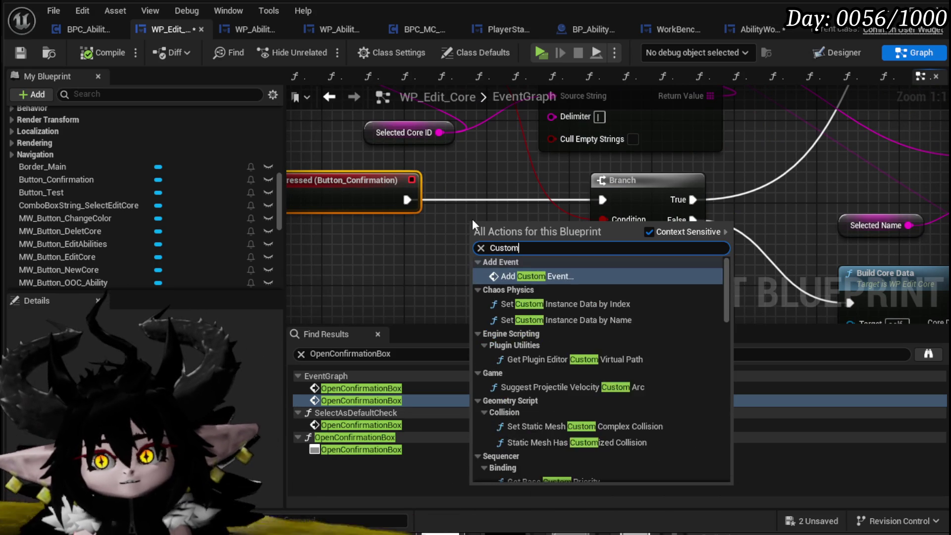
key("Return")
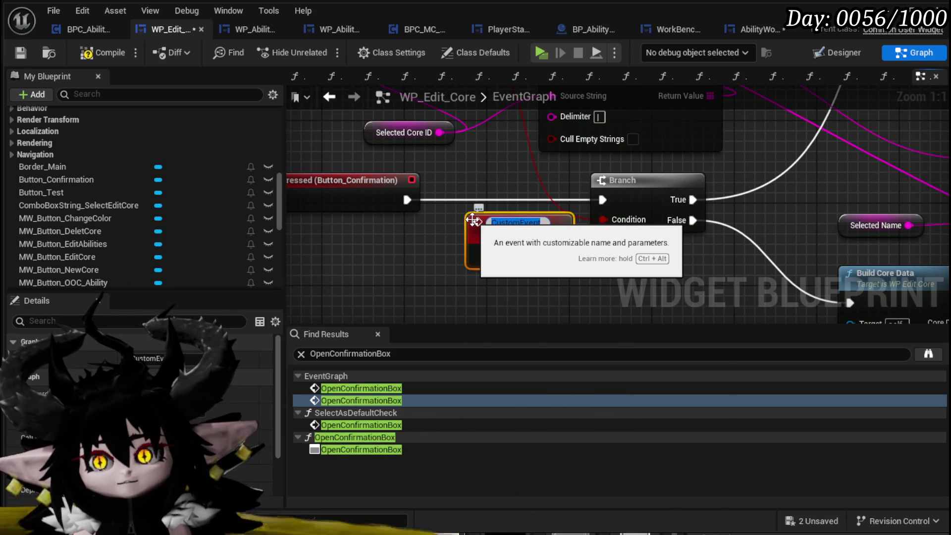
type("Confir")
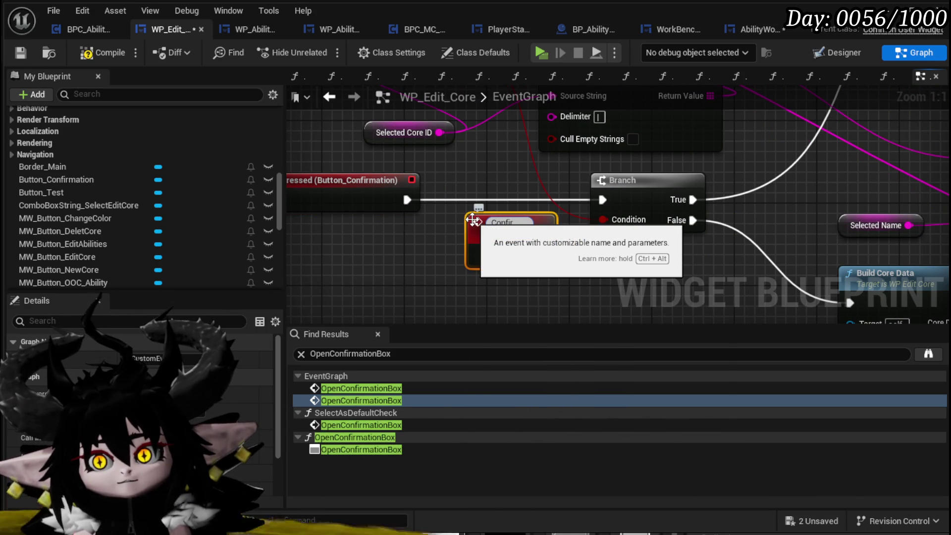
type("m")
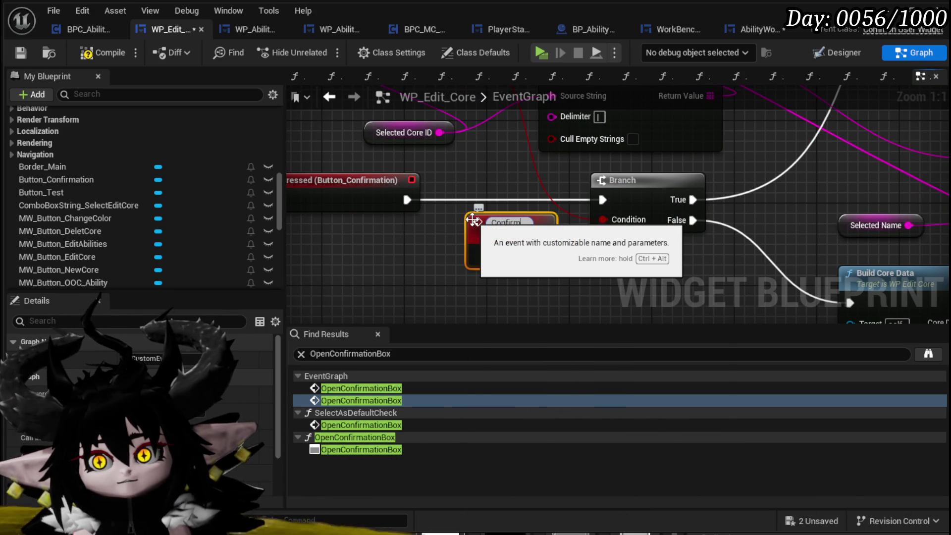
type("CoreData")
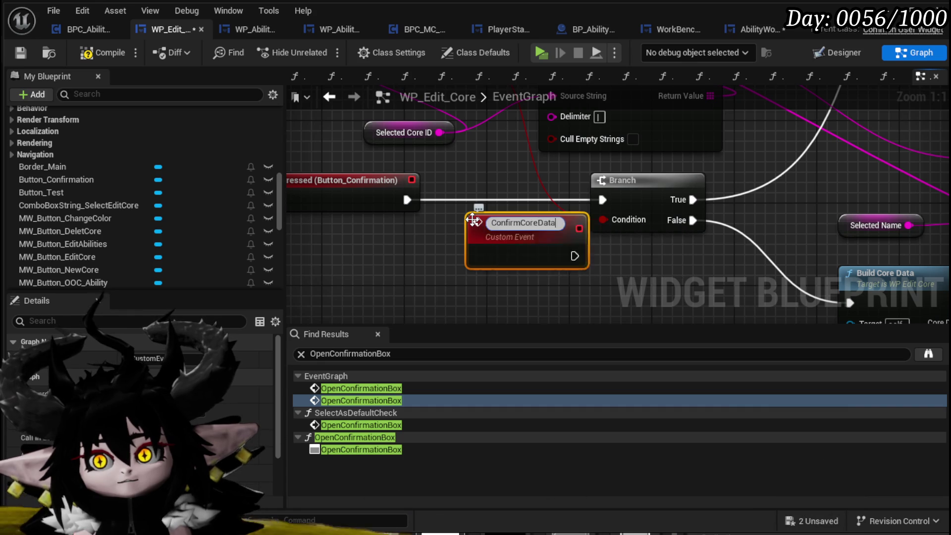
key("Return")
left_click_drag(473, 221, 478, 182)
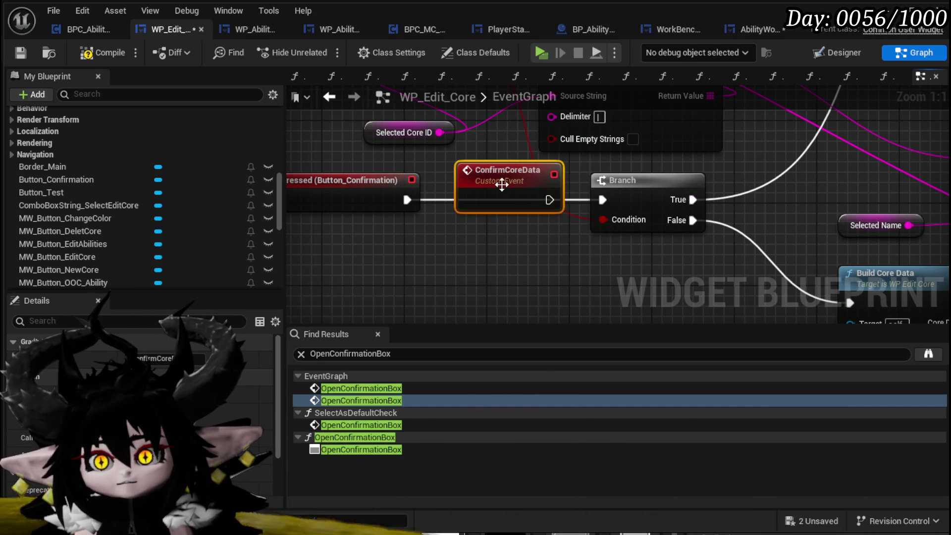
left_click_drag(548, 198, 602, 200)
Call Confirm Core Data from the confirmation button's On Pressed event
left_click(469, 203)
mouse_move(469, 203)
left_mouse_down()
mouse_move(376, 213)
mouse_move(469, 215)
left_mouse_up()
type("Co")
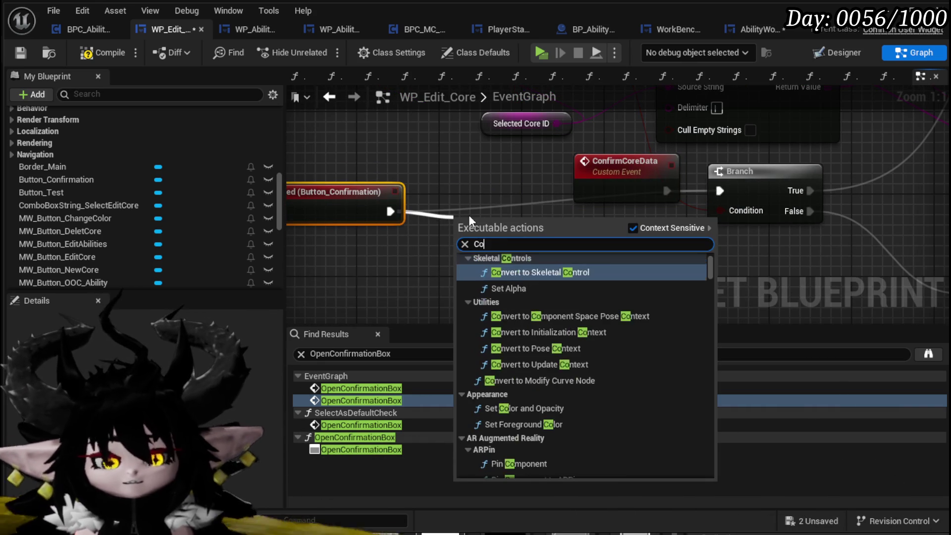
type("nfirm Core")
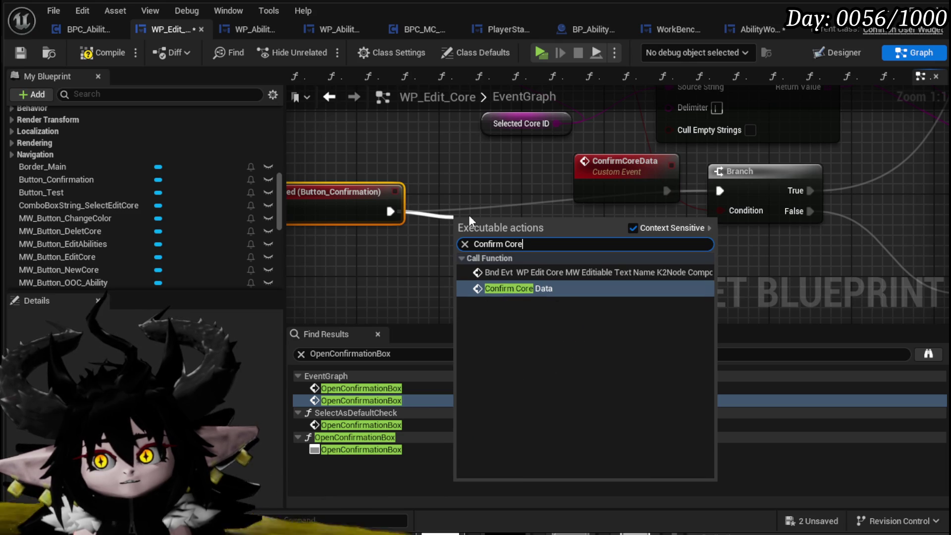
key("Return")
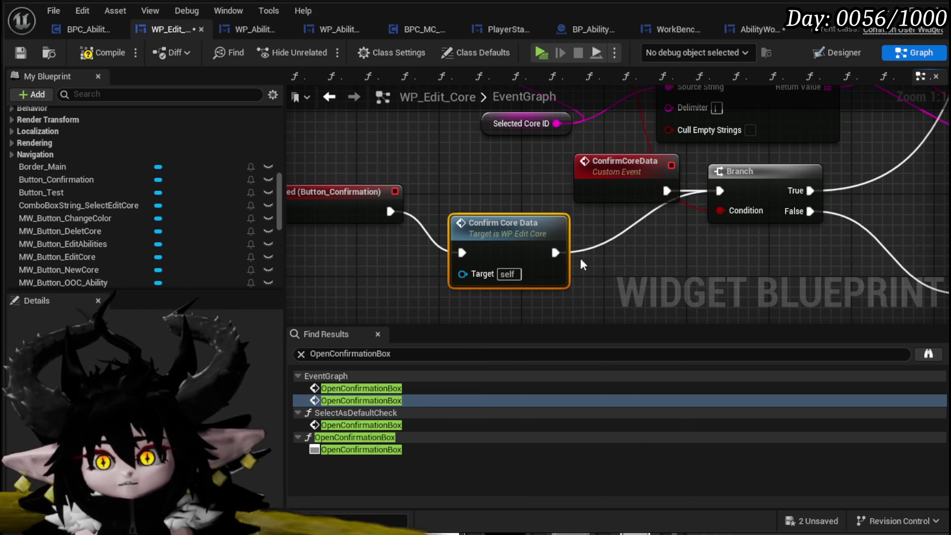
left_click_drag(513, 233, 358, 254)
scroll(405, 318, "down", 3)
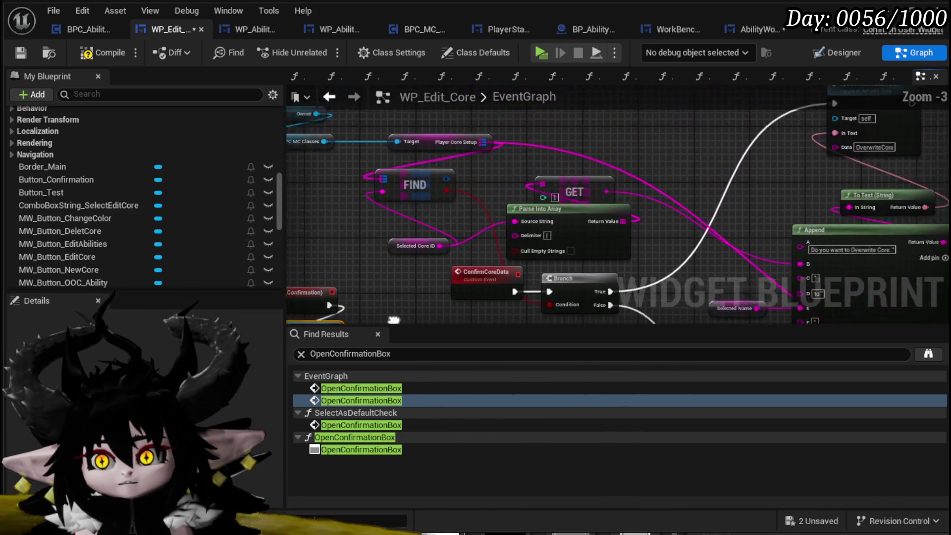
scroll(377, 305, "down", 2)
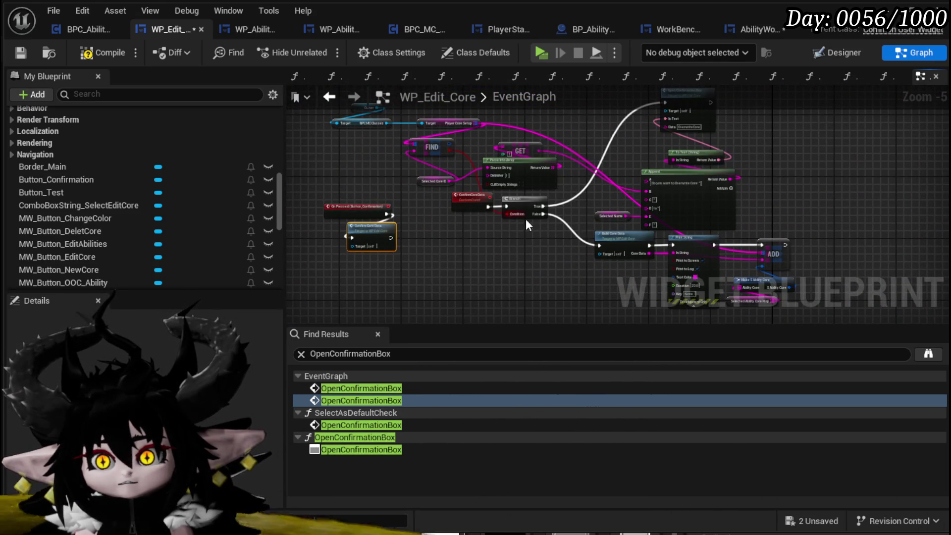
Add a SelectedCoreID setter after the ADD node, past Build Core Data and Print String
left_click(18, 52)
scroll(511, 215, "up", 3)
left_click_drag(510, 215, 317, 127)
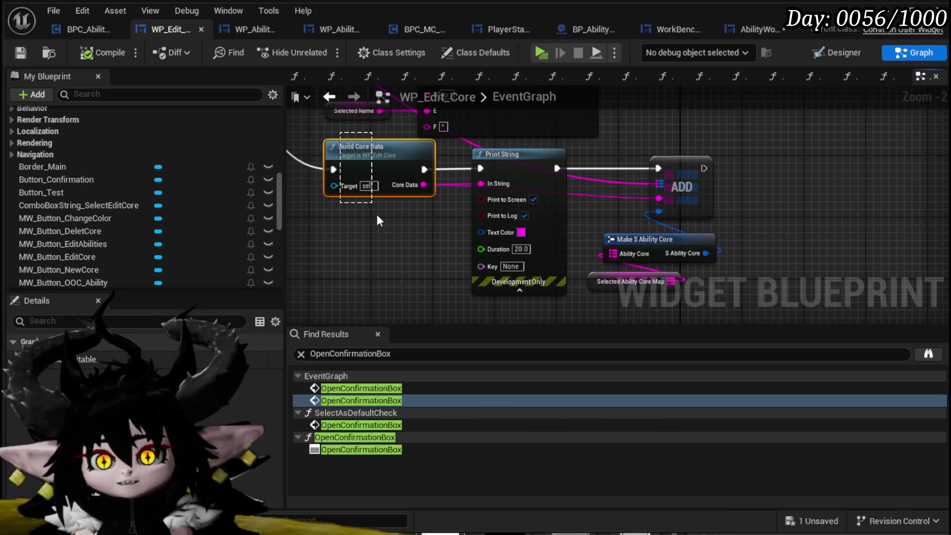
scroll(501, 219, "down", 3)
scroll(510, 244, "up", 3)
left_click_drag(514, 296, 354, 193)
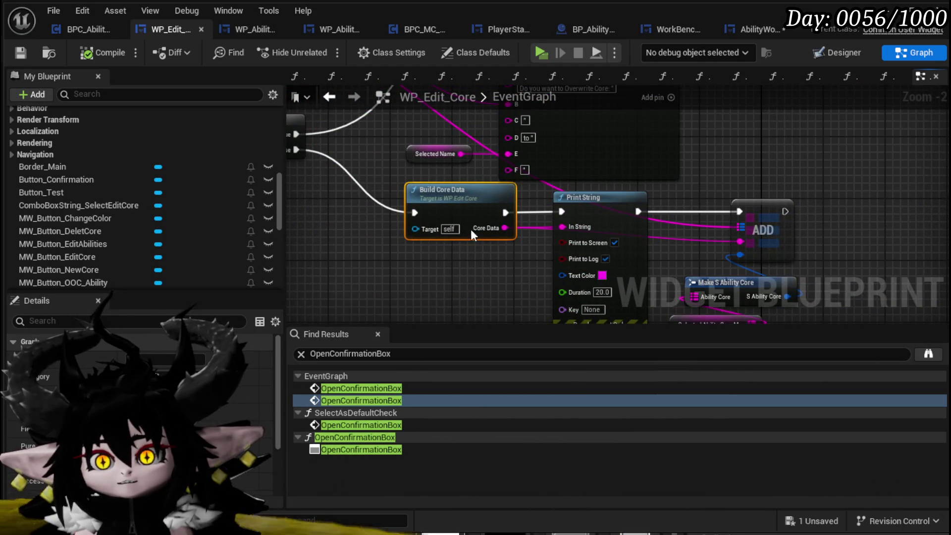
scroll(108, 207, "down", 5)
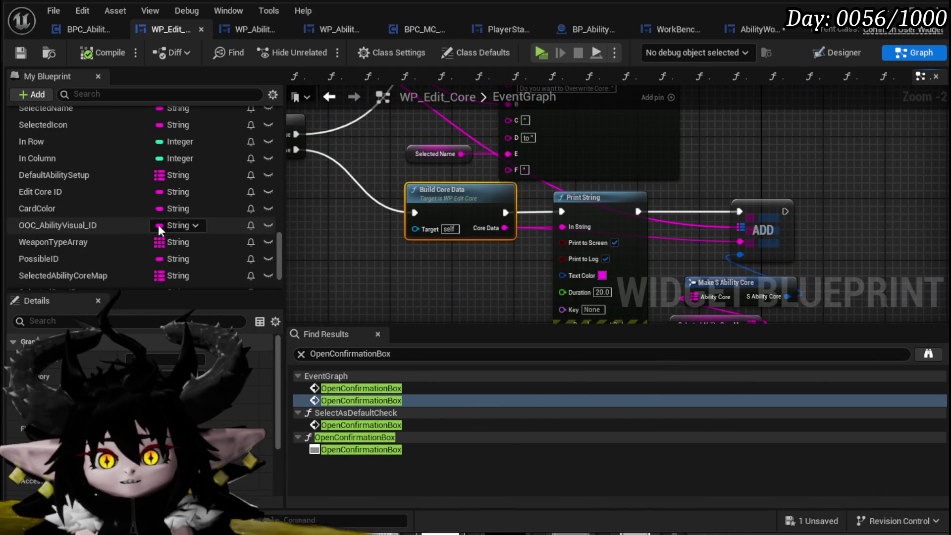
scroll(179, 234, "down", 3)
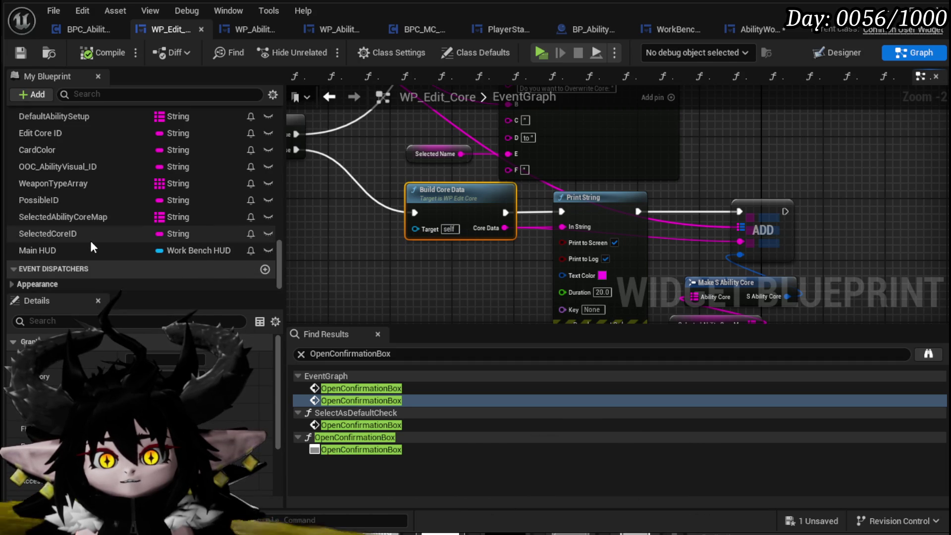
mouse_move(72, 232)
left_mouse_down()
mouse_move(875, 231)
mouse_move(829, 207)
mouse_move(846, 236)
mouse_move(825, 202)
mouse_move(833, 211)
left_mouse_up()
mouse_move(504, 228)
left_mouse_down()
mouse_move(845, 237)
mouse_move(835, 228)
left_mouse_up()
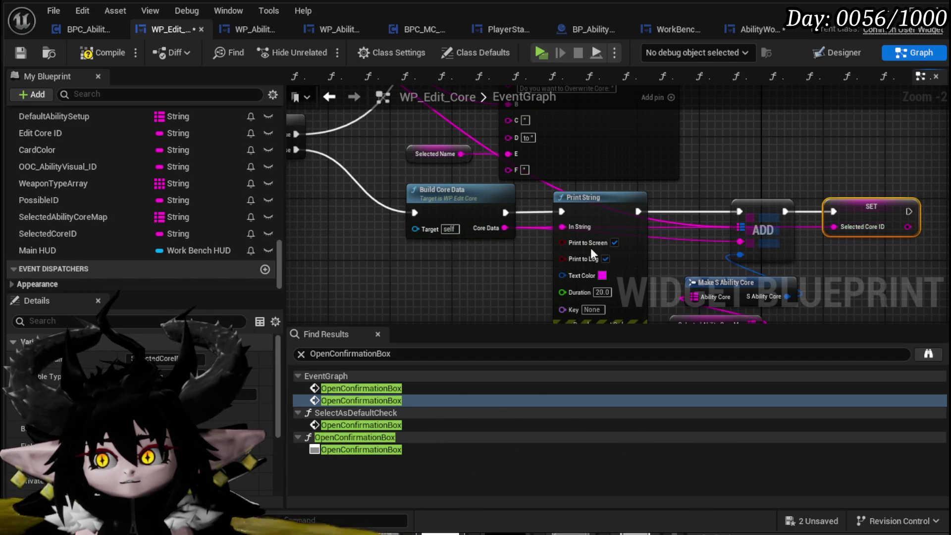
scroll(435, 263, "down", 1)
Jump to the Open Confirmation Box call via Find Results, save, and view the Edit Abilities handler
double_click(361, 401)
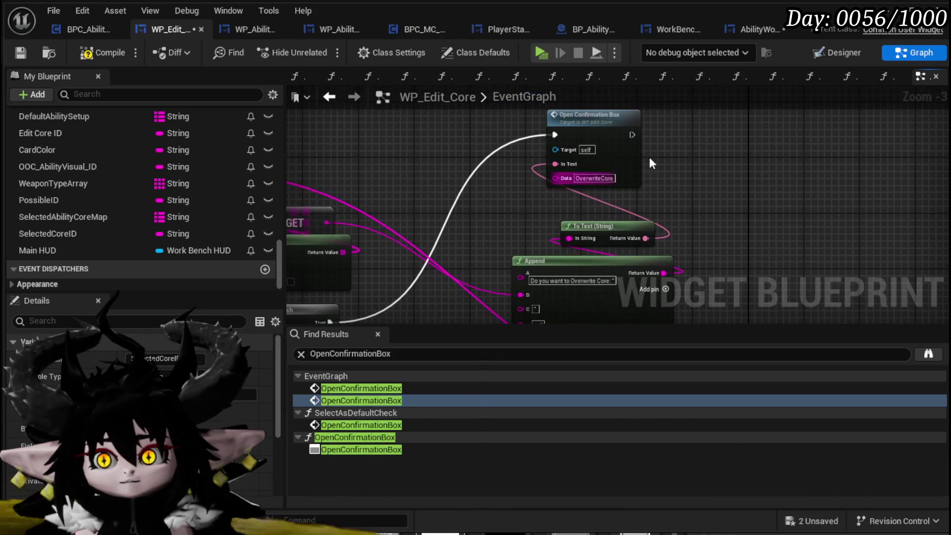
left_click(20, 52)
scroll(492, 198, "down", 3)
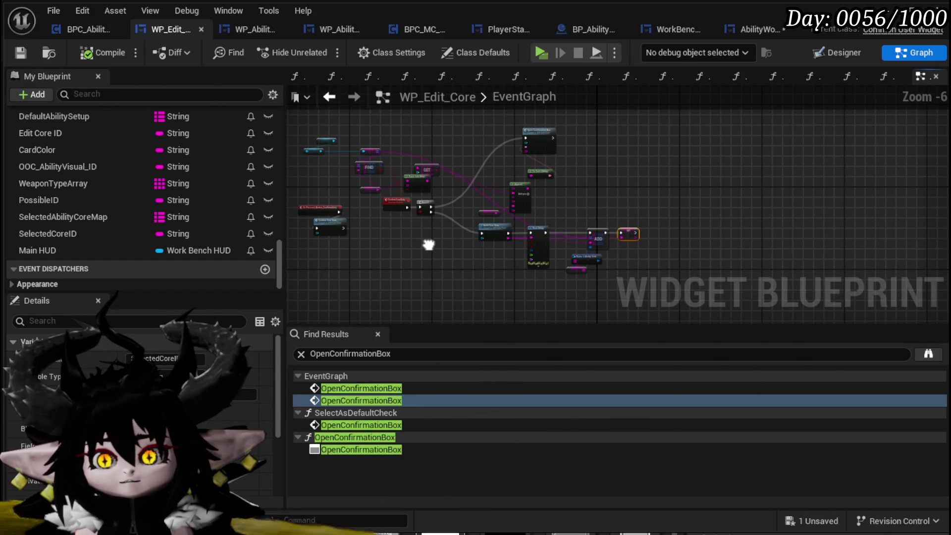
left_click_drag(429, 245, 479, 147)
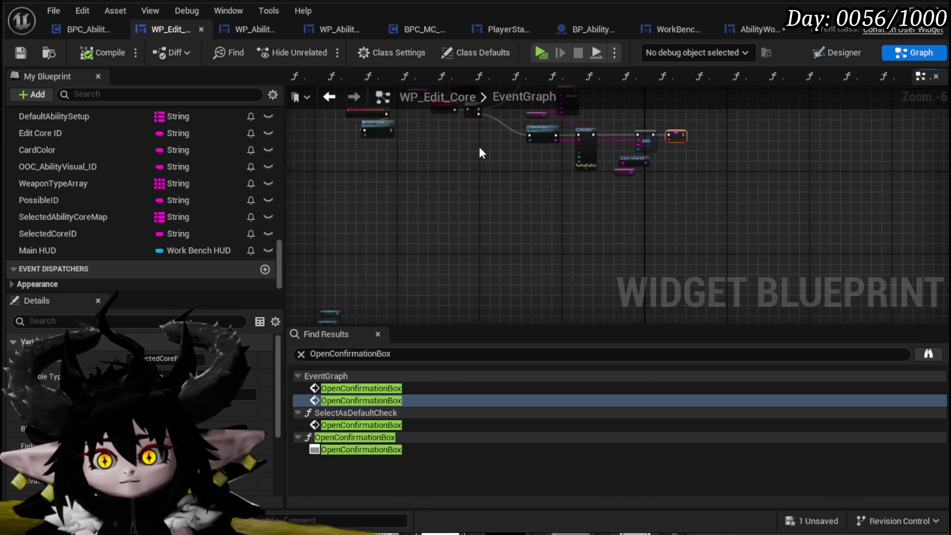
scroll(480, 146, "down", 4)
mouse_move(477, 242)
left_mouse_down()
mouse_move(412, 202)
mouse_move(466, 210)
mouse_move(439, 229)
left_mouse_up()
scroll(432, 144, "up", 9)
Wire MW_Button_EditAbilities' press to a Confirm Core Data node, delete Open Confirmation Box, compile and save
right_click(371, 246)
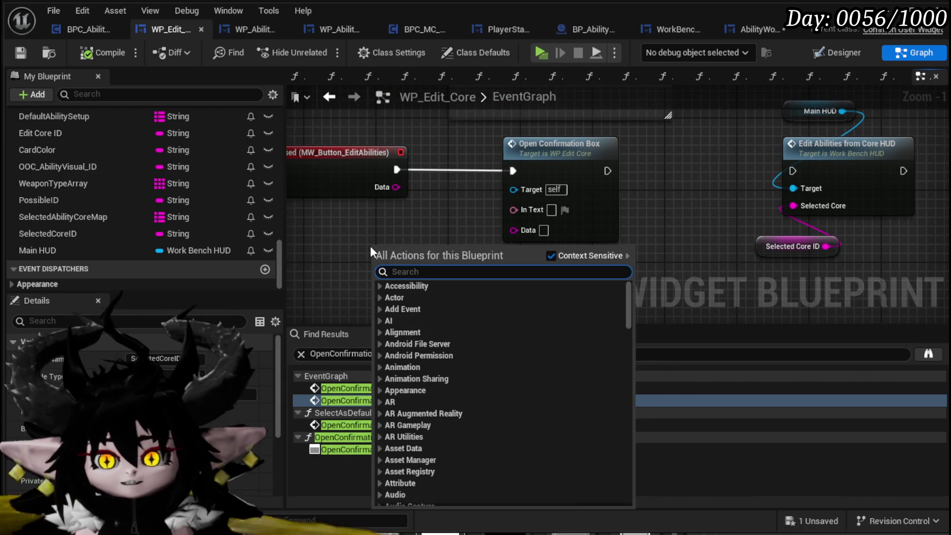
type("Confi")
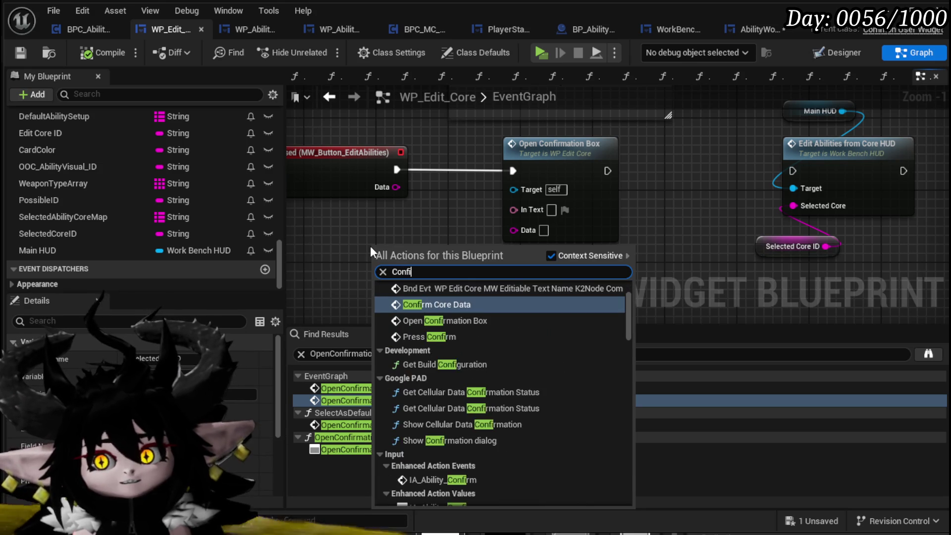
type("rm core data")
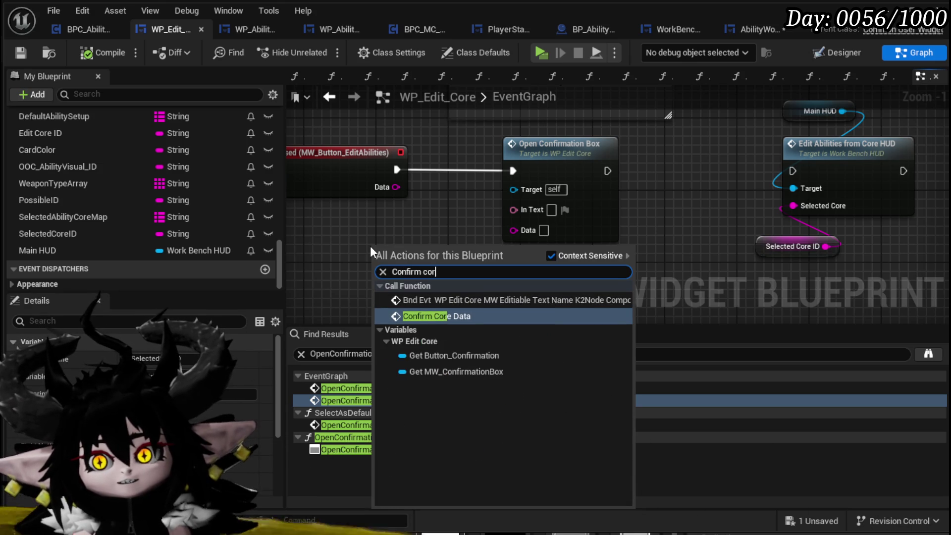
key("Return")
mouse_move(397, 170)
left_mouse_down()
mouse_move(373, 266)
mouse_move(503, 177)
mouse_move(475, 157)
left_mouse_up()
left_click(532, 144)
key("Delete")
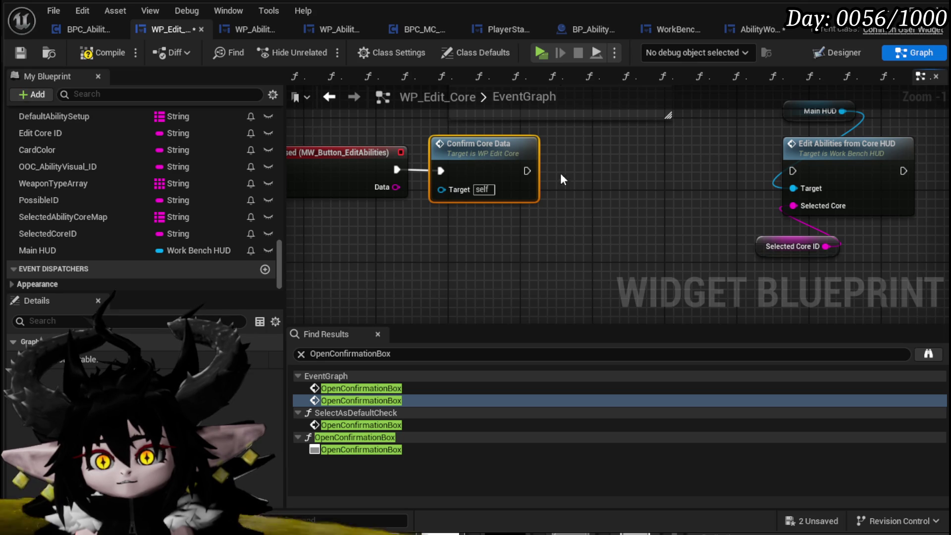
left_click(79, 52)
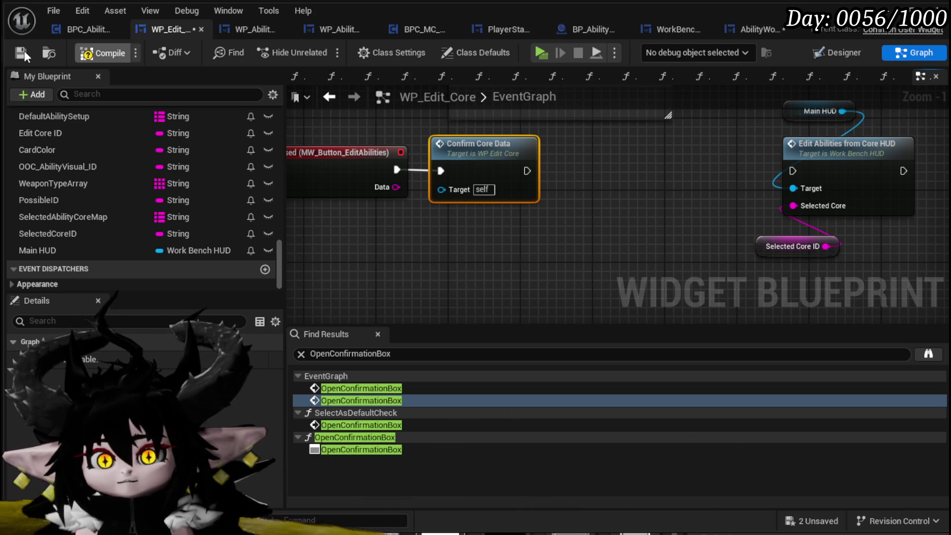
left_click(21, 51)
Connect Confirm Core Data to Edit Abilities from Core HUD and compile and save
left_click_drag(455, 197, 722, 197)
left_click_drag(617, 290, 793, 132)
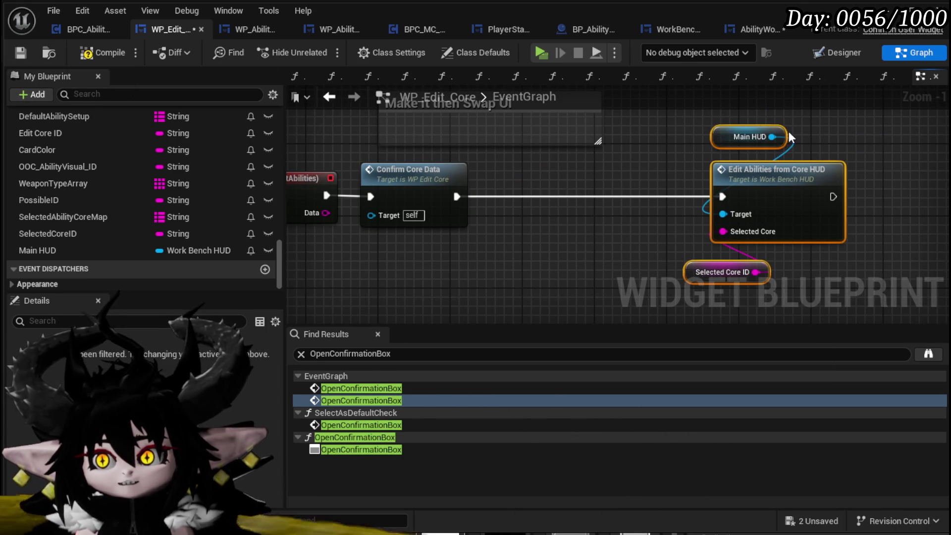
left_click(793, 132)
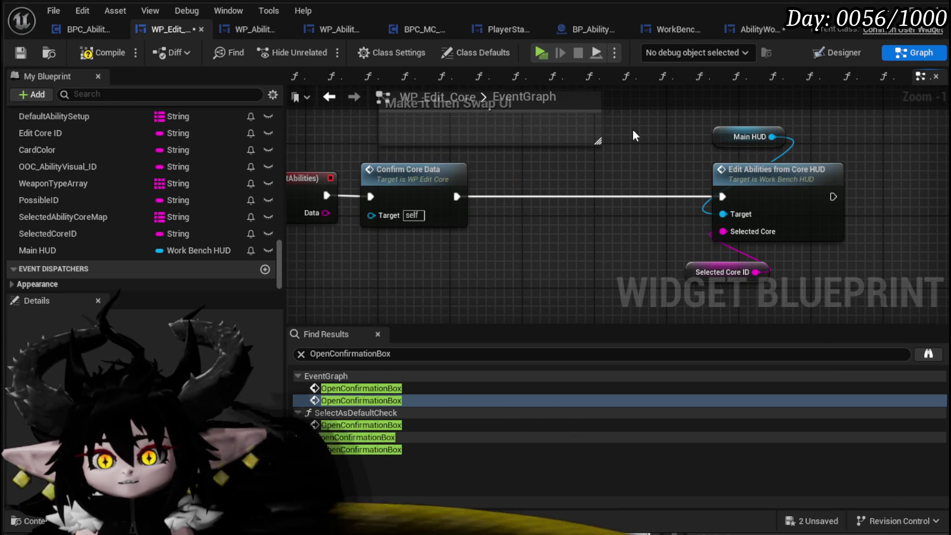
left_click(24, 53)
Rearrange the Main HUD, Edit Abilities and Selected Core ID nodes, breaking the wire into Edit Abilities
left_click_drag(717, 274, 735, 265)
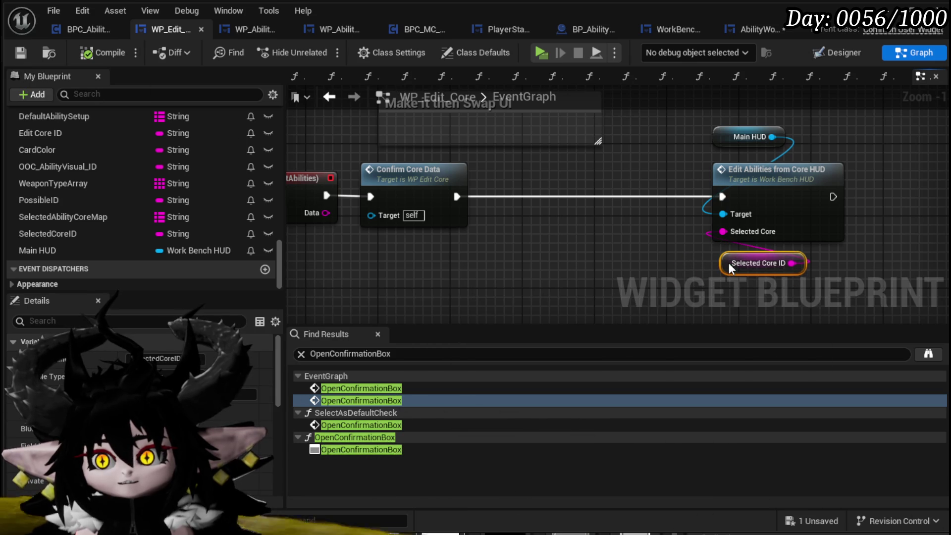
scroll(625, 166, "down", 4)
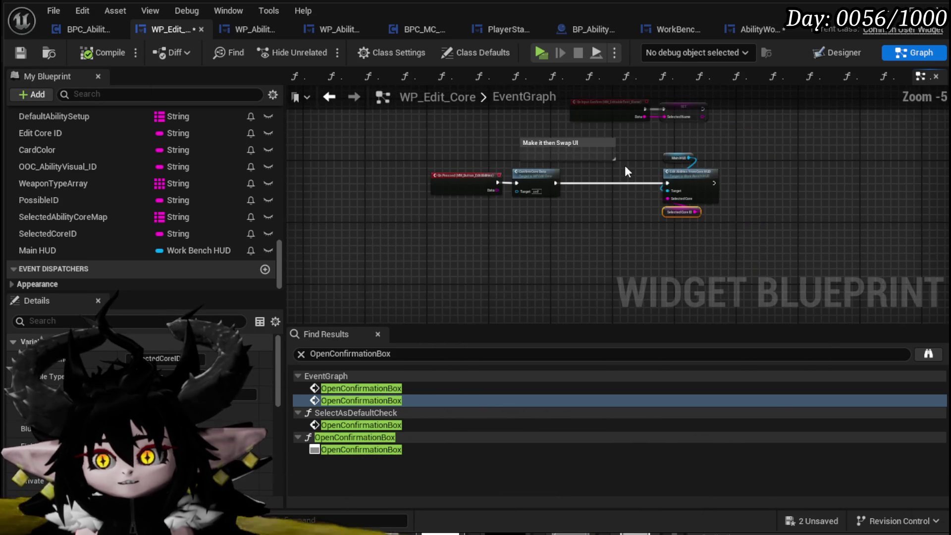
scroll(612, 204, "up", 3)
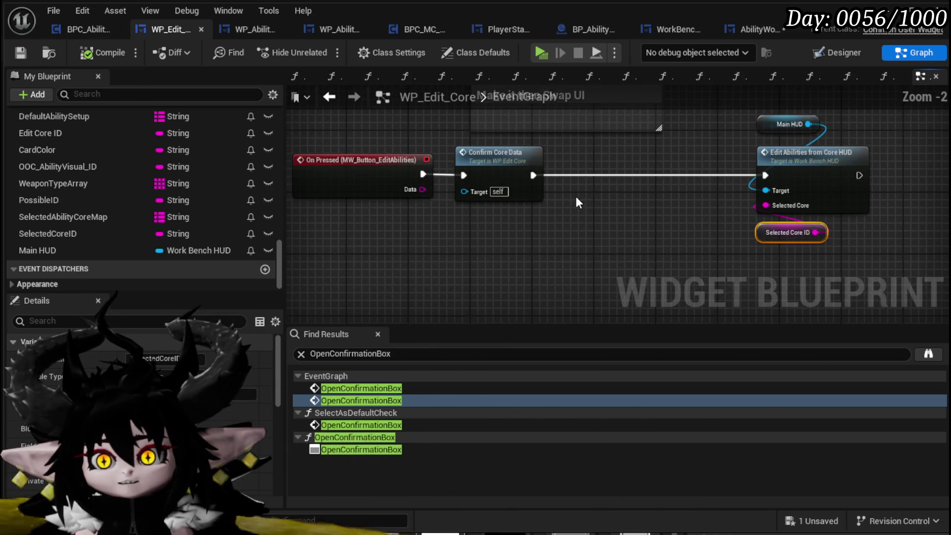
left_click_drag(596, 257, 691, 141)
left_click(406, 190, "alt")
left_click_drag(578, 255, 688, 146)
scroll(664, 143, "down", 4)
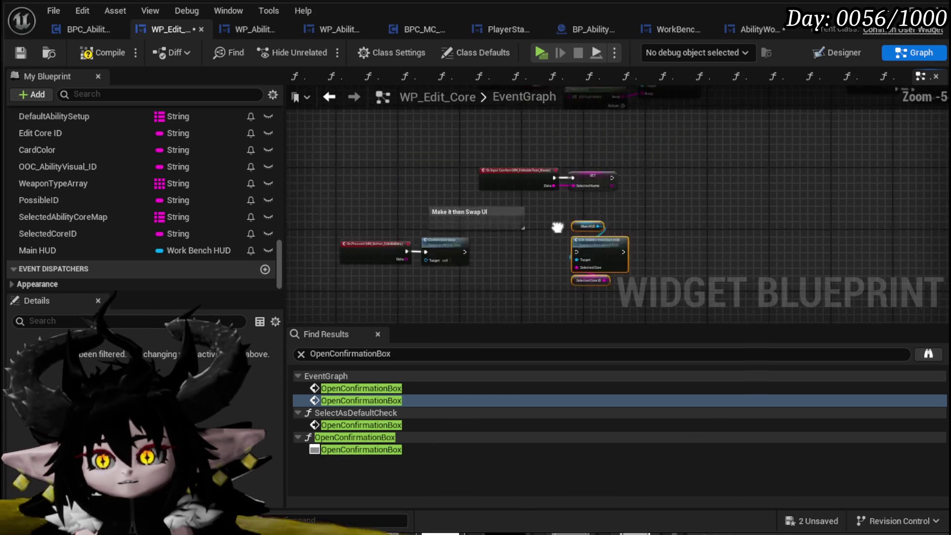
scroll(535, 208, "up", 5)
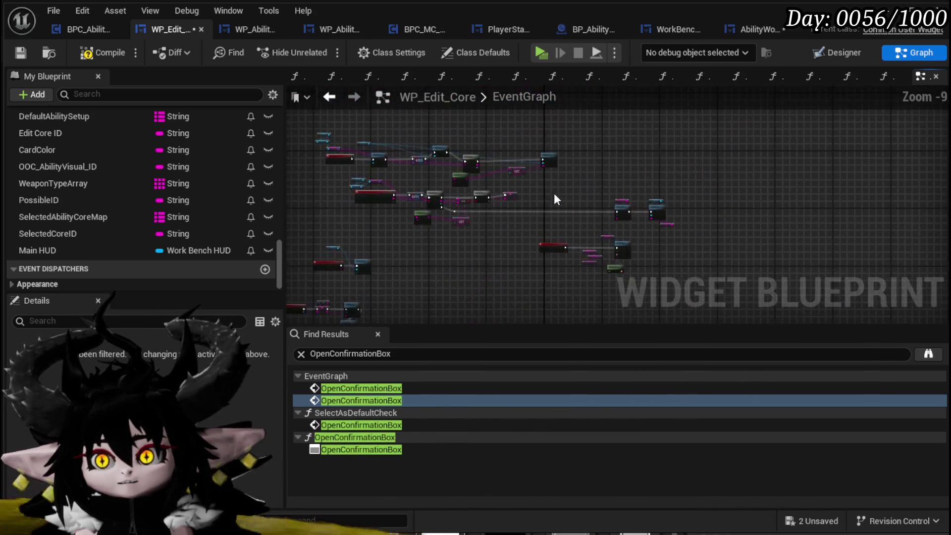
scroll(565, 208, "down", 11)
scroll(575, 228, "up", 13)
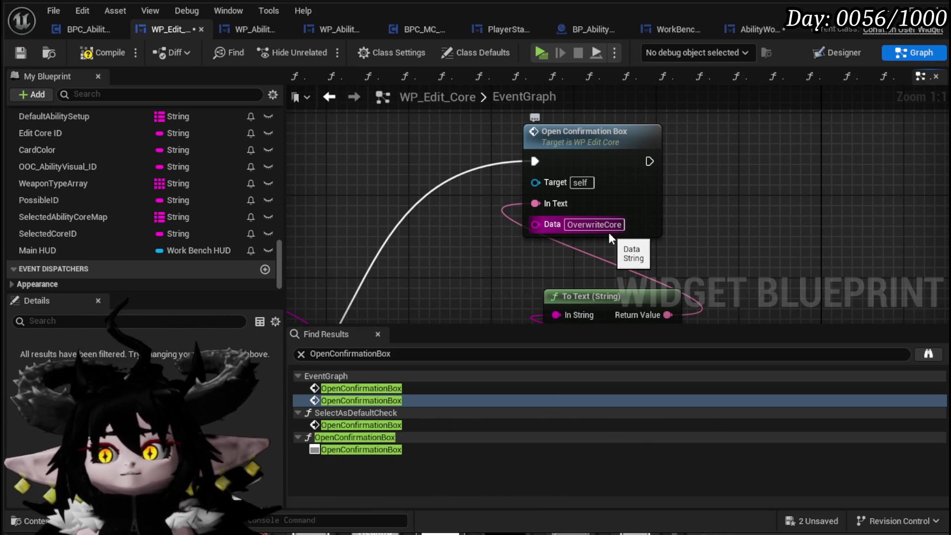
Inspect the OpenConfirmationBox function graph and compile and save the widget blueprint
double_click(600, 154)
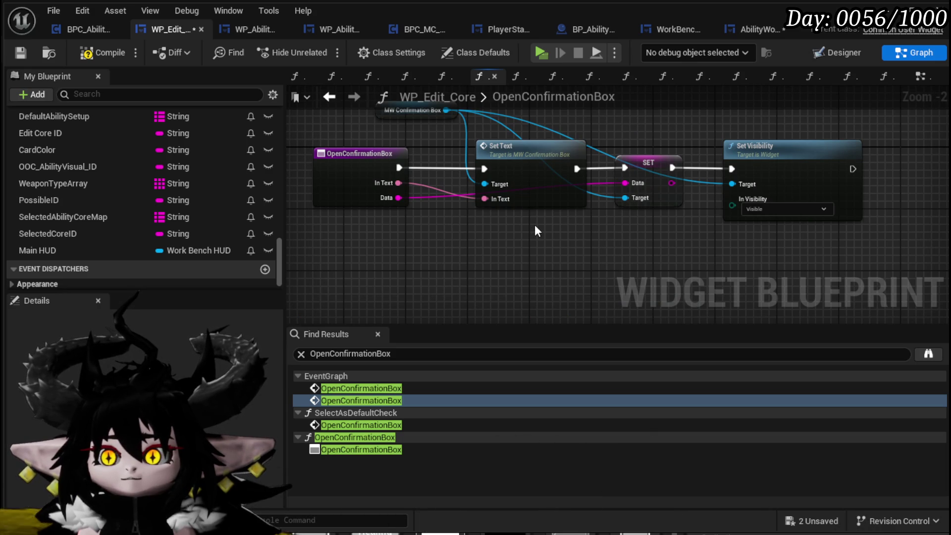
left_click(20, 53)
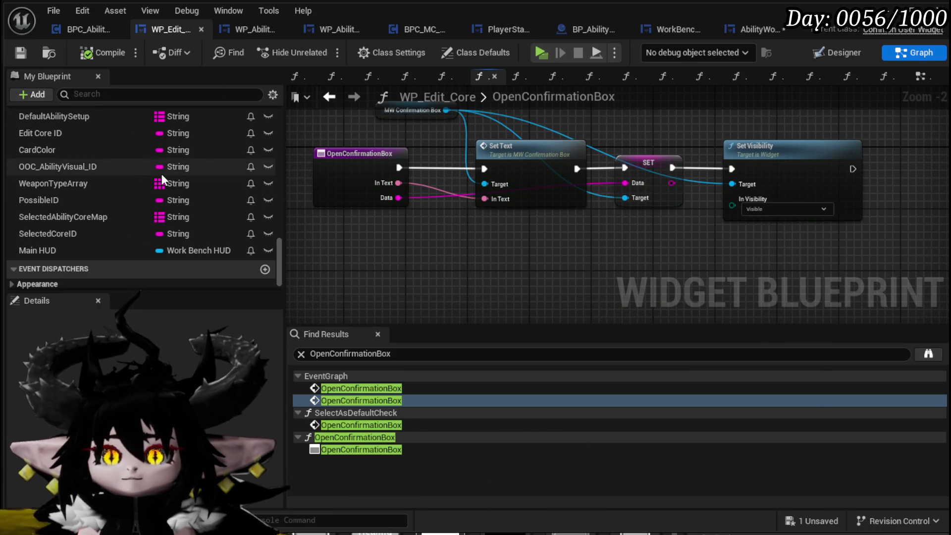
scroll(162, 170, "up", 10)
scroll(163, 172, "up", 5)
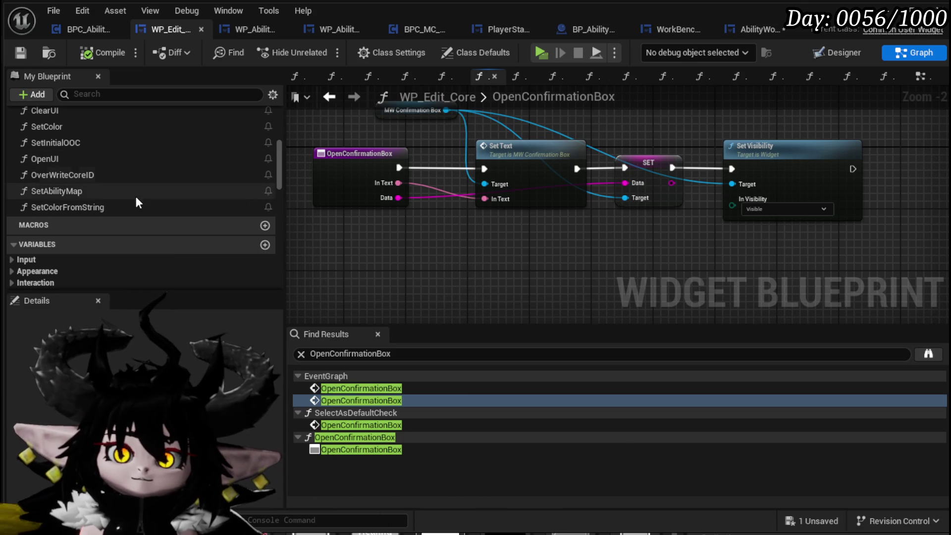
scroll(132, 197, "up", 3)
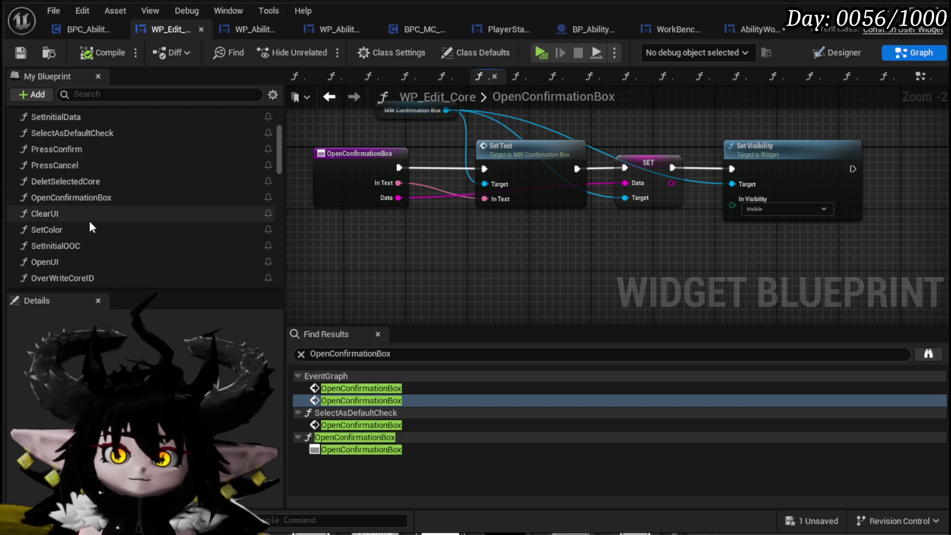
Open PressConfirm and move the Selected Name node beside Set Visibility
double_click(81, 150)
mouse_move(509, 214)
left_mouse_down()
mouse_move(656, 224)
mouse_move(505, 272)
mouse_move(446, 232)
mouse_move(409, 140)
mouse_move(439, 265)
mouse_move(380, 228)
left_mouse_up()
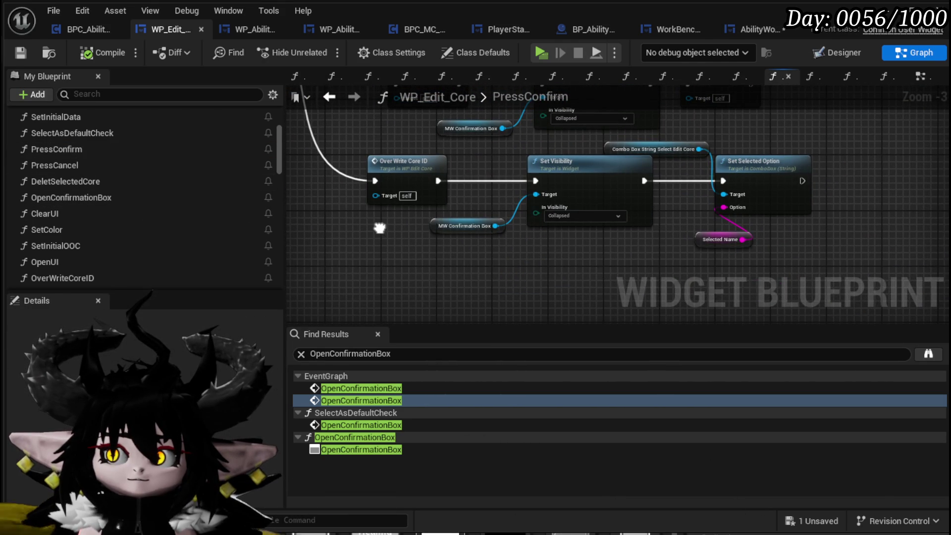
mouse_move(380, 228)
left_mouse_down()
mouse_move(314, 101)
mouse_move(422, 272)
mouse_move(397, 213)
mouse_move(484, 187)
mouse_move(463, 240)
mouse_move(404, 231)
left_mouse_up()
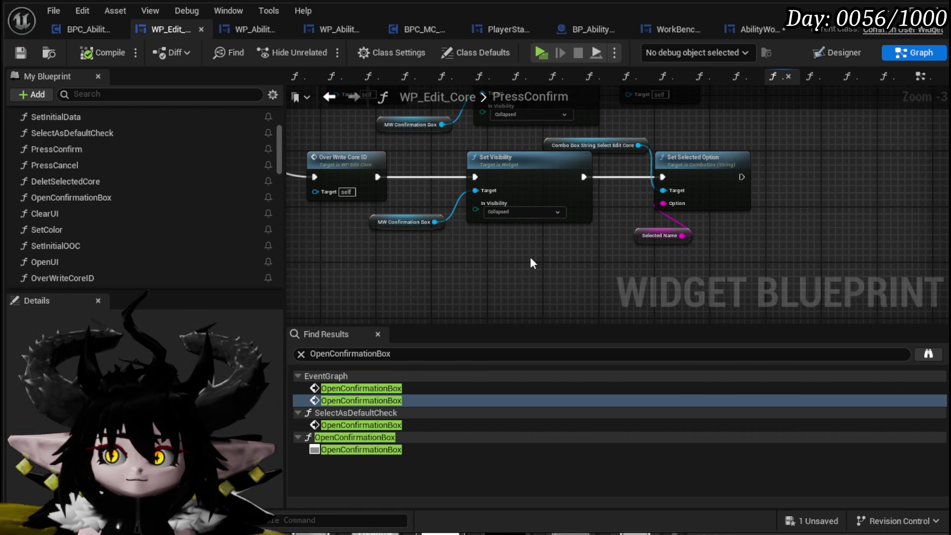
left_click_drag(653, 240, 590, 241)
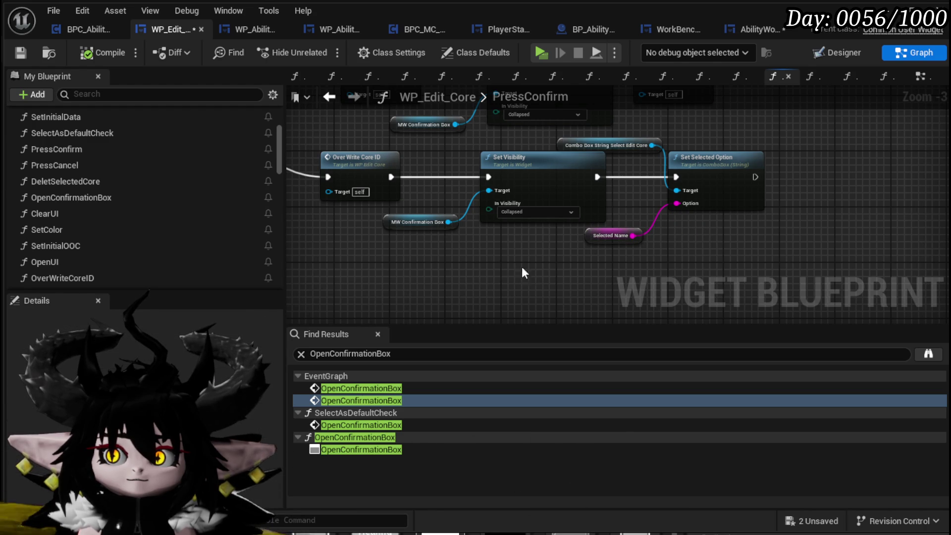
Open the OverWriteCoreID function and survey its Print String, ADD, SET, Branch and Build Core Data nodes
double_click(340, 161)
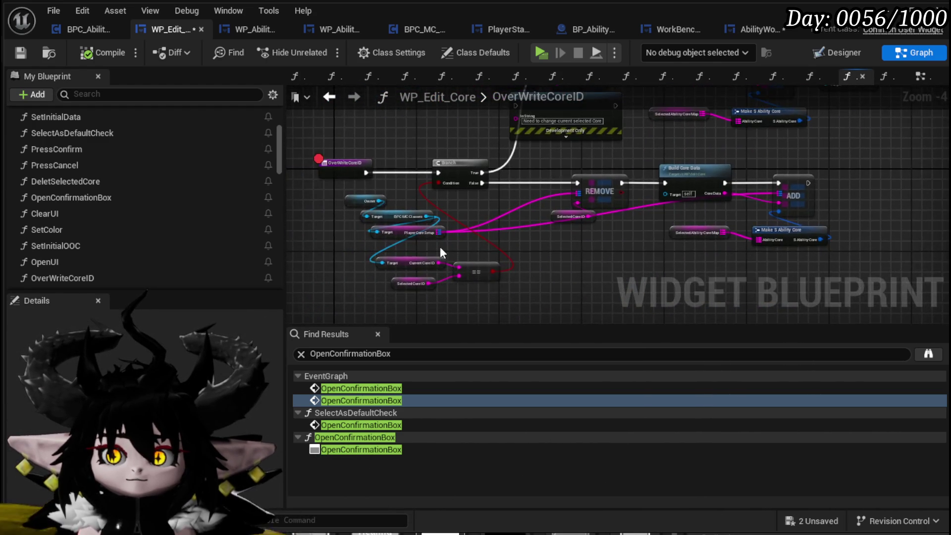
scroll(447, 252, "up", 2)
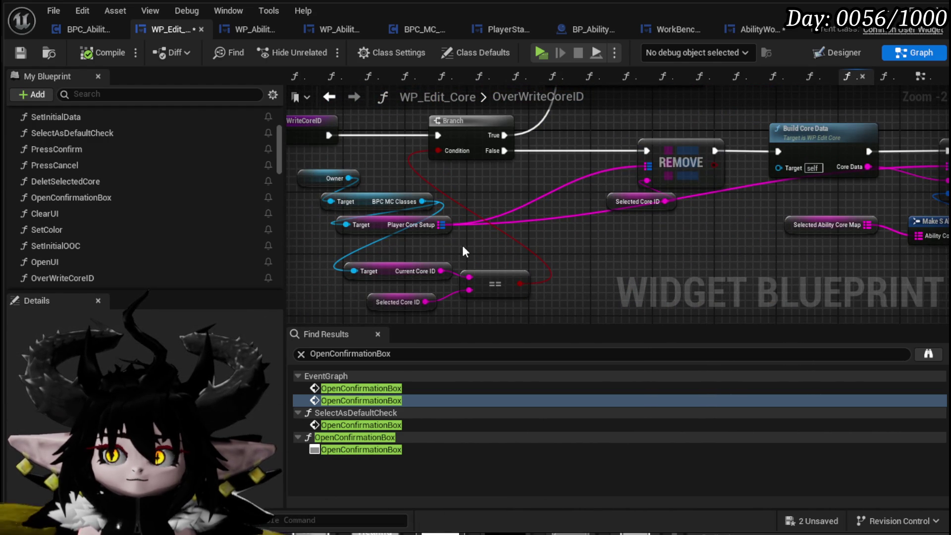
scroll(469, 243, "down", 1)
mouse_move(586, 233)
left_mouse_down()
mouse_move(479, 302)
mouse_move(410, 295)
left_mouse_up()
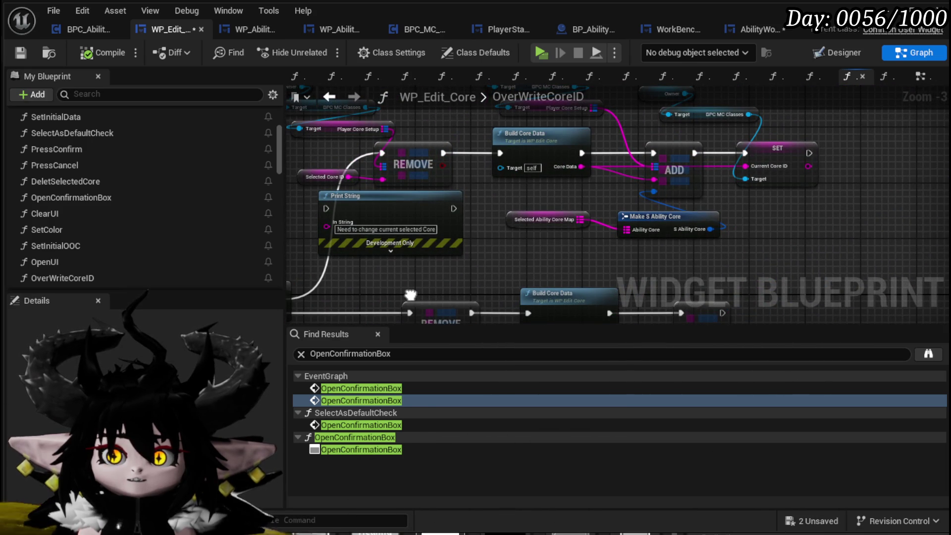
mouse_move(410, 295)
left_mouse_down()
mouse_move(421, 295)
mouse_move(390, 232)
mouse_move(809, 154)
mouse_move(825, 103)
mouse_move(387, 195)
left_mouse_up()
scroll(76, 241, "down", 2)
scroll(90, 239, "down", 15)
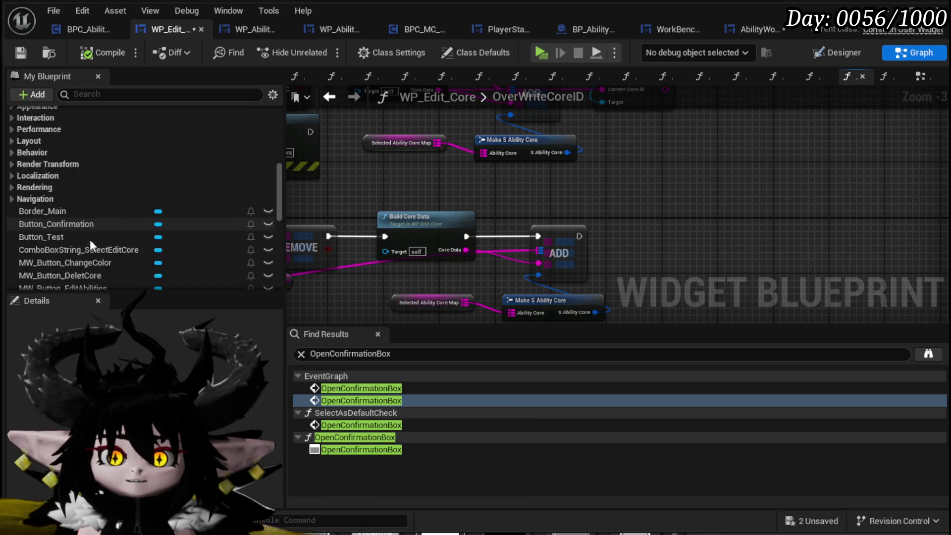
scroll(115, 186, "down", 3)
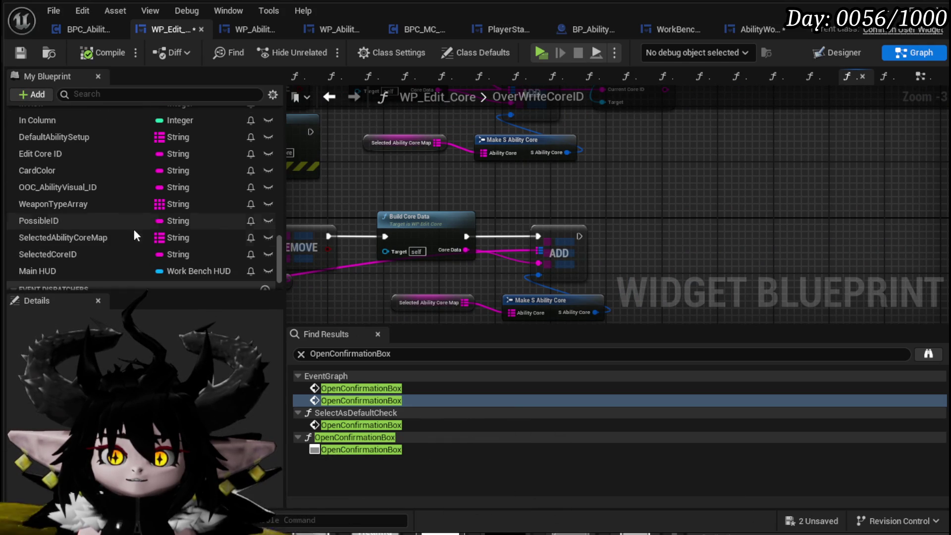
Add a SET Selected Core ID node and wire the lower ADD node's execution into it
mouse_move(73, 254)
left_mouse_down()
mouse_move(671, 186)
mouse_move(654, 175)
left_mouse_up()
left_click(672, 209)
mouse_move(577, 152)
left_mouse_down()
mouse_move(584, 189)
mouse_move(555, 228)
mouse_move(565, 250)
left_mouse_up()
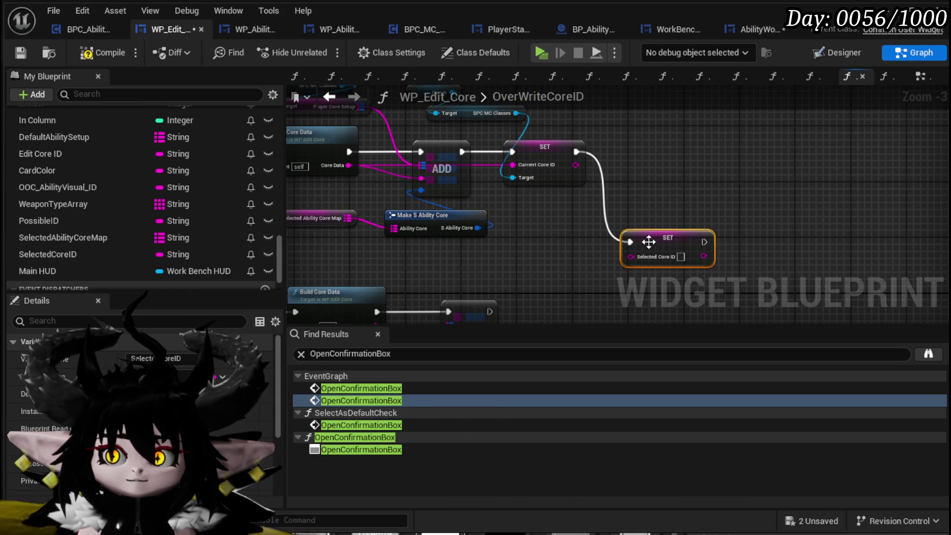
left_click_drag(449, 266, 581, 200)
mouse_move(456, 221)
left_mouse_down()
mouse_move(828, 271)
mouse_move(872, 267)
mouse_move(566, 271)
mouse_move(603, 185)
mouse_move(827, 187)
left_mouse_up()
left_click_drag(444, 281, 602, 201)
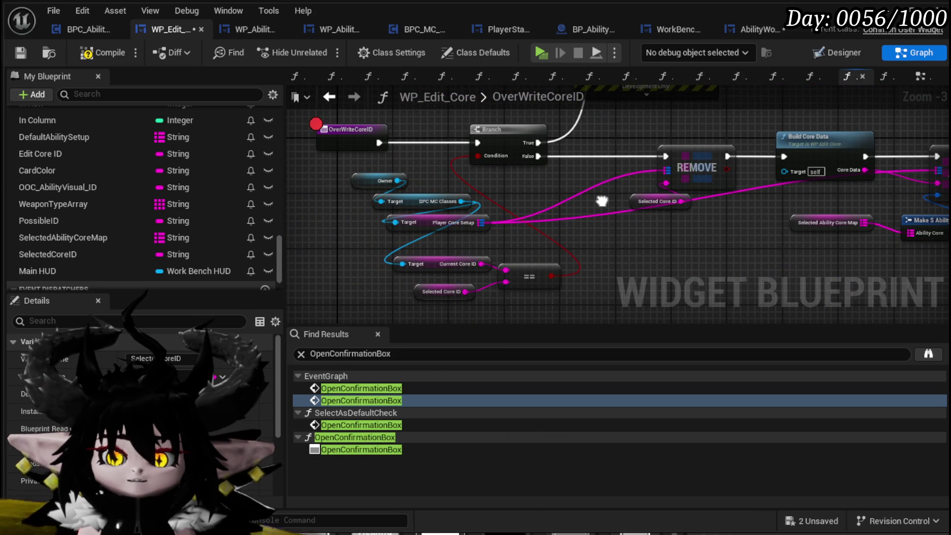
mouse_move(602, 201)
left_mouse_down()
mouse_move(357, 119)
mouse_move(485, 213)
mouse_move(358, 238)
mouse_move(405, 168)
left_mouse_up()
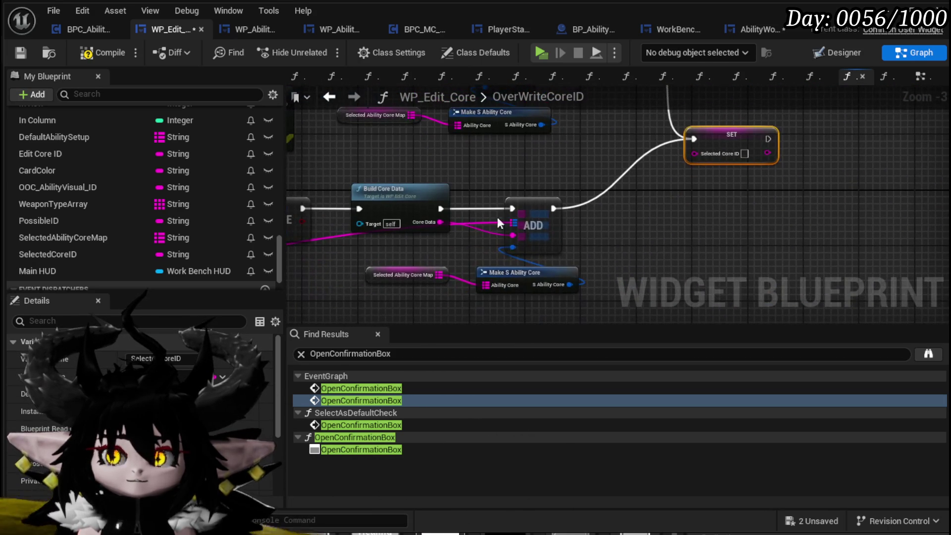
right_click(432, 221)
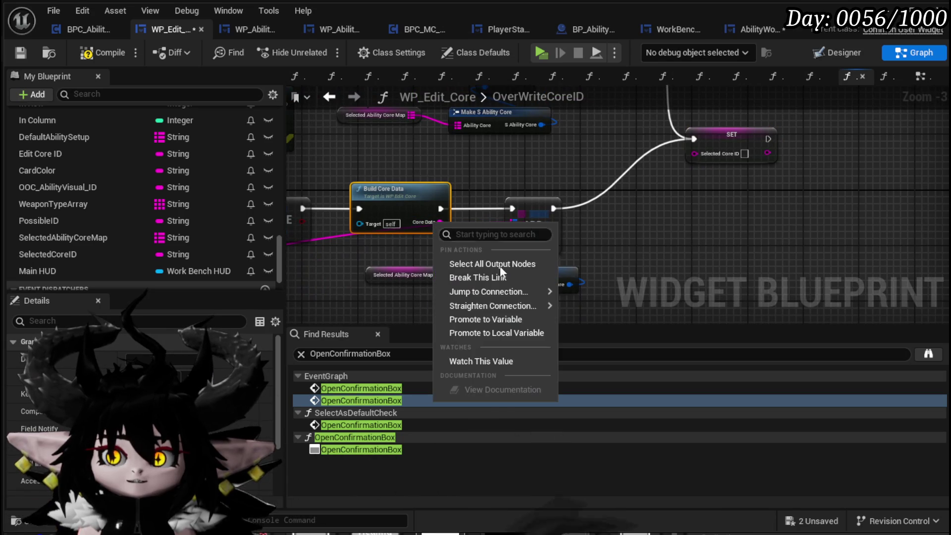
Promote Core Data to a TempID local variable, setting it between Build Core Data and ADD
left_click(489, 333)
type("TempID")
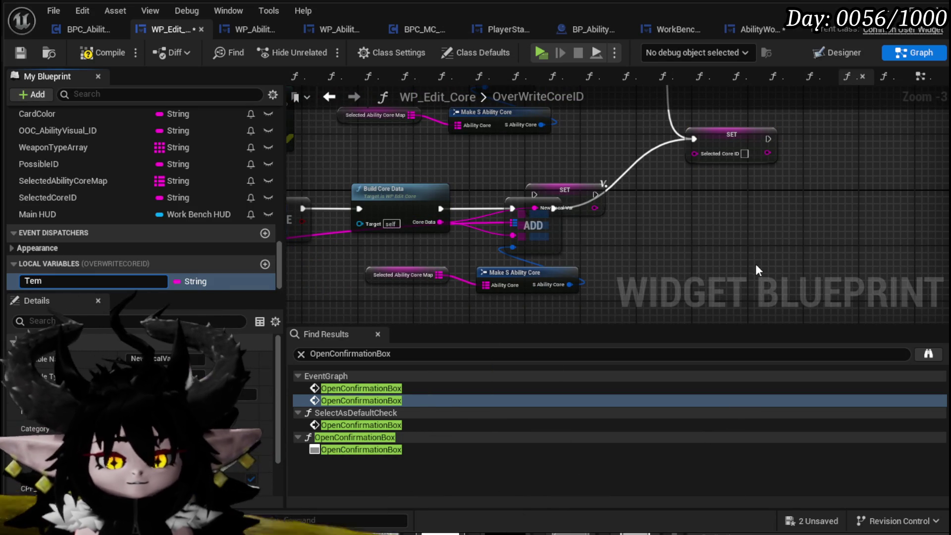
key("Return")
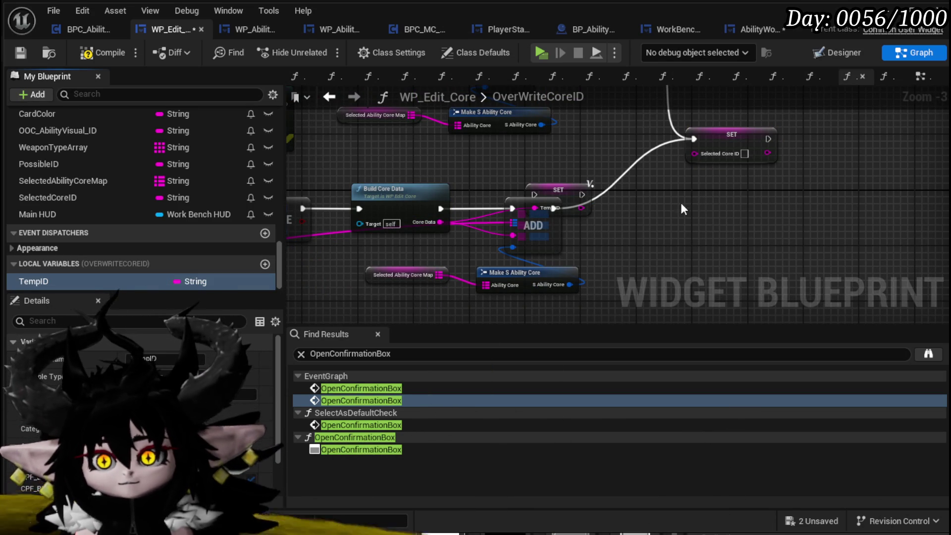
left_click_drag(558, 190, 496, 198)
left_click_drag(546, 229, 609, 228)
mouse_move(503, 208)
left_mouse_down()
mouse_move(509, 215)
mouse_move(483, 208)
left_mouse_up()
left_click_drag(526, 208, 573, 207)
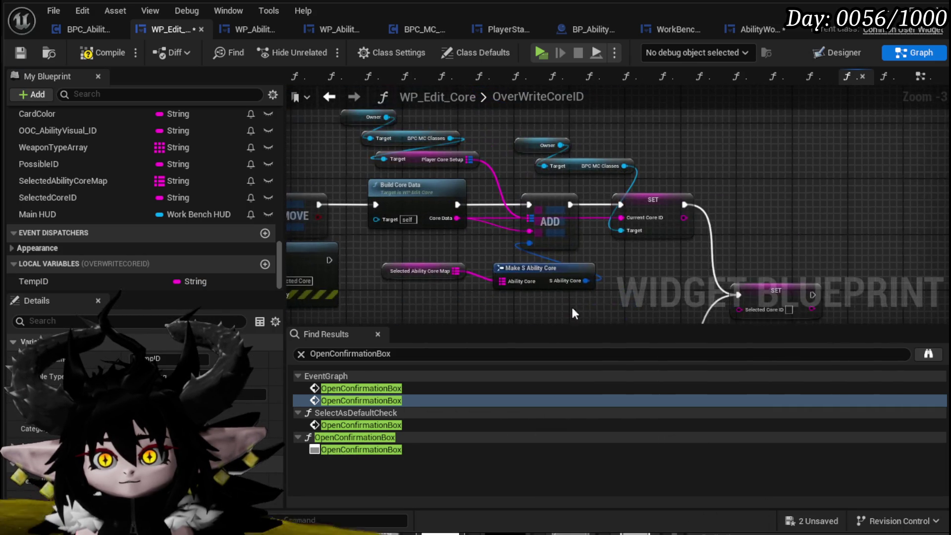
Insert a TempID set between Build Core Data and ADD in the upper branch too
left_click(501, 189)
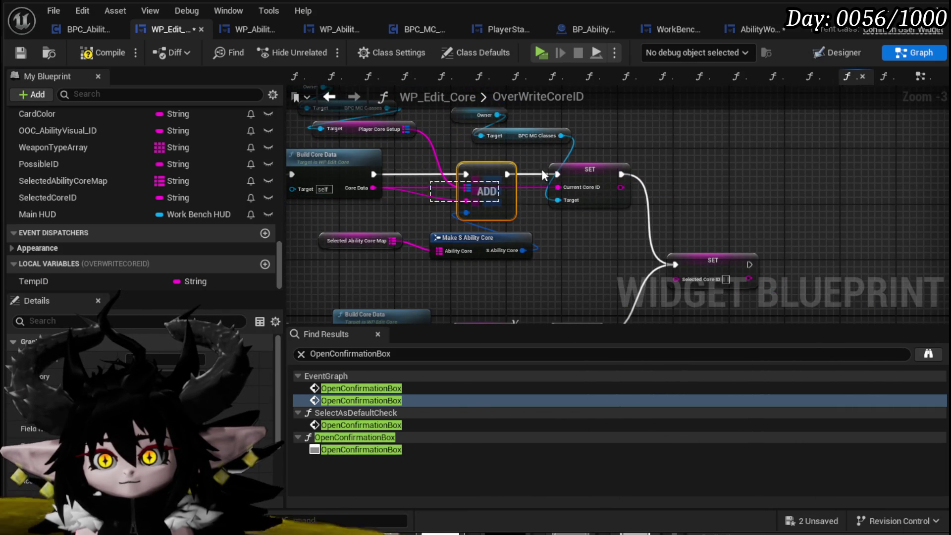
left_click(500, 186)
left_click(593, 169, "shift")
left_click_drag(593, 169, 634, 168)
left_click_drag(415, 205, 490, 233)
mouse_move(525, 170)
left_mouse_down()
mouse_move(385, 171)
mouse_move(505, 173)
left_mouse_up()
mouse_move(374, 189)
left_mouse_down()
mouse_move(419, 187)
mouse_move(327, 169)
left_mouse_up()
Add a Get TempID node to feed the Selected Core ID setter
mouse_move(102, 281)
left_mouse_down()
mouse_move(569, 267)
mouse_move(569, 290)
left_mouse_up()
left_click(582, 304)
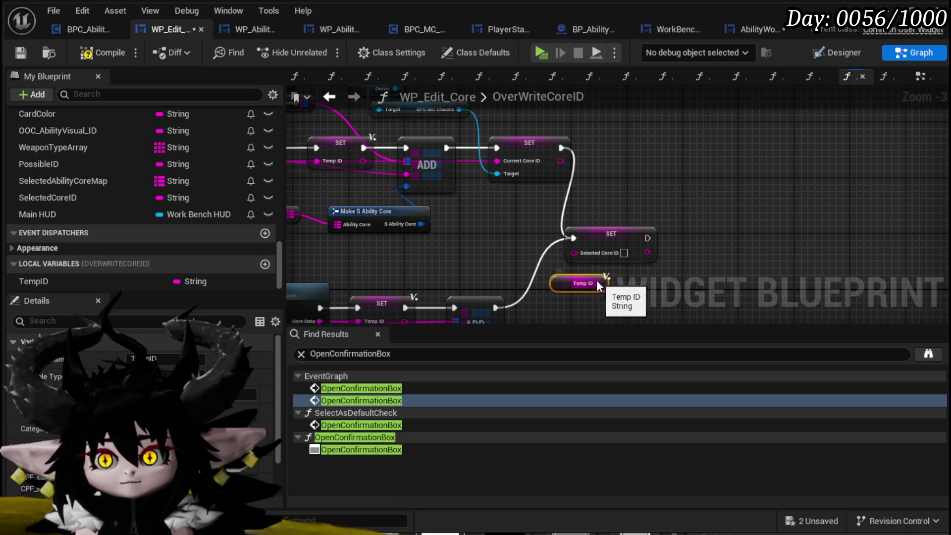
scroll(569, 251, "down", 3)
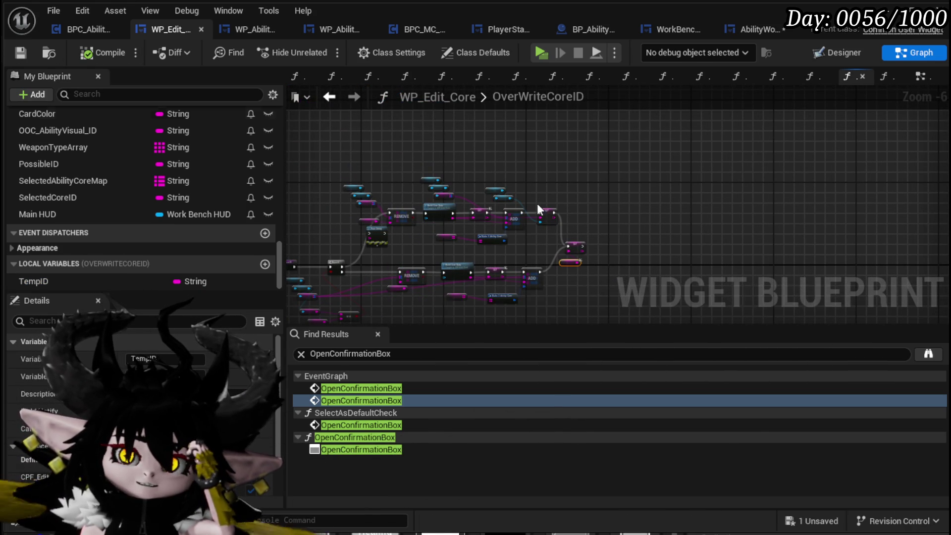
left_click_drag(594, 231, 671, 169)
scroll(377, 196, "up", 3)
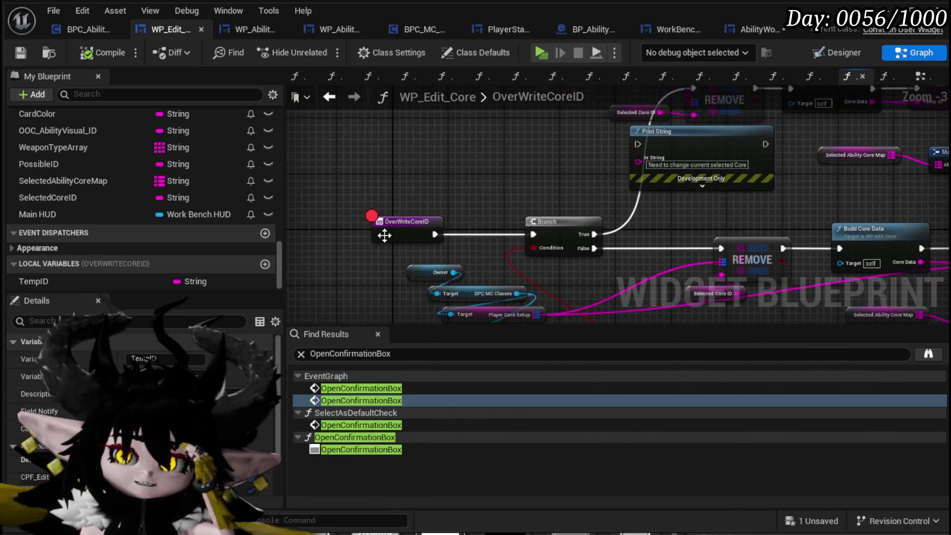
right_click(396, 226)
left_click(445, 295)
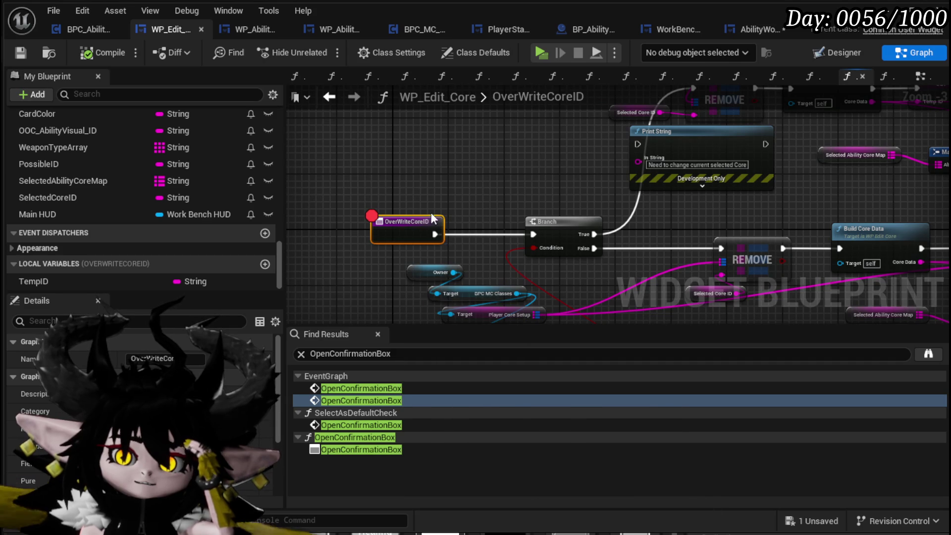
mouse_move(614, 195)
left_mouse_down()
mouse_move(446, 161)
mouse_move(392, 192)
left_mouse_up()
mouse_move(654, 172)
left_mouse_down()
mouse_move(733, 172)
mouse_move(721, 172)
left_mouse_up()
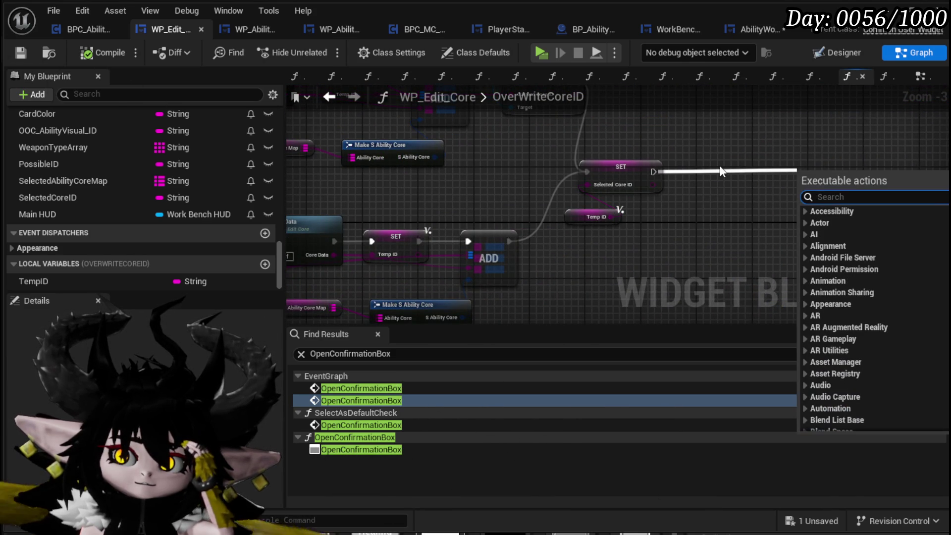
key("Escape")
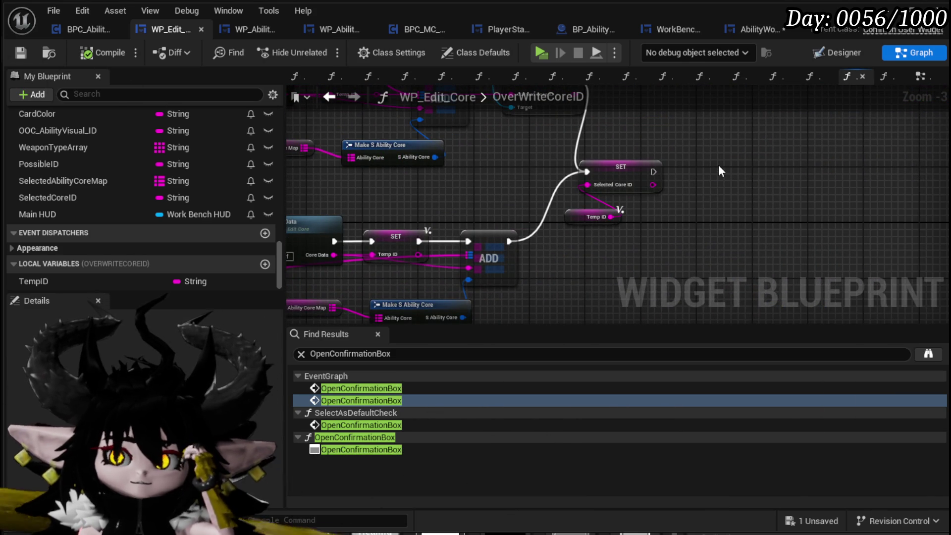
Save the packages, delete the Print String node, compile, and return to PressConfirm
left_click(798, 514)
left_click(733, 489)
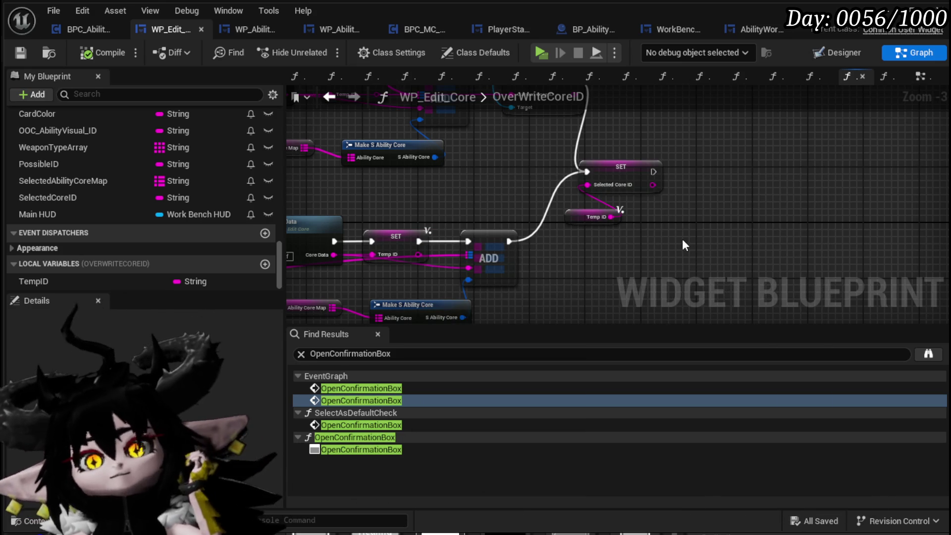
key("Home")
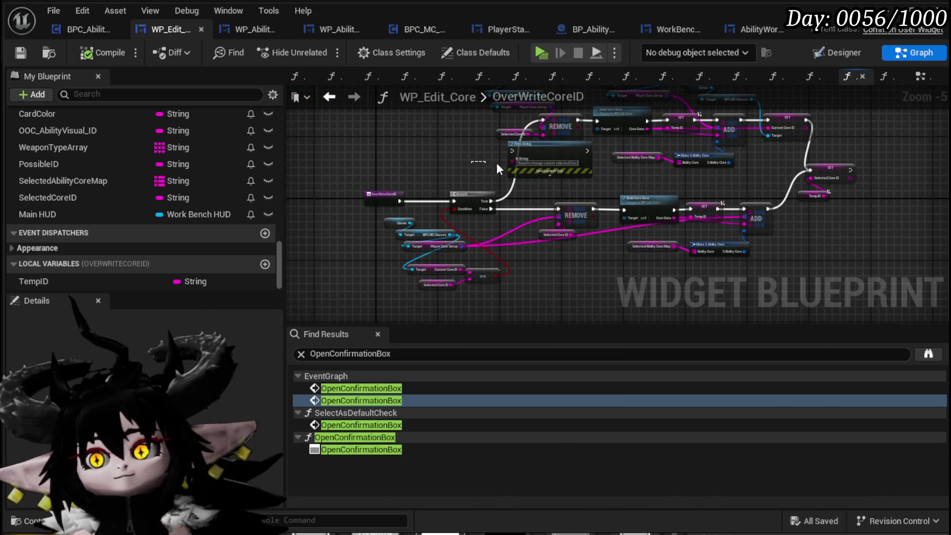
left_click(540, 156)
key("Delete")
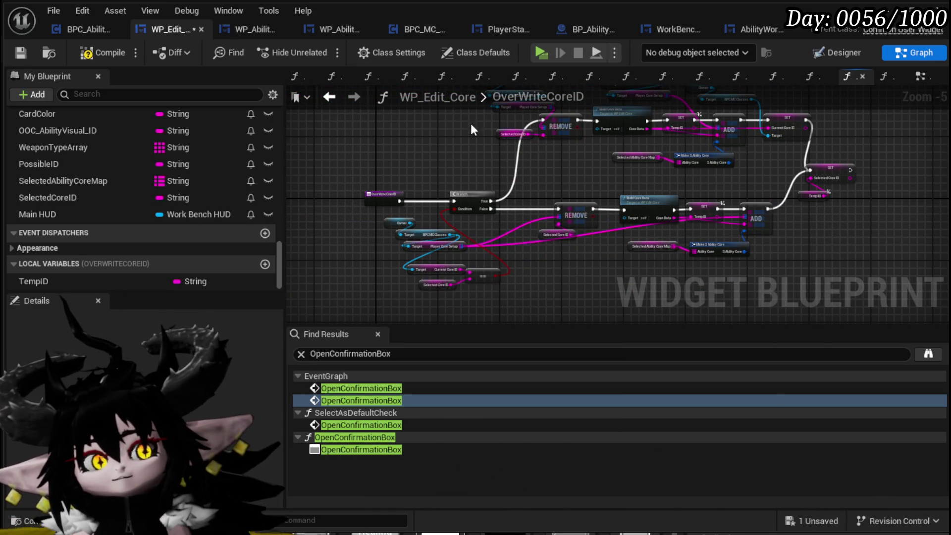
left_click(102, 52)
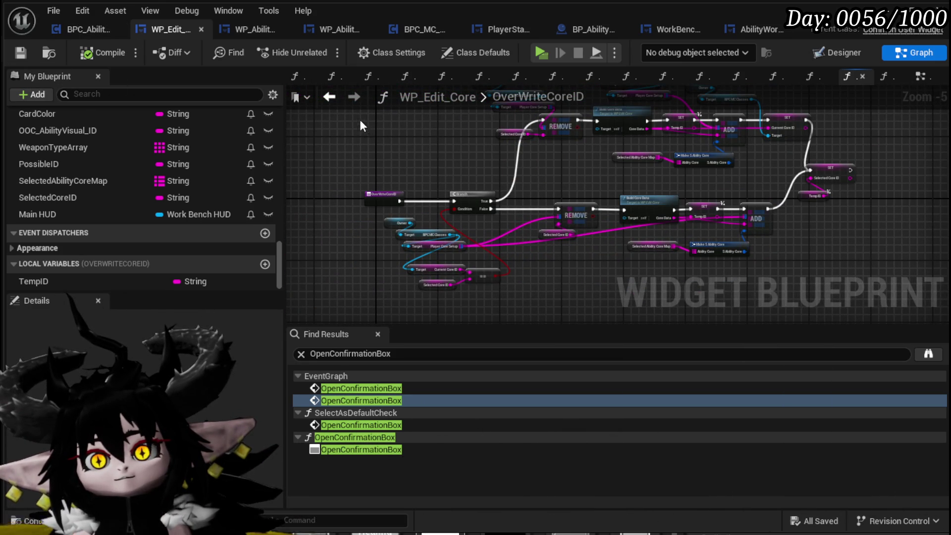
left_click(330, 97)
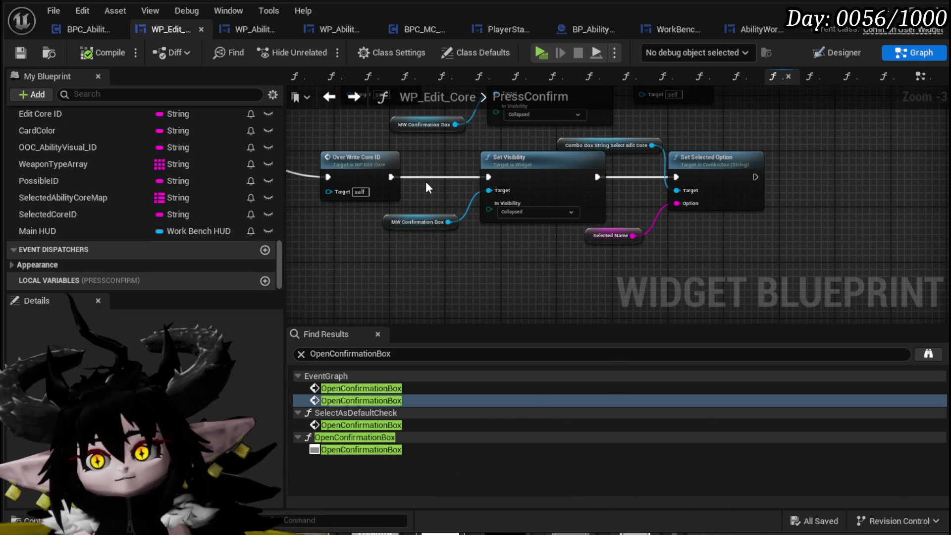
Rearrange the PressConfirm graph so the Switch on String node is in view
scroll(427, 187, "down", 2)
scroll(422, 198, "up", 3)
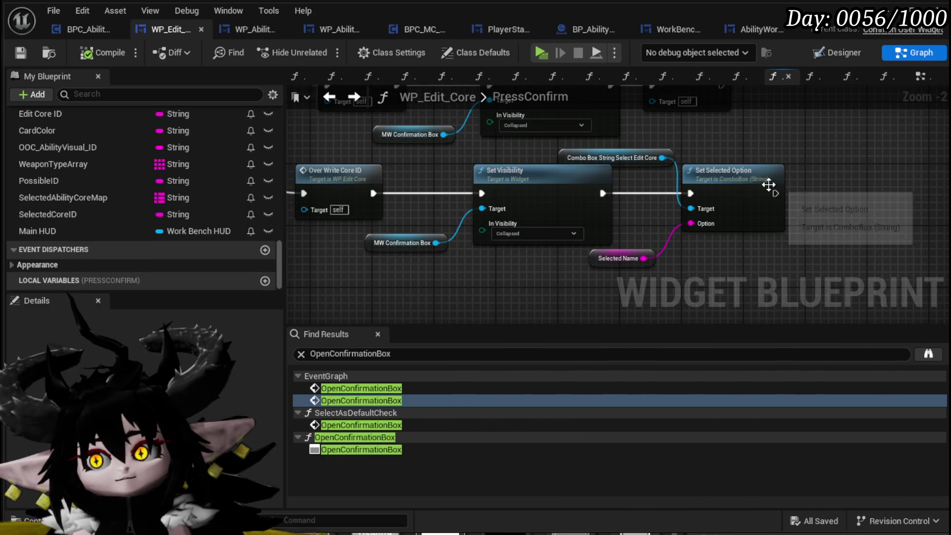
left_click_drag(607, 262, 710, 246)
scroll(643, 251, "down", 3)
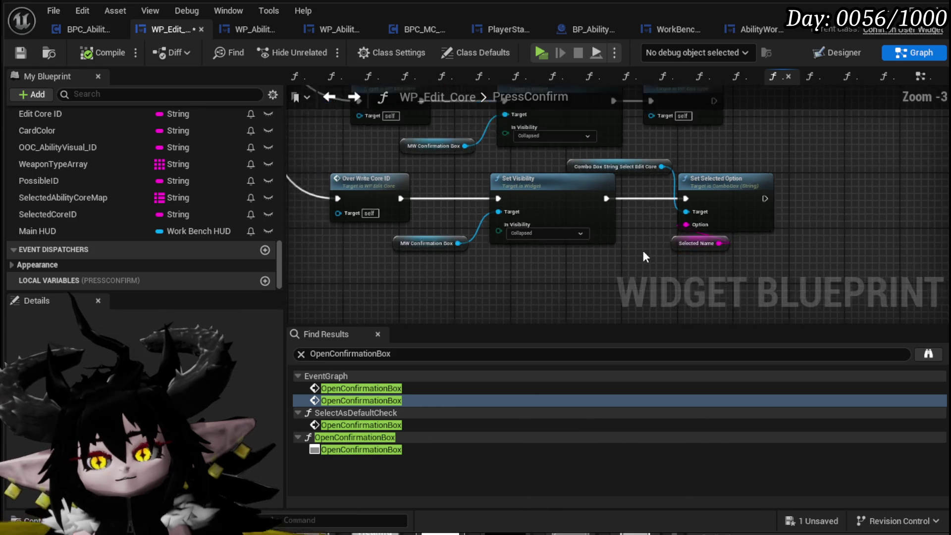
scroll(560, 216, "up", 3)
mouse_move(495, 258)
left_mouse_down()
mouse_move(540, 283)
mouse_move(512, 252)
mouse_move(546, 264)
left_mouse_up()
mouse_move(421, 208)
left_mouse_down()
mouse_move(578, 130)
mouse_move(441, 149)
left_mouse_up()
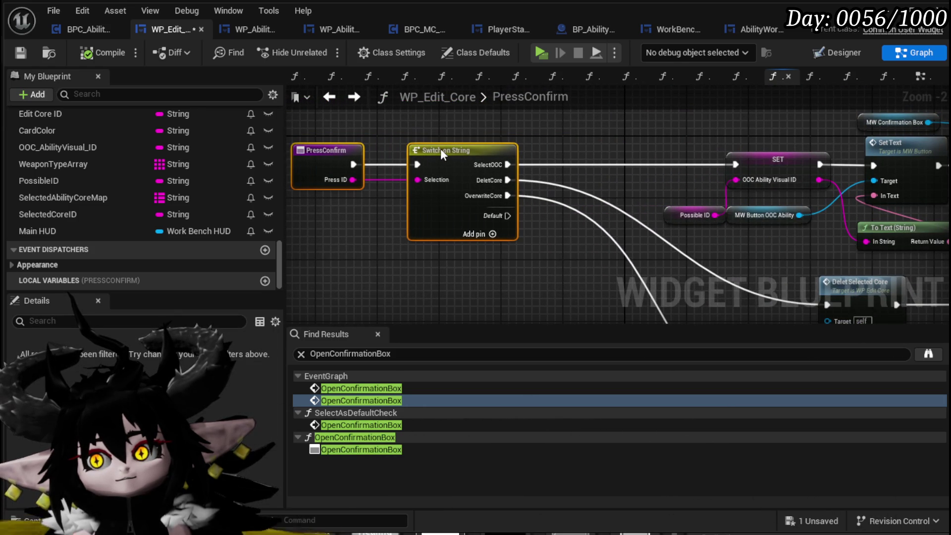
left_click_drag(535, 249, 455, 213)
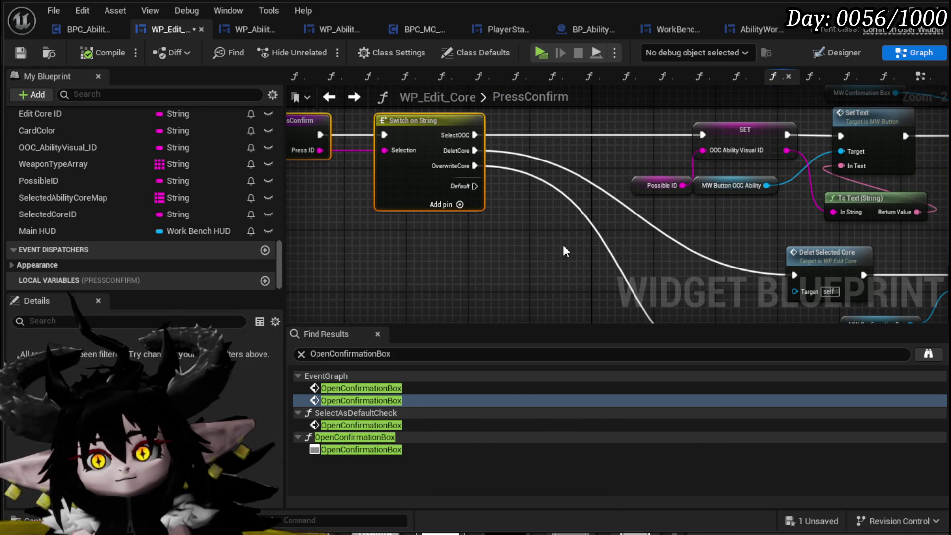
Add a case pin named EditAbilities to Switch on String and compile the widget blueprint
left_click(460, 204)
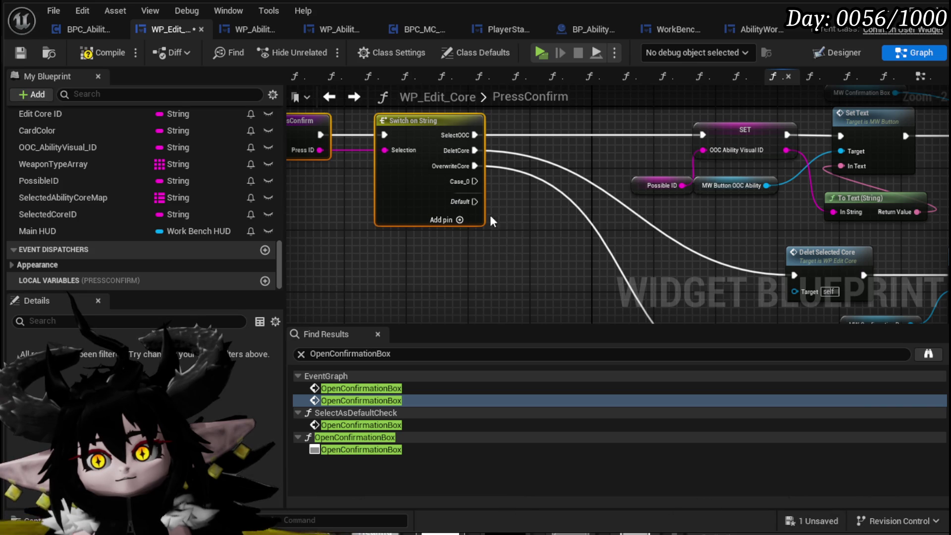
left_click(449, 213)
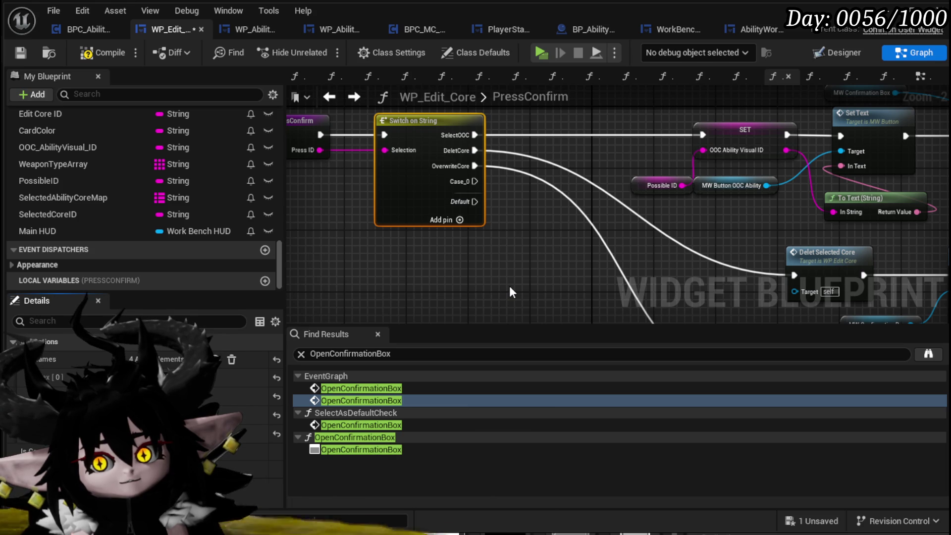
key("Return")
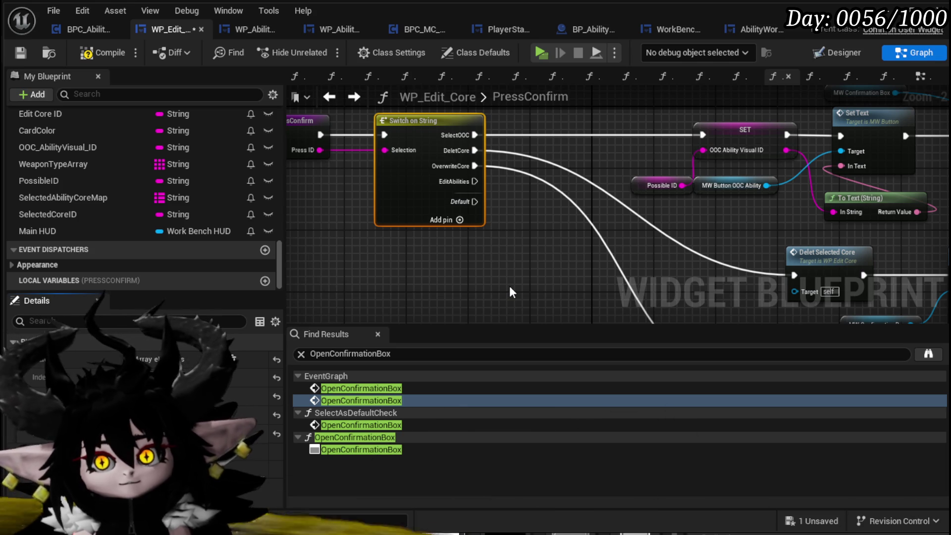
left_click(103, 53)
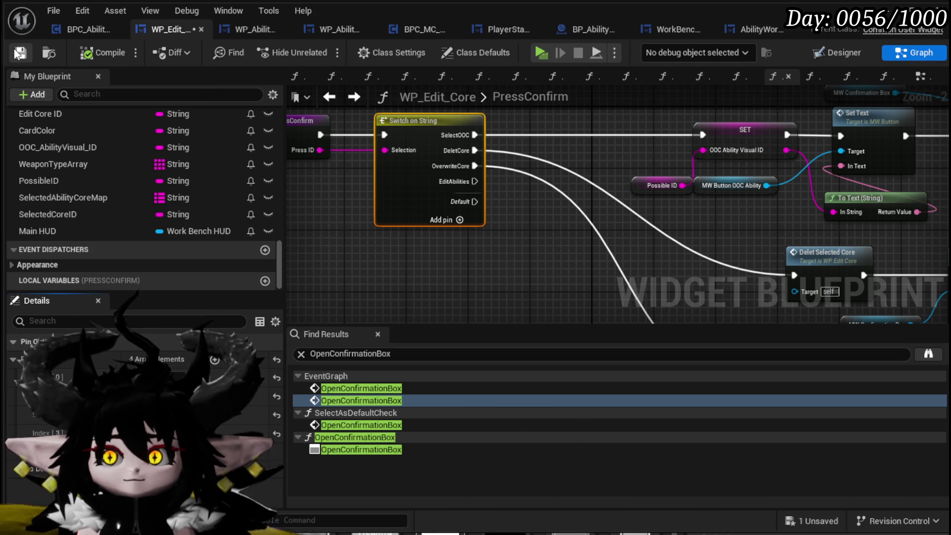
mouse_move(409, 176)
left_mouse_down()
mouse_move(355, 175)
mouse_move(422, 197)
mouse_move(655, 214)
mouse_move(602, 202)
mouse_move(408, 290)
mouse_move(535, 436)
mouse_move(581, 236)
mouse_move(506, 245)
mouse_move(620, 254)
mouse_move(717, 208)
left_mouse_up()
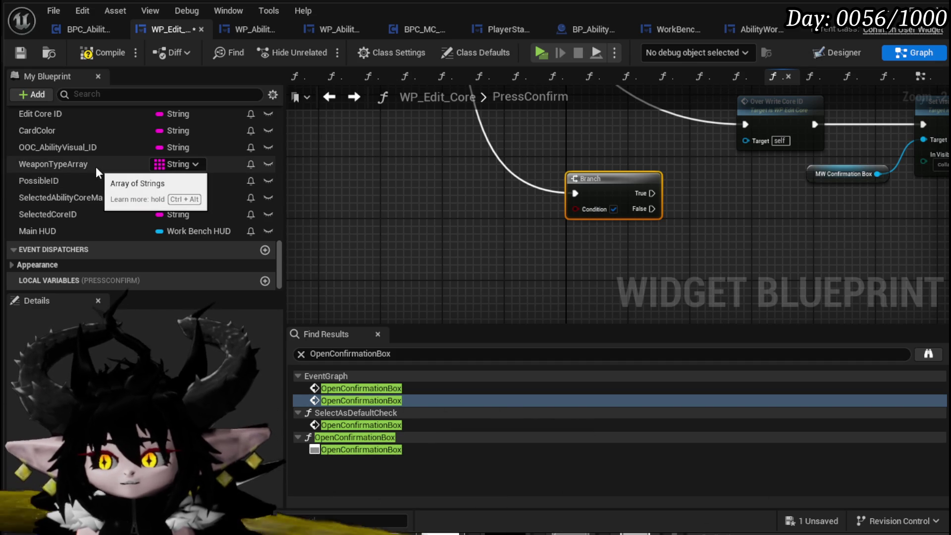
Add a Selected Core ID getter node to the PressConfirm graph
mouse_move(64, 214)
left_mouse_down()
mouse_move(338, 206)
mouse_move(443, 258)
left_mouse_up()
left_click(443, 258)
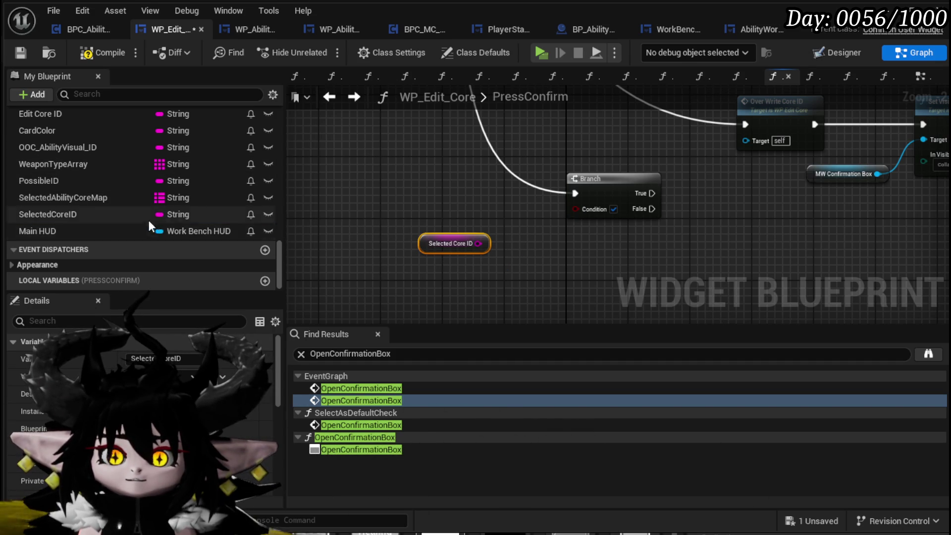
scroll(108, 212, "up", 2)
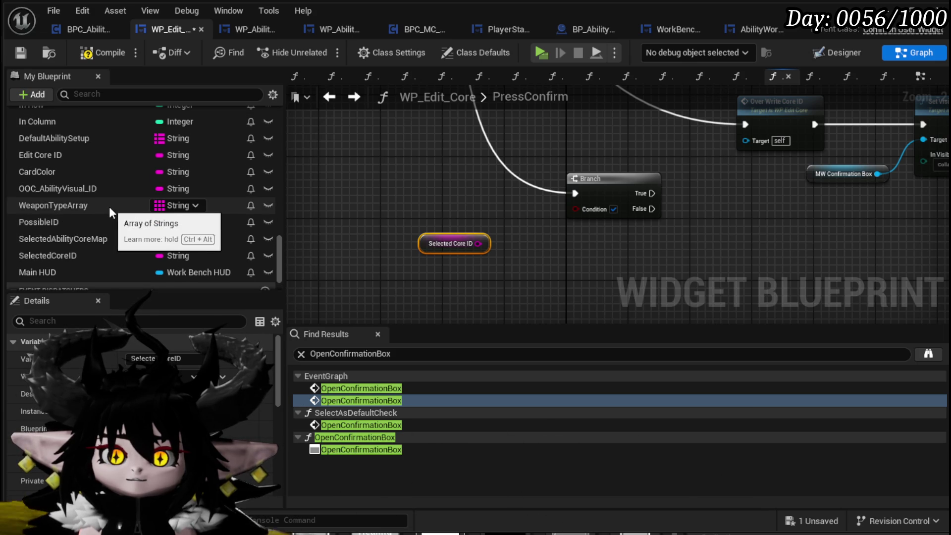
scroll(109, 207, "up", 4)
scroll(109, 207, "up", 2)
scroll(109, 207, "up", 10)
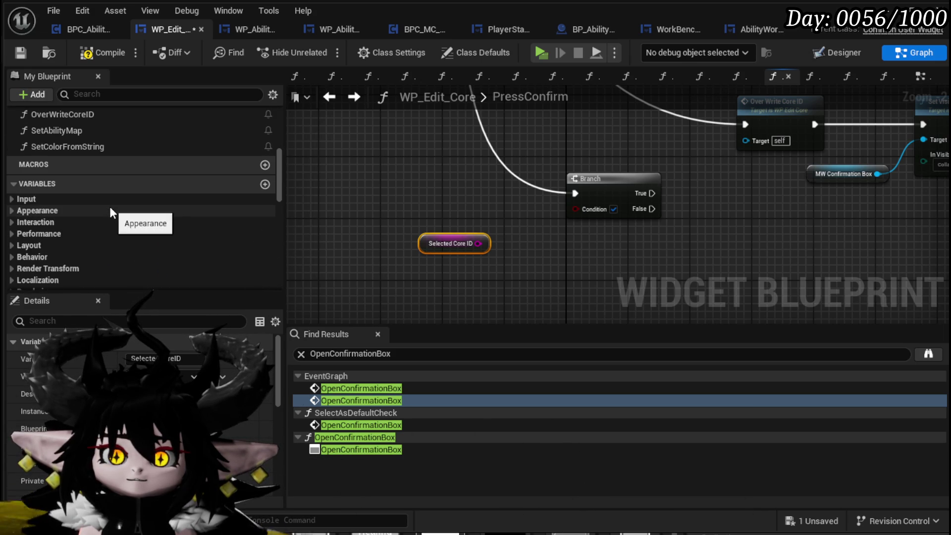
scroll(109, 205, "up", 10)
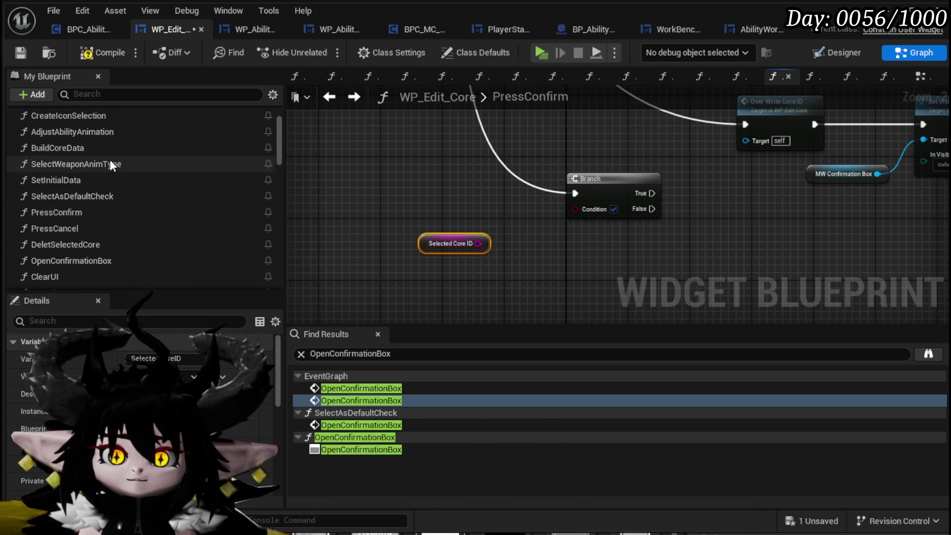
Insert a Build Core Data call into the execution path before the Branch
left_click_drag(106, 148, 407, 153)
mouse_move(575, 231)
left_mouse_down()
mouse_move(486, 214)
mouse_move(570, 233)
mouse_move(414, 217)
left_mouse_up()
mouse_move(456, 211)
left_mouse_down()
mouse_move(461, 224)
mouse_move(655, 242)
mouse_move(611, 230)
left_mouse_up()
left_click_drag(503, 184, 644, 238)
mouse_move(644, 238)
left_mouse_down()
mouse_move(571, 212)
mouse_move(532, 180)
left_mouse_up()
left_click_drag(388, 231, 344, 243)
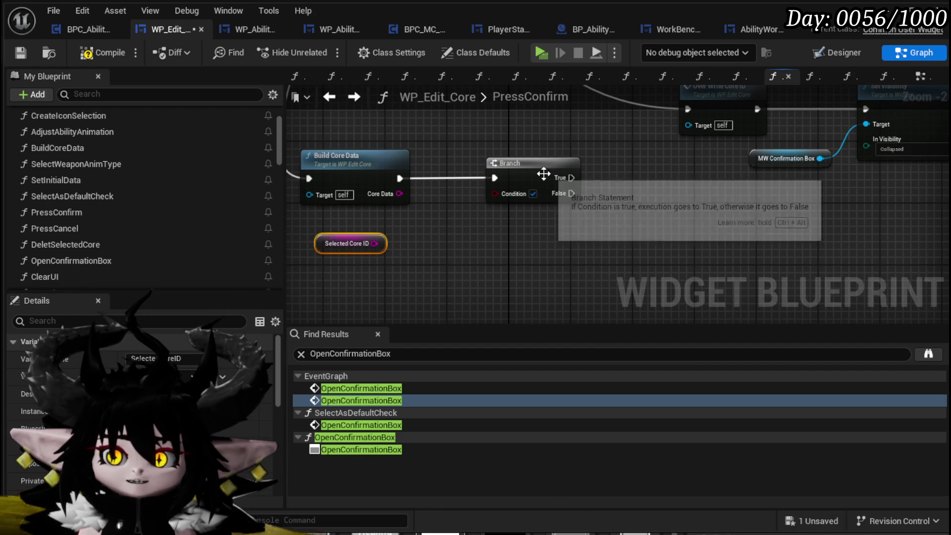
left_click_drag(544, 174, 588, 174)
Feed Selected Core ID == Core Data into Branch Condition and wire False to Over Write Core ID
left_click_drag(375, 243, 404, 253)
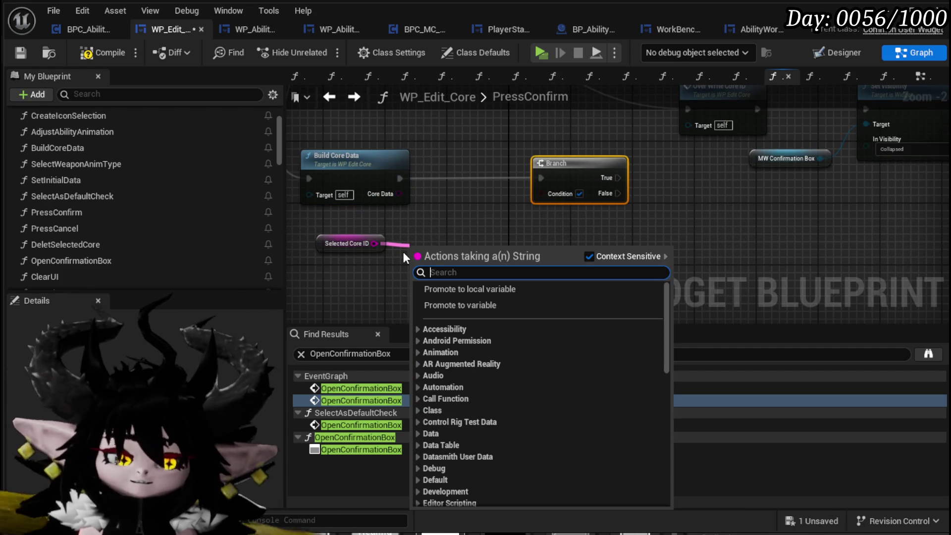
type("==")
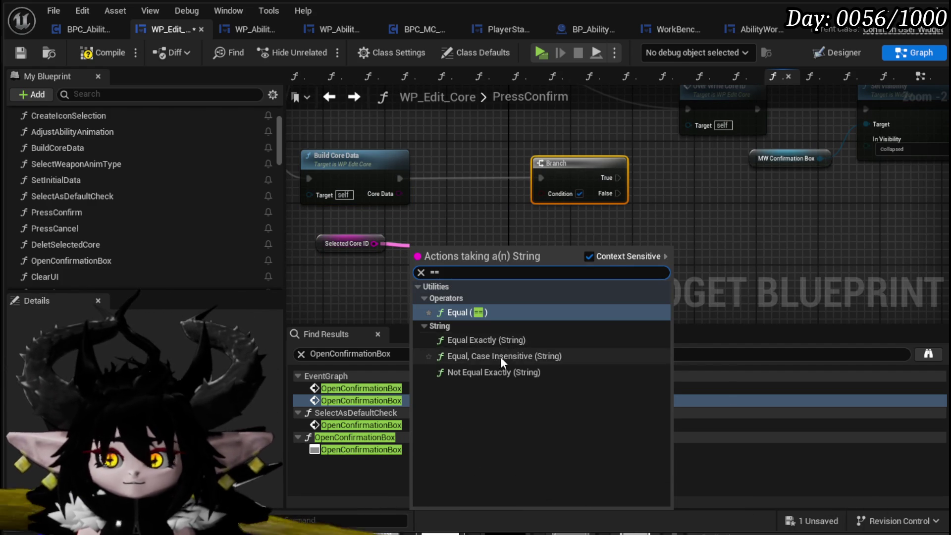
key("Return")
left_click_drag(399, 194, 417, 263)
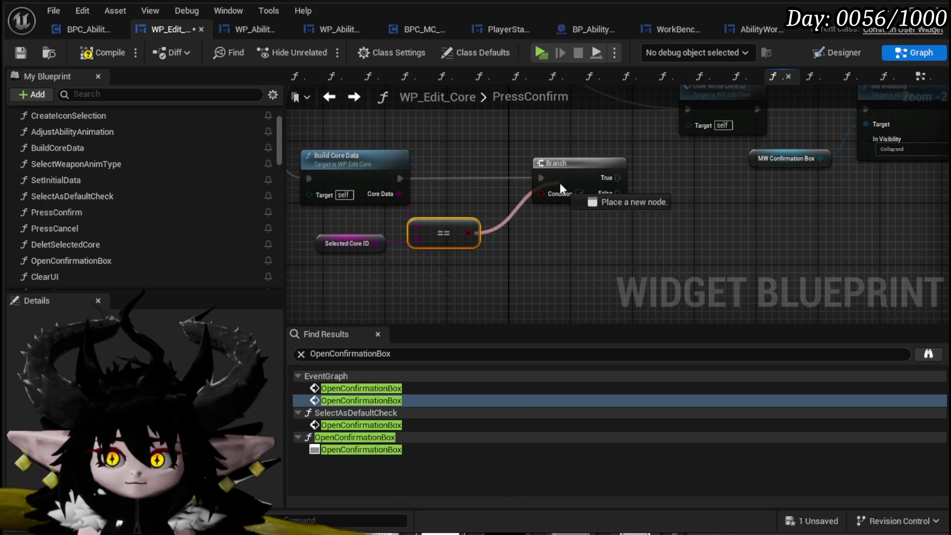
left_click_drag(560, 183, 559, 190)
mouse_move(414, 276)
left_mouse_down()
mouse_move(504, 186)
mouse_move(498, 192)
left_mouse_up()
Tidy the Over Write Core ID and Branch node positions in PressConfirm
scroll(478, 168, "down", 2)
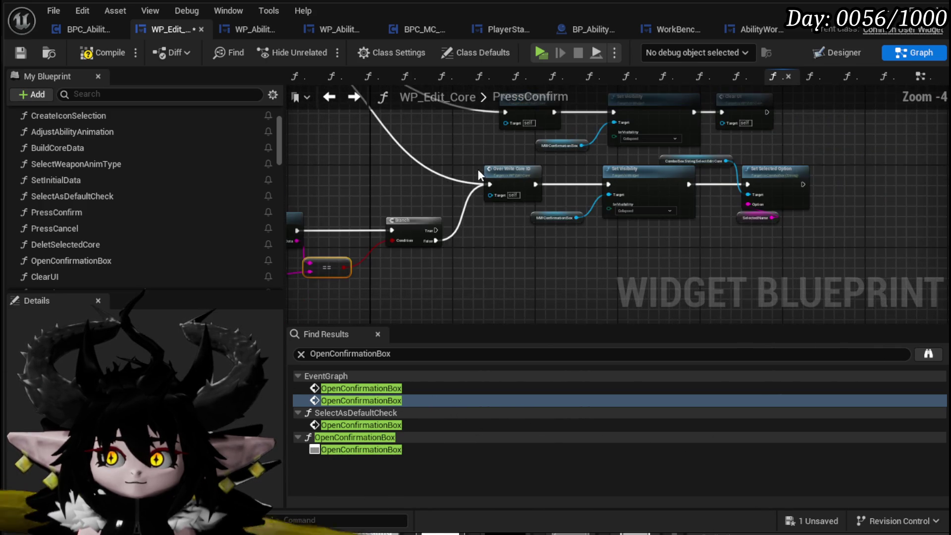
scroll(339, 198, "up", 3)
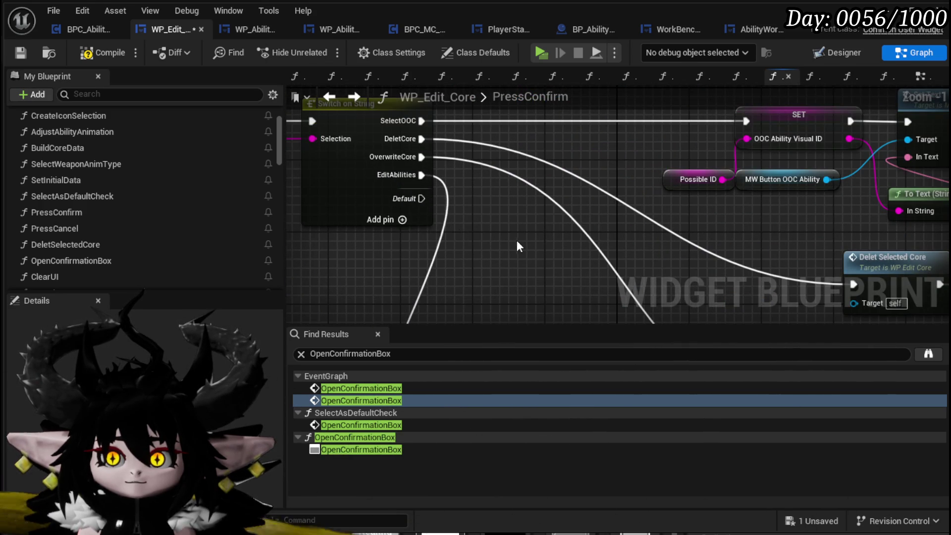
scroll(519, 242, "down", 1)
mouse_move(519, 241)
left_mouse_down()
mouse_move(366, 147)
mouse_move(441, 174)
left_mouse_up()
left_click_drag(377, 237, 562, 186)
left_click(409, 198)
mouse_move(409, 198)
left_mouse_down()
mouse_move(396, 198)
mouse_move(472, 192)
left_mouse_up()
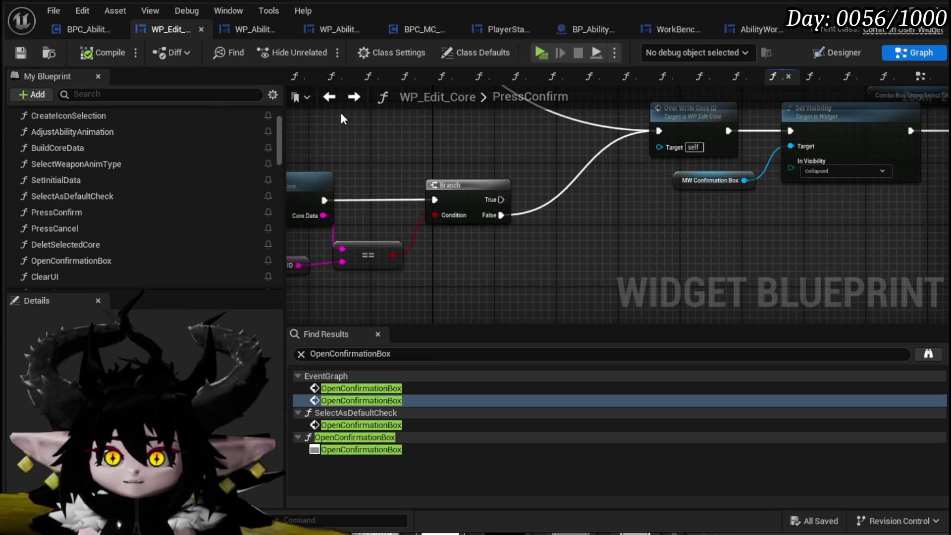
key("alt+Left")
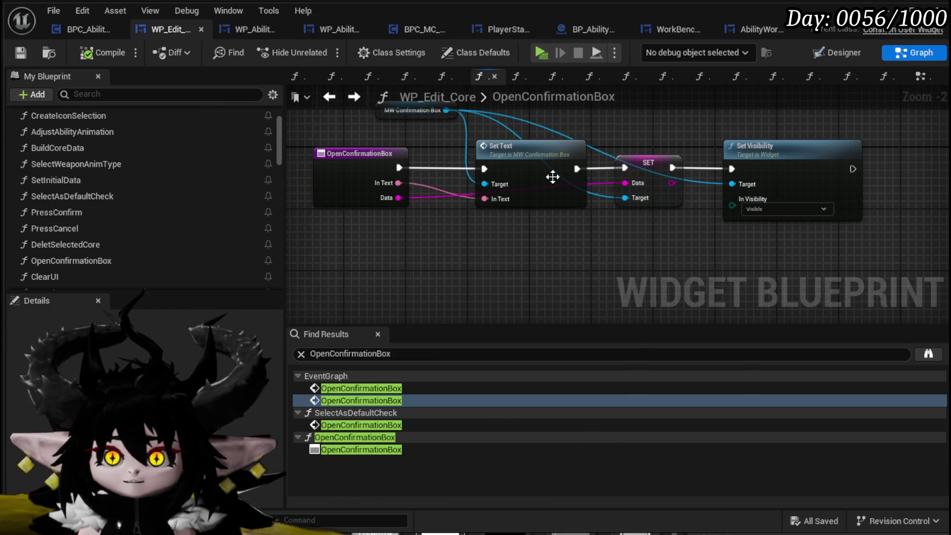
Cut the Main HUD and Edit Abilities from Core HUD nodes out of the EventGraph
left_click(914, 78)
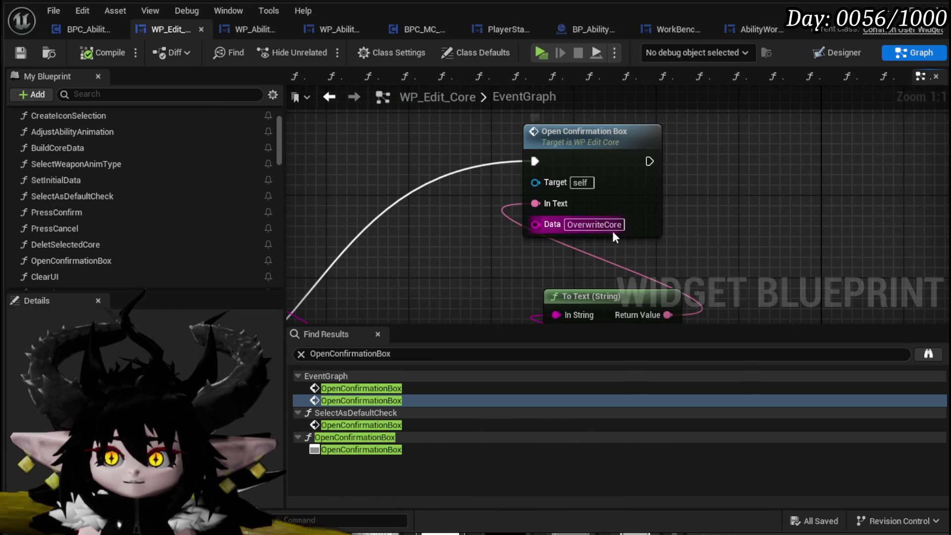
scroll(615, 238, "down", 12)
scroll(500, 171, "up", 8)
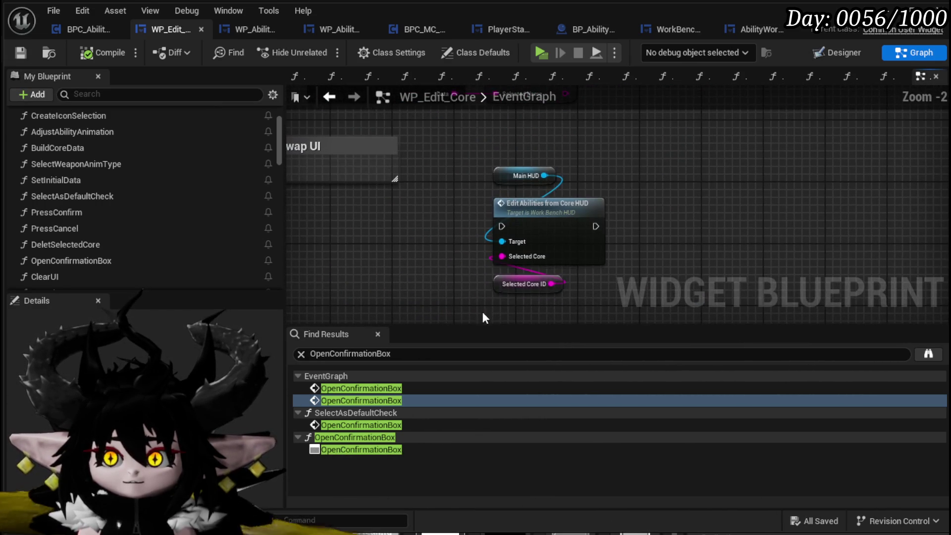
left_click_drag(490, 308, 610, 163)
left_click_drag(340, 245, 552, 226)
key("Delete")
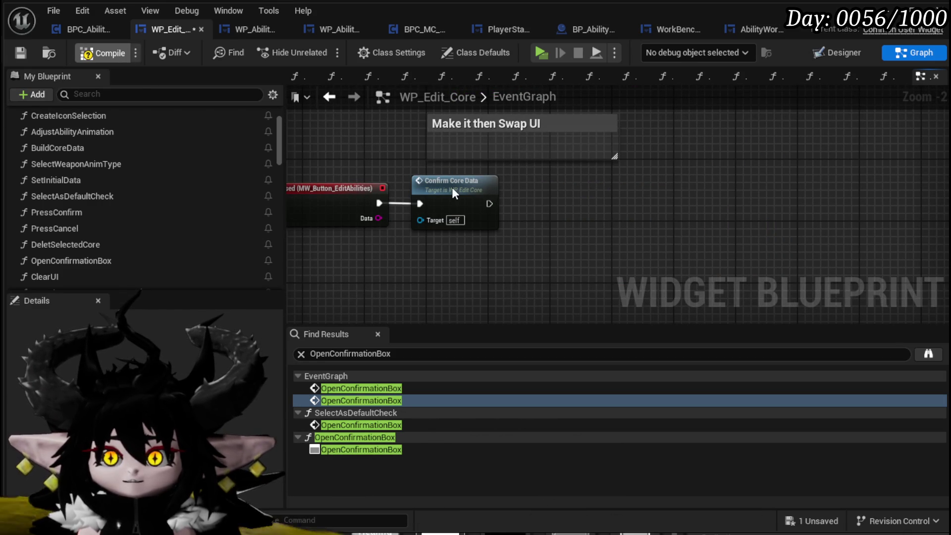
Insert an Open Confirmation Box call right after the On Pressed event
left_click_drag(452, 188, 714, 188)
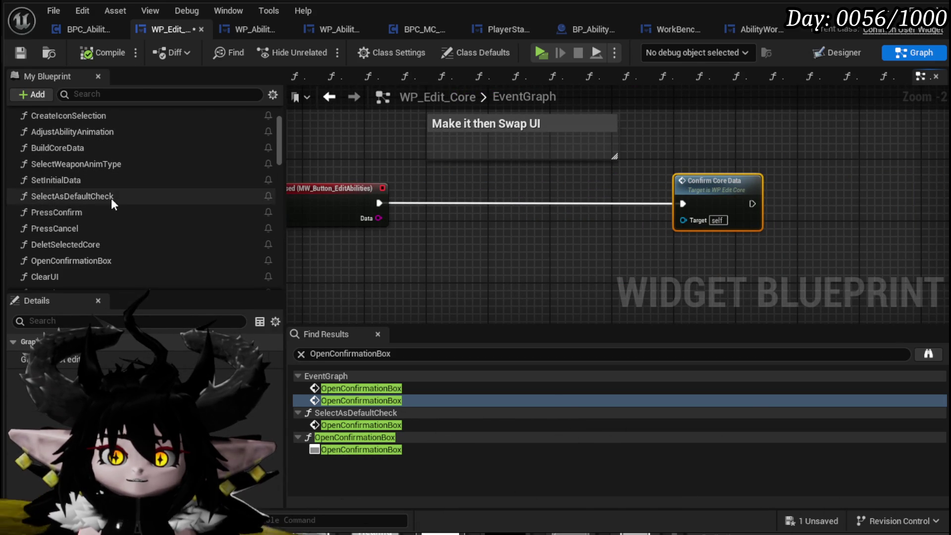
scroll(111, 199, "up", 2)
scroll(110, 197, "down", 8)
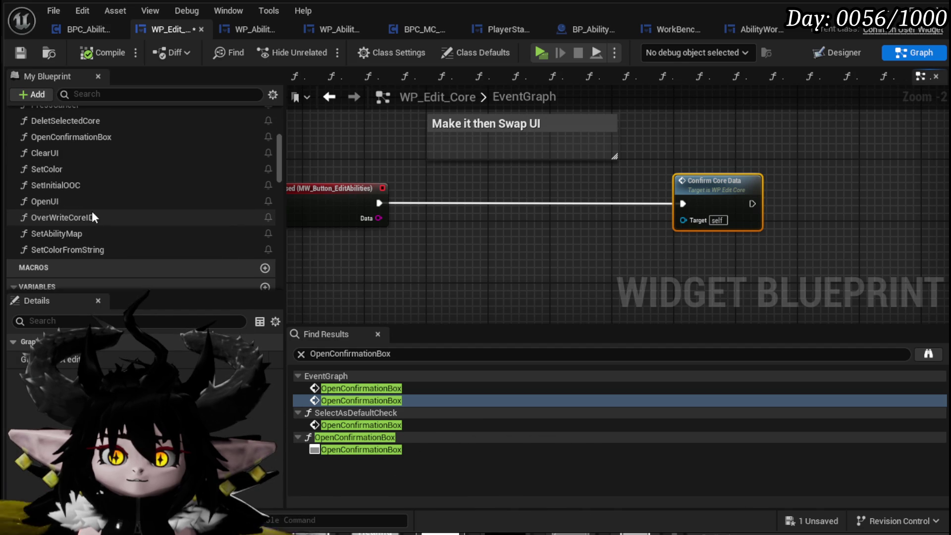
left_click_drag(66, 135, 510, 218)
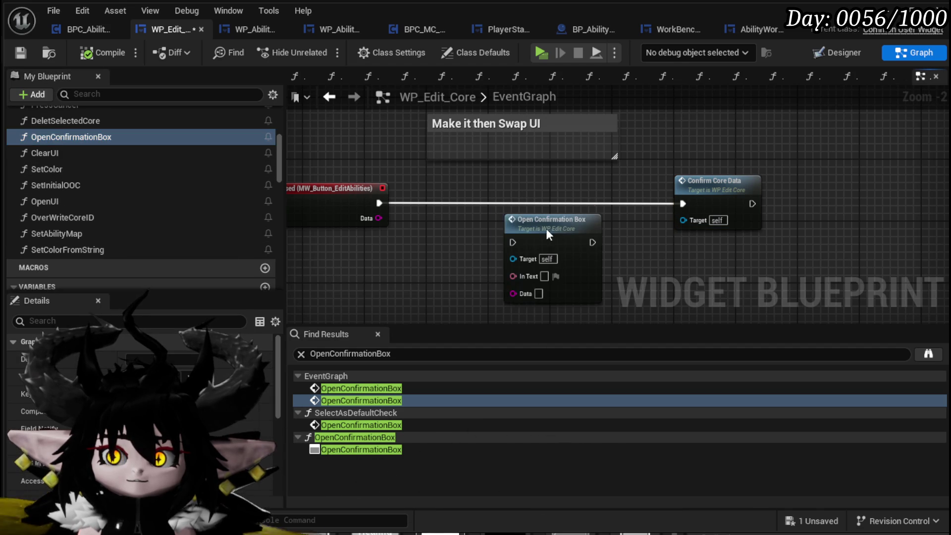
left_click_drag(562, 238, 492, 198)
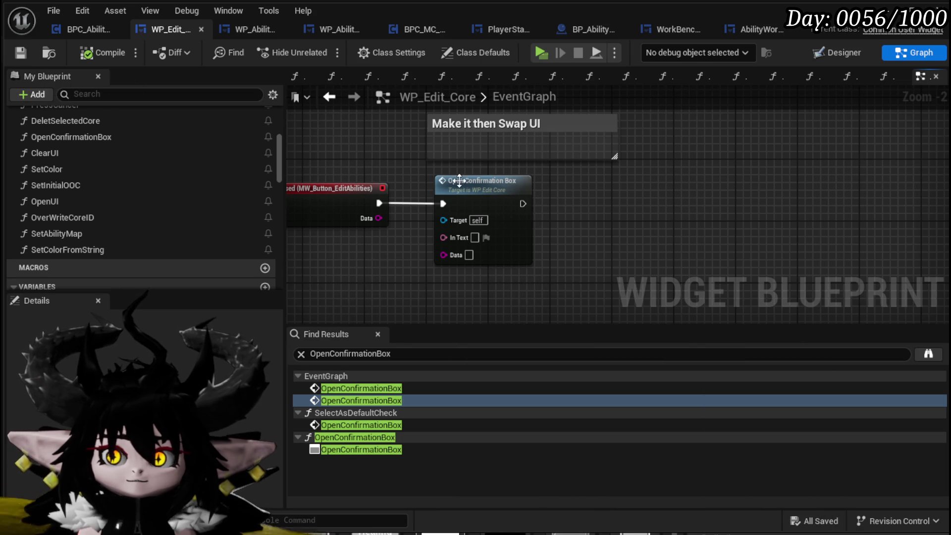
Inspect the OpenConfirmationBox function's nodes and details
double_click(457, 180)
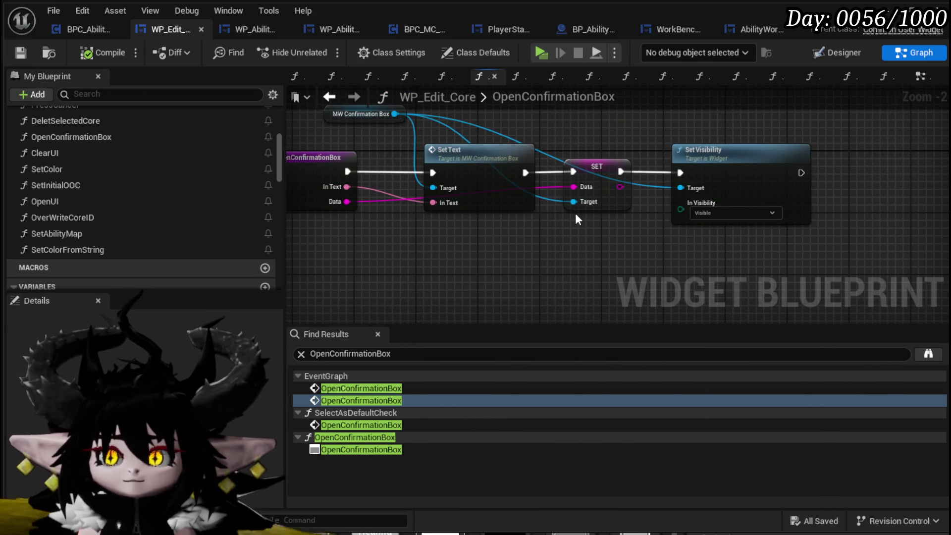
key("Home")
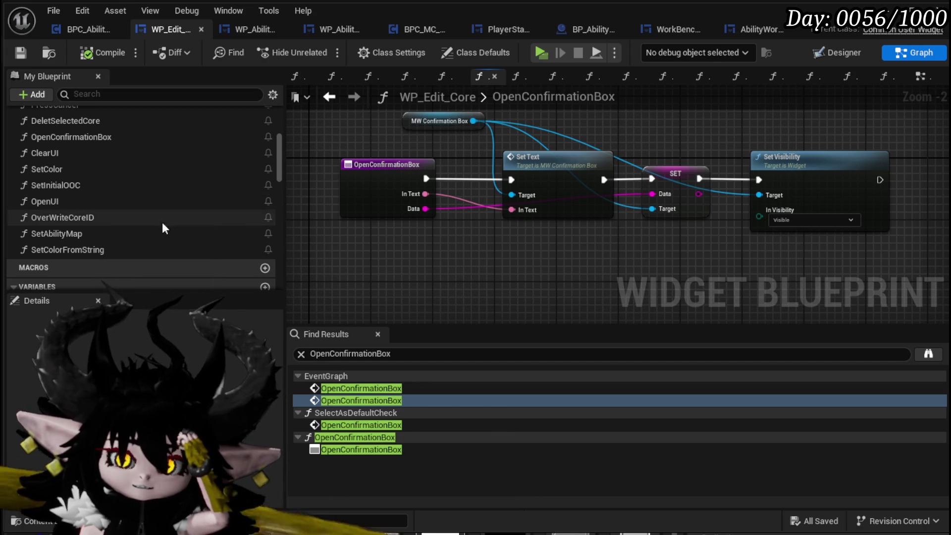
left_click_drag(352, 244, 864, 108)
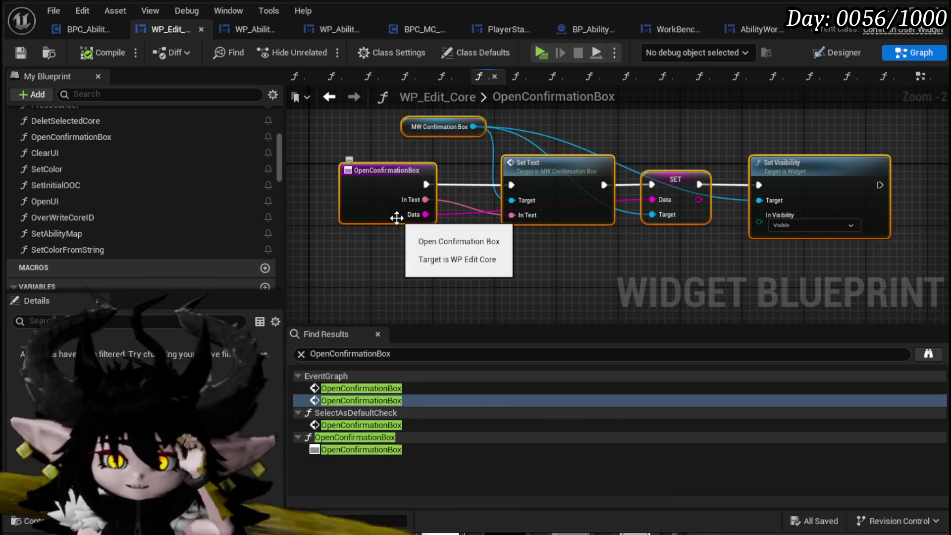
left_click(151, 142)
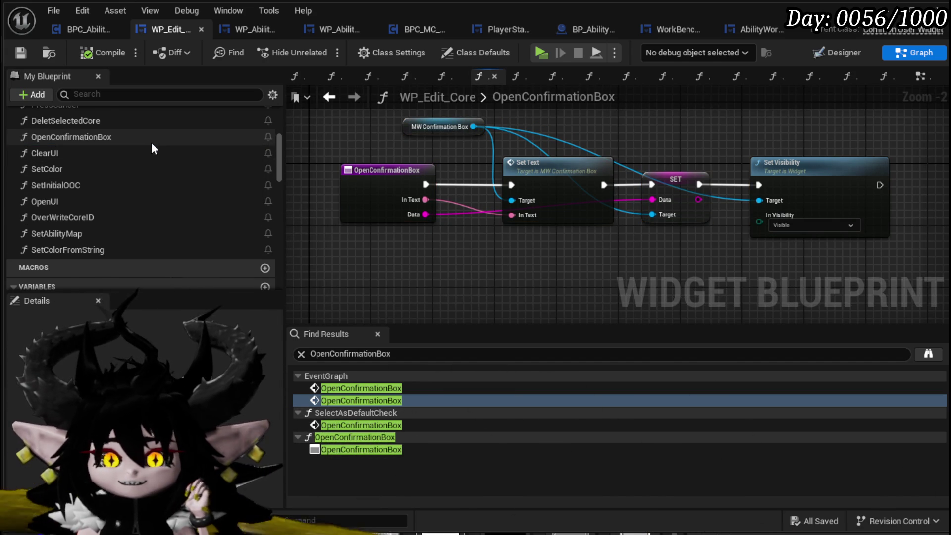
scroll(144, 146, "up", 3)
double_click(114, 131)
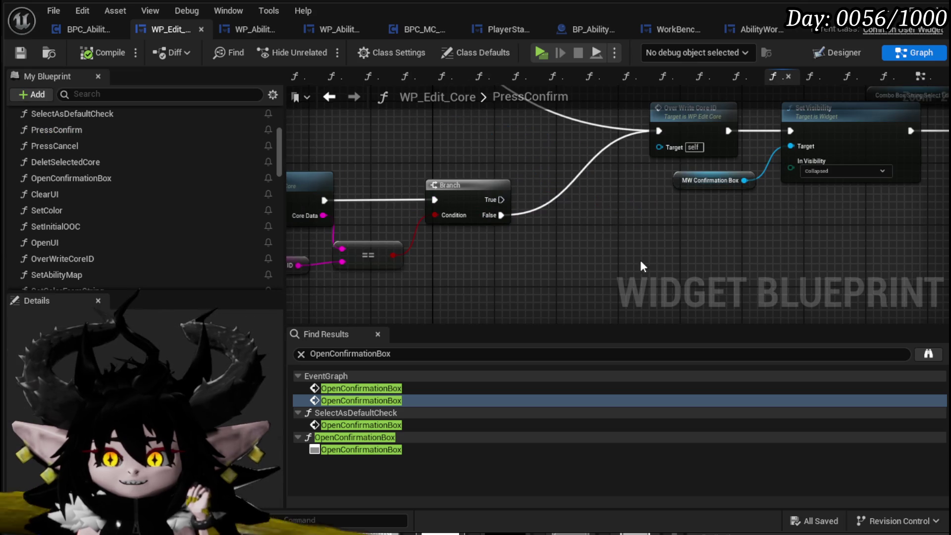
Paste the Edit Abilities from Core HUD nodes into PressConfirm and wire Branch True into them
key("ctrl+v")
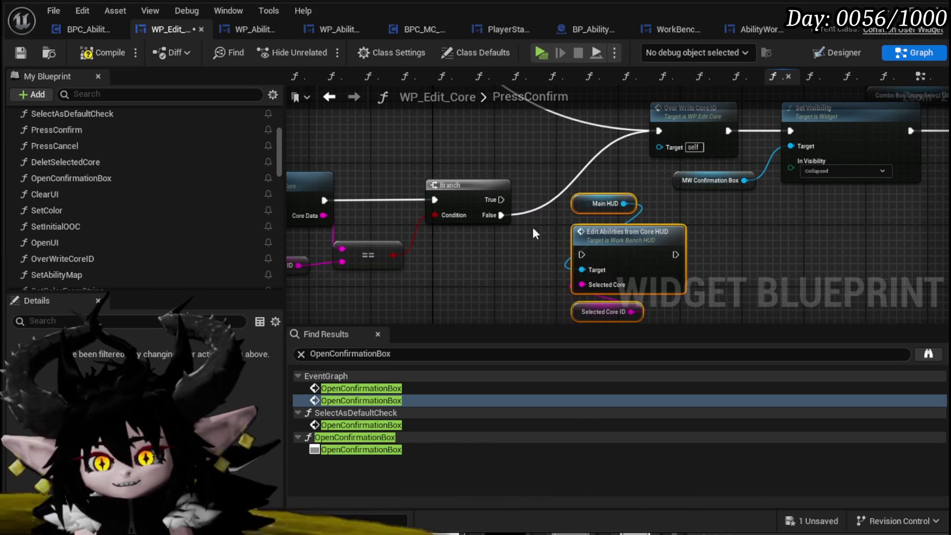
left_click_drag(501, 200, 582, 255)
mouse_move(525, 325)
left_mouse_down()
mouse_move(525, 338)
mouse_move(525, 244)
mouse_move(526, 343)
left_mouse_up()
left_click_drag(580, 278, 712, 279)
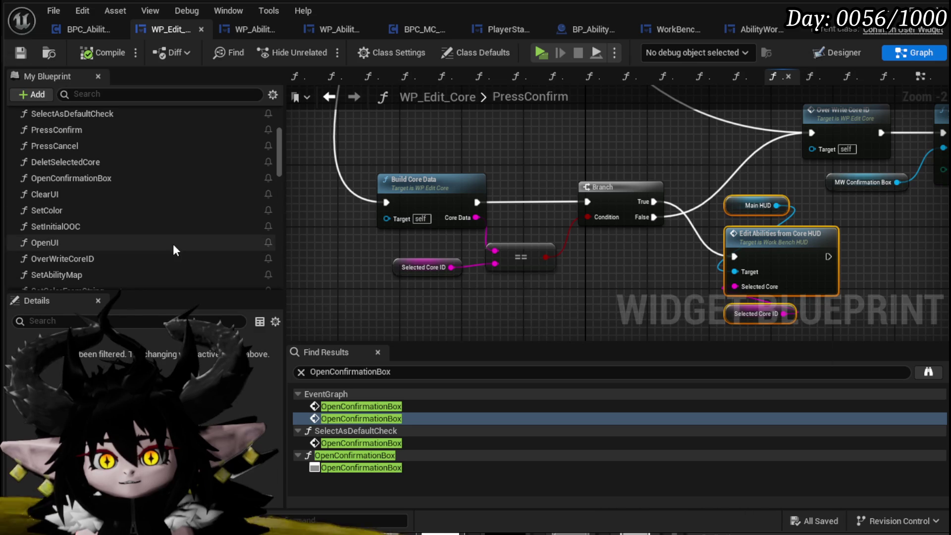
left_click(921, 77)
left_click_drag(569, 217, 662, 224)
scroll(545, 223, "up", 2)
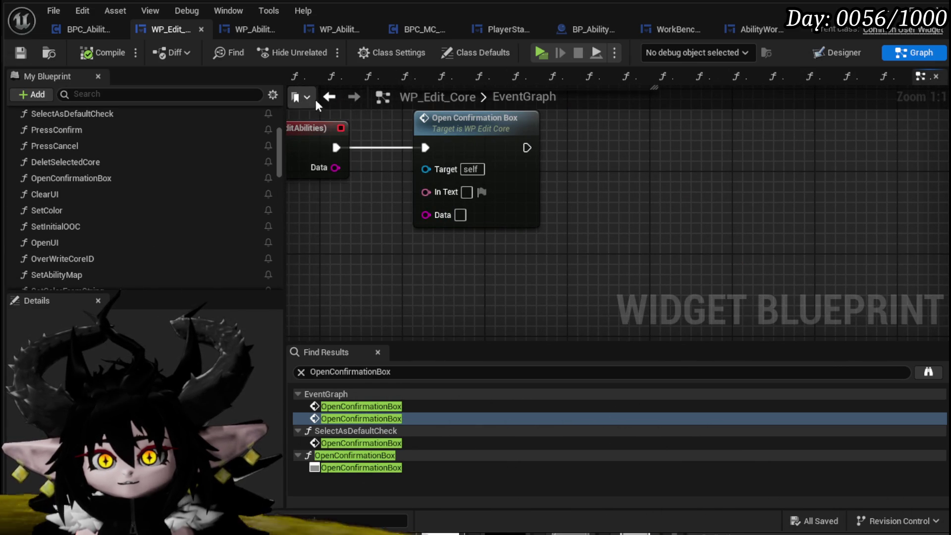
Set the Open Confirmation Box Data value to EditAbilities and compile the widget blueprint
left_click(330, 96)
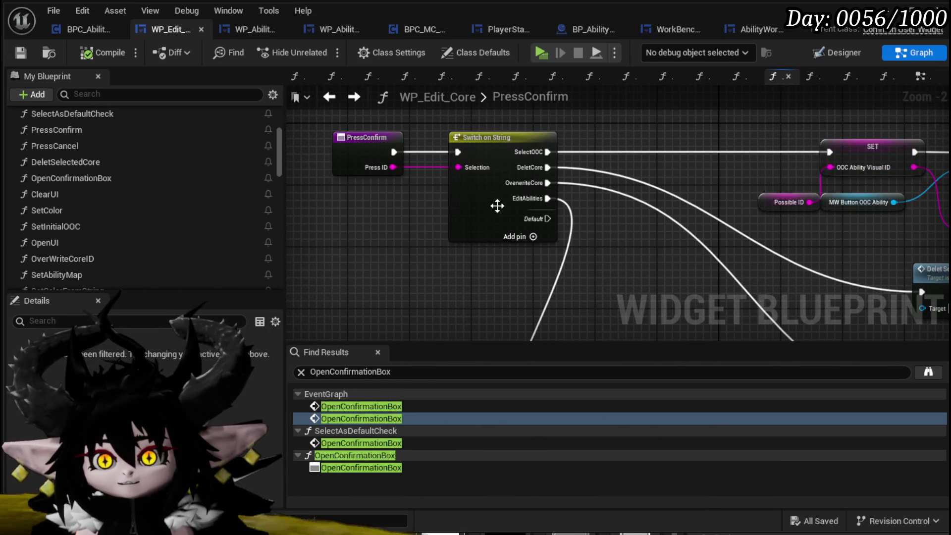
left_click(424, 292)
left_click(20, 52)
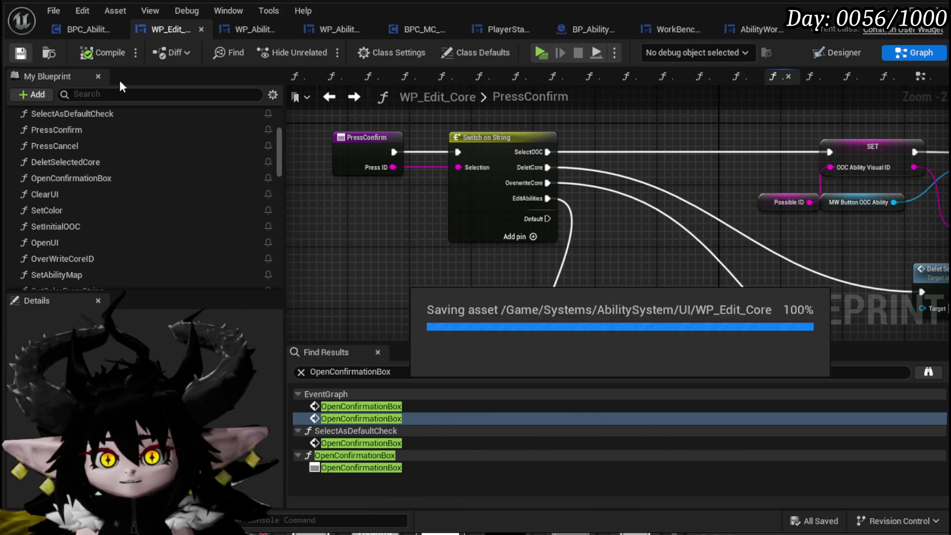
left_click(327, 97)
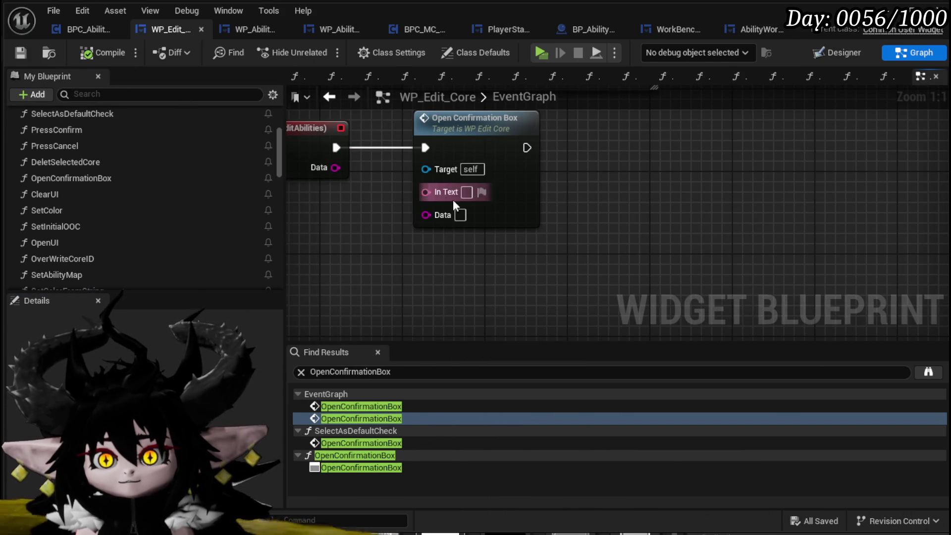
left_click(460, 214)
type("EditAbilities")
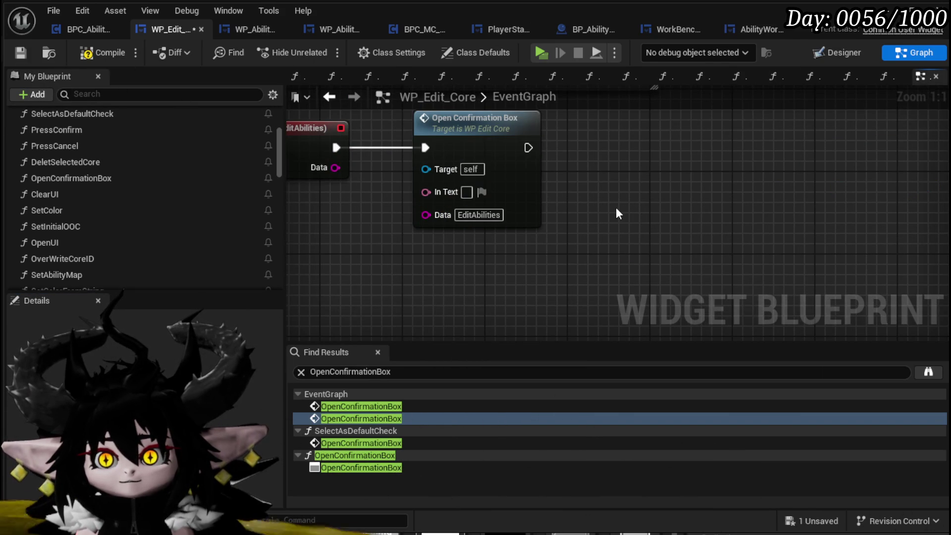
left_click_drag(291, 228, 455, 255)
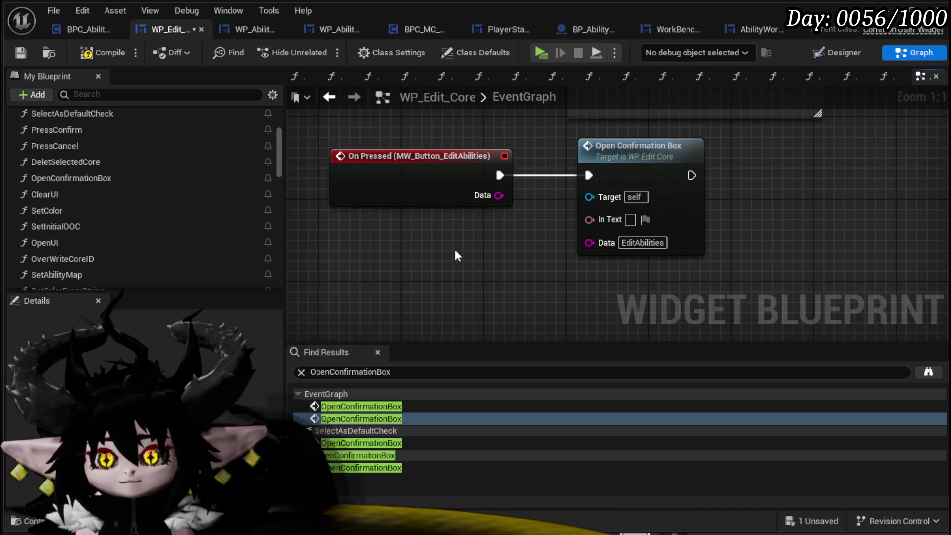
left_click(17, 51)
left_click_drag(470, 231, 530, 207)
left_click_drag(436, 167, 325, 168)
mouse_move(595, 227)
left_mouse_down()
mouse_move(627, 236)
mouse_move(551, 218)
left_mouse_up()
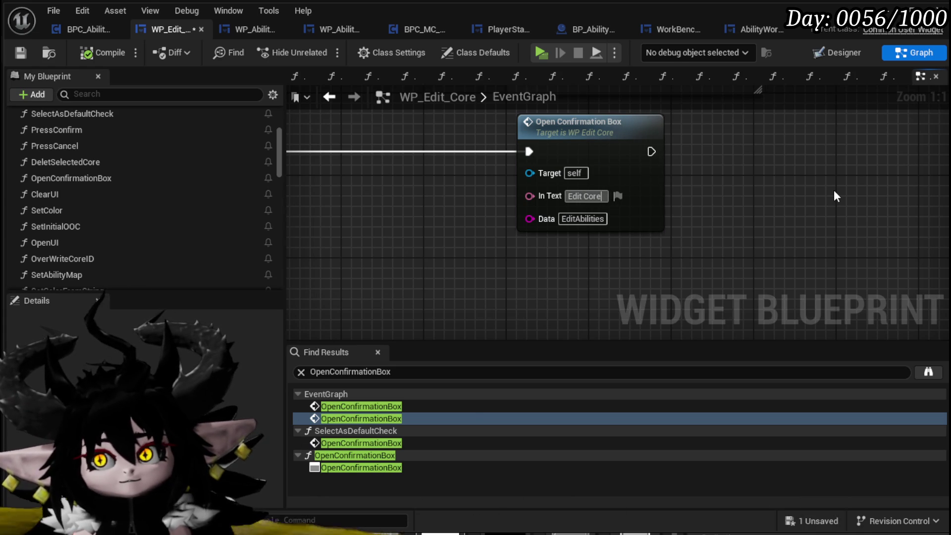
Enter 'Edit Core Abilities (Core needs to be Confirmed first)' as the message text and compile
type(" Abilities")
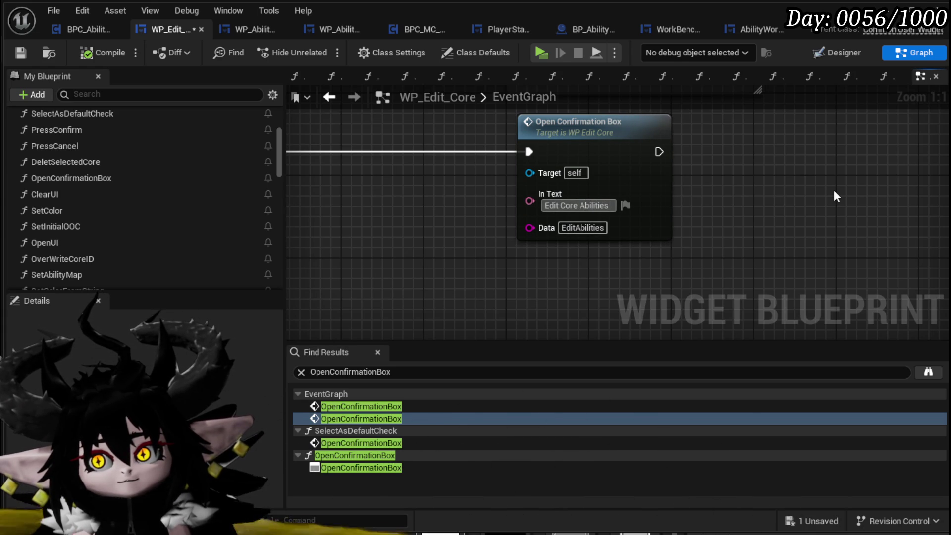
type(" (Core needs to be")
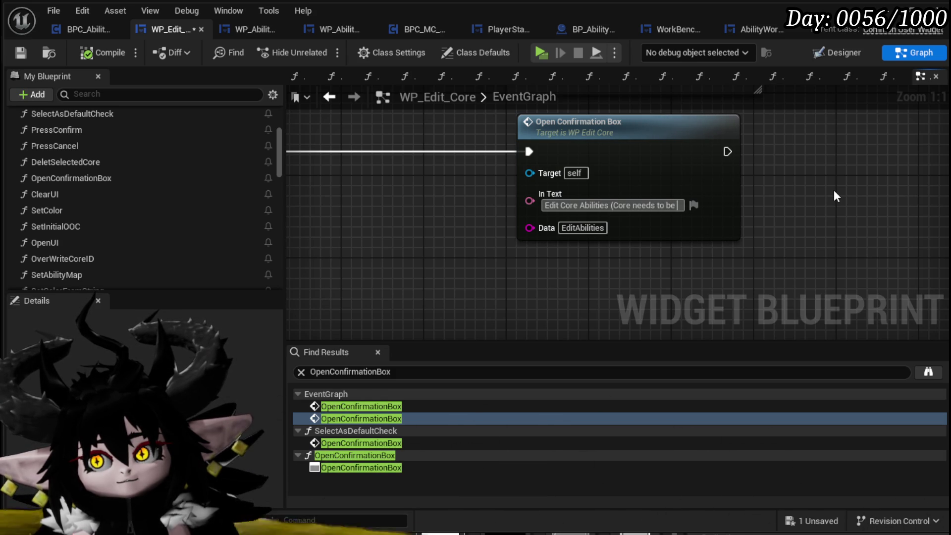
type("Confirmed first)")
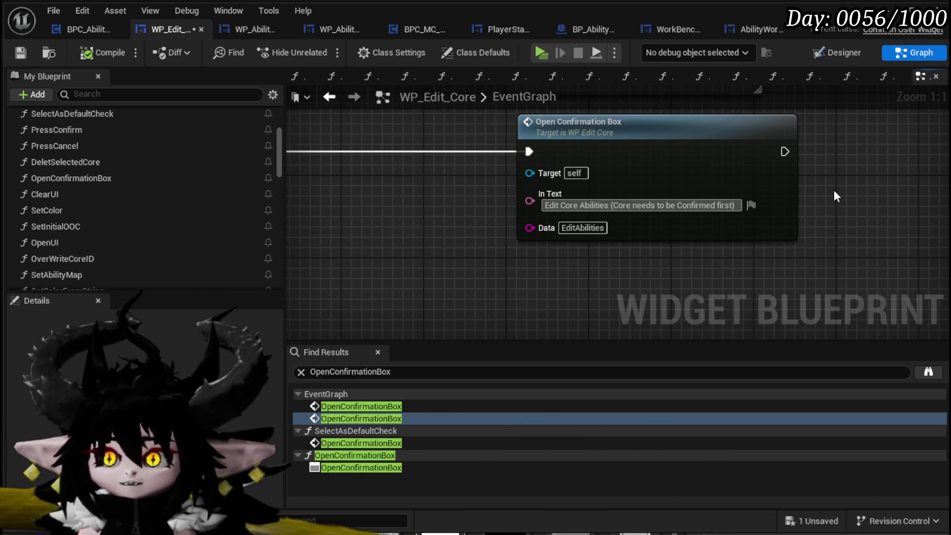
key("Return")
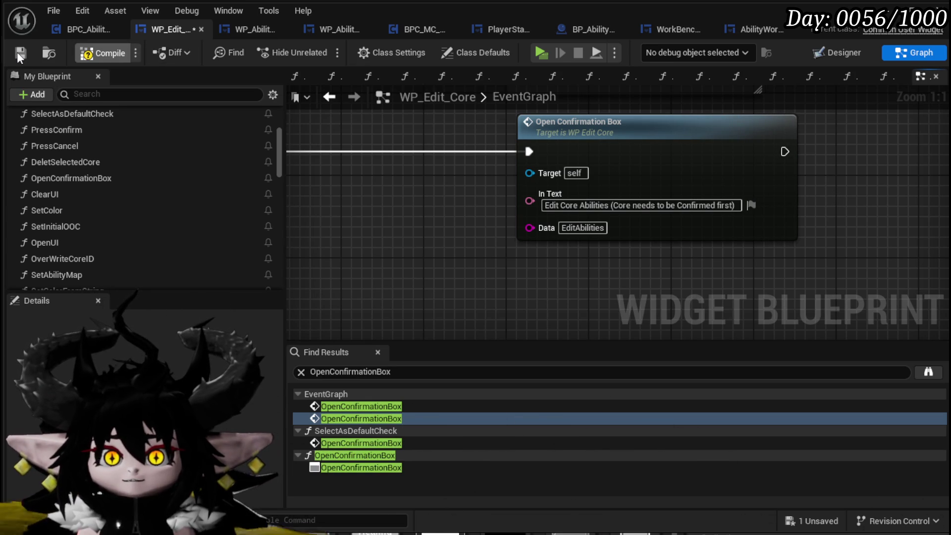
left_click(20, 55)
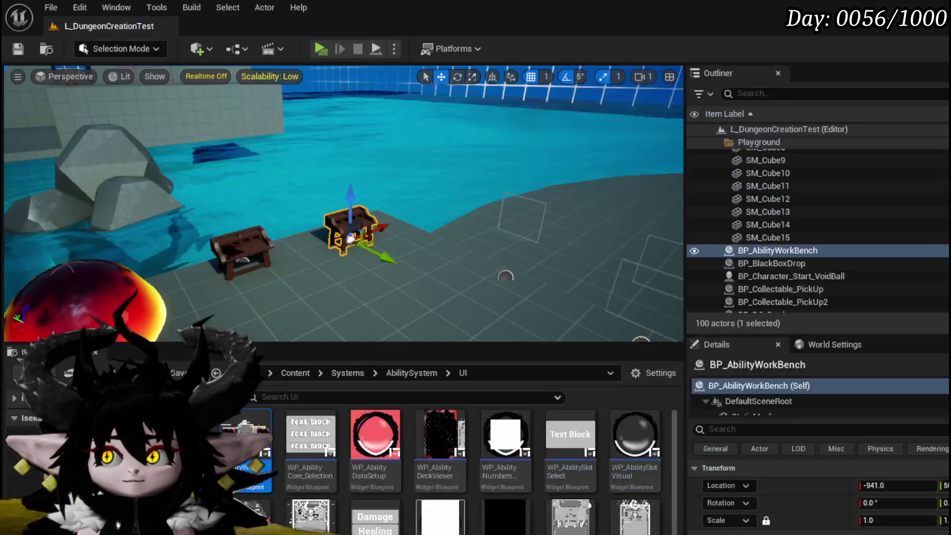
Launch the standalone preview, switch the Core Ability menu to editing, and load ChuraMagicSummon
key("alt+p")
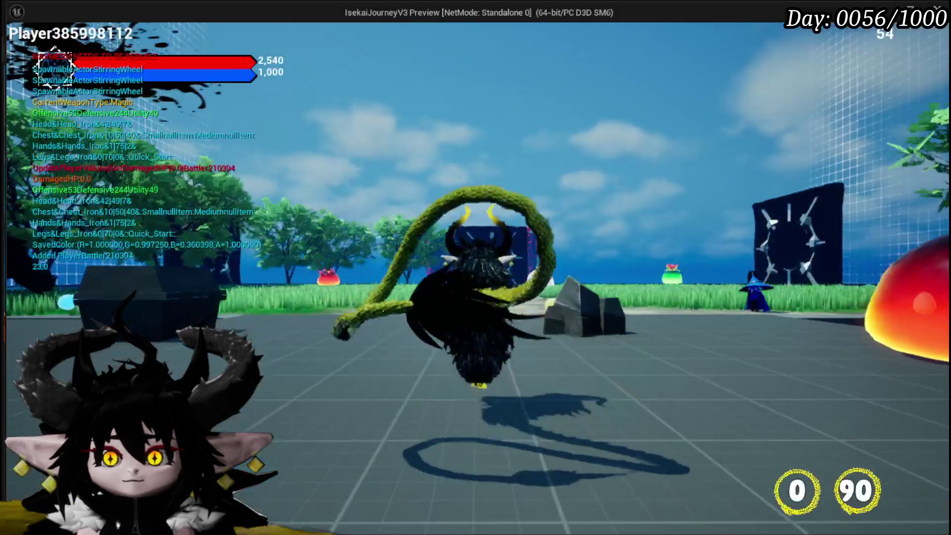
key("Tab")
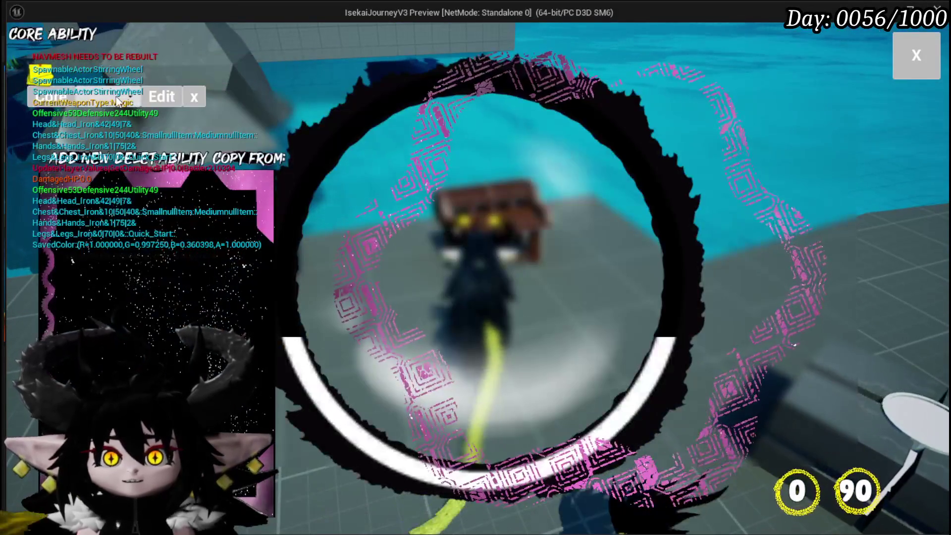
left_click(99, 97)
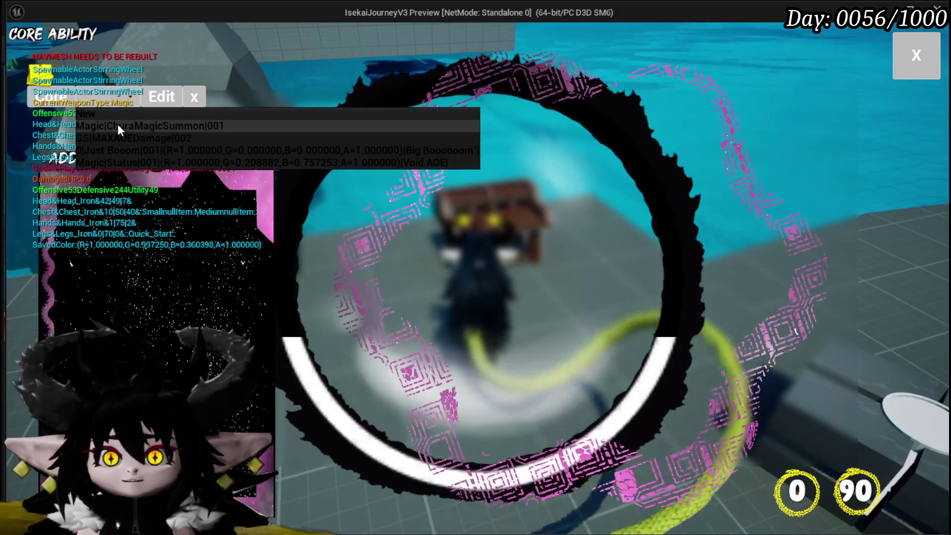
left_click(37, 33)
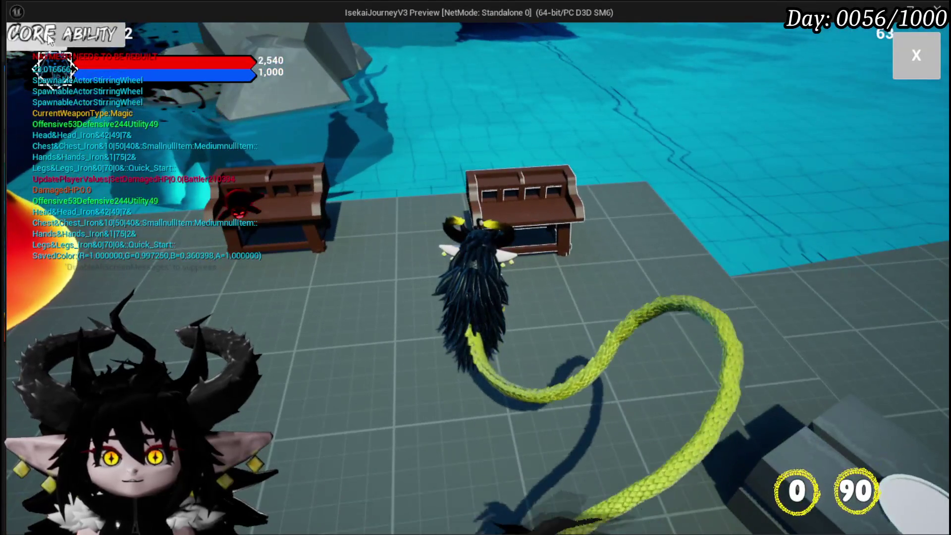
left_click(49, 39)
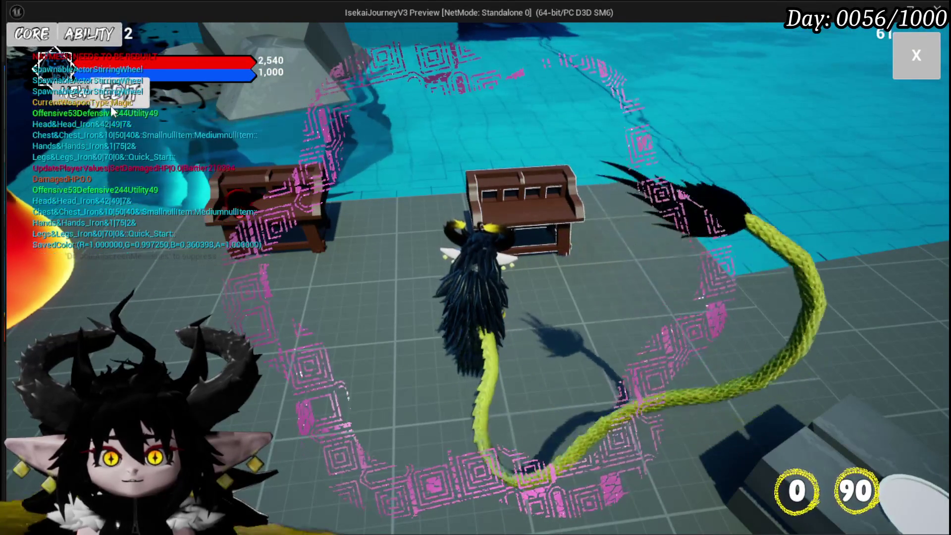
left_click(157, 99)
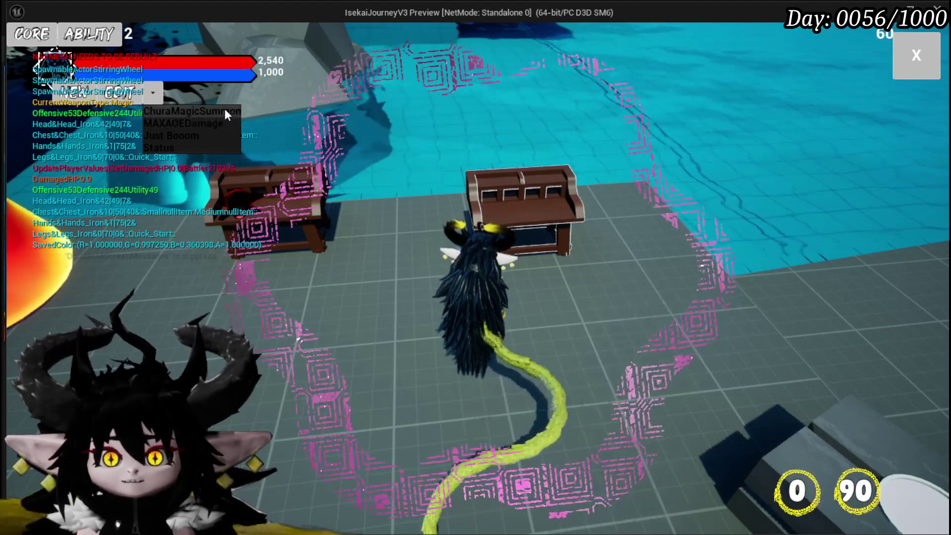
left_click(177, 111)
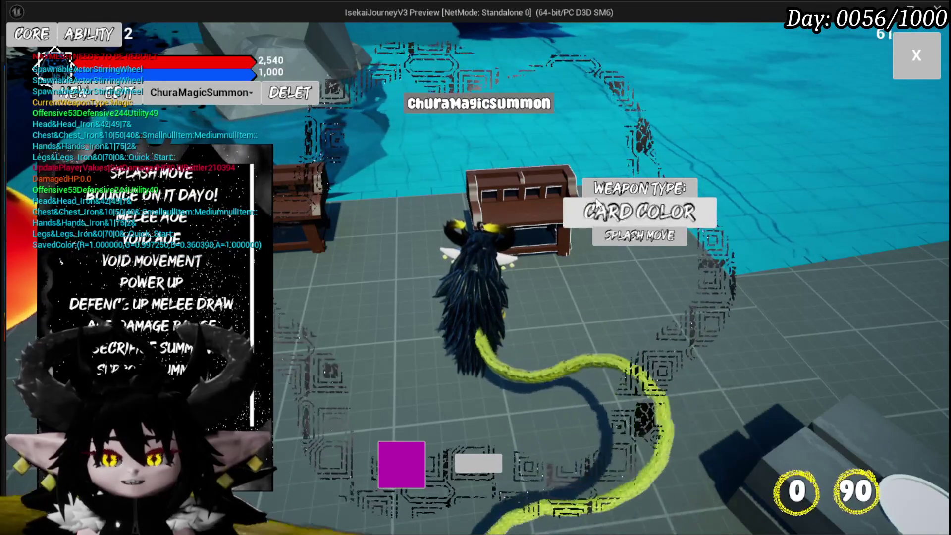
Set the card colour to a deeper yellow
left_click(639, 212)
left_click(138, 238)
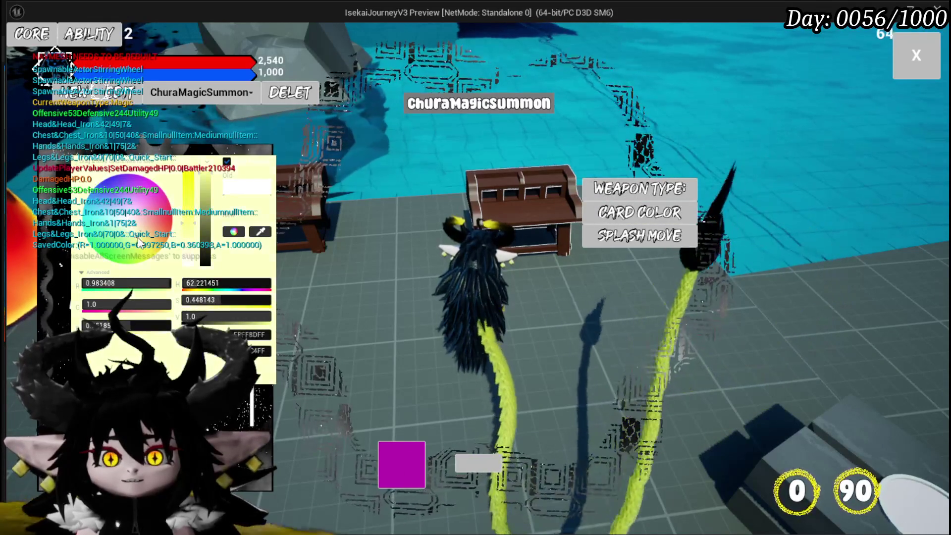
left_click(307, 277)
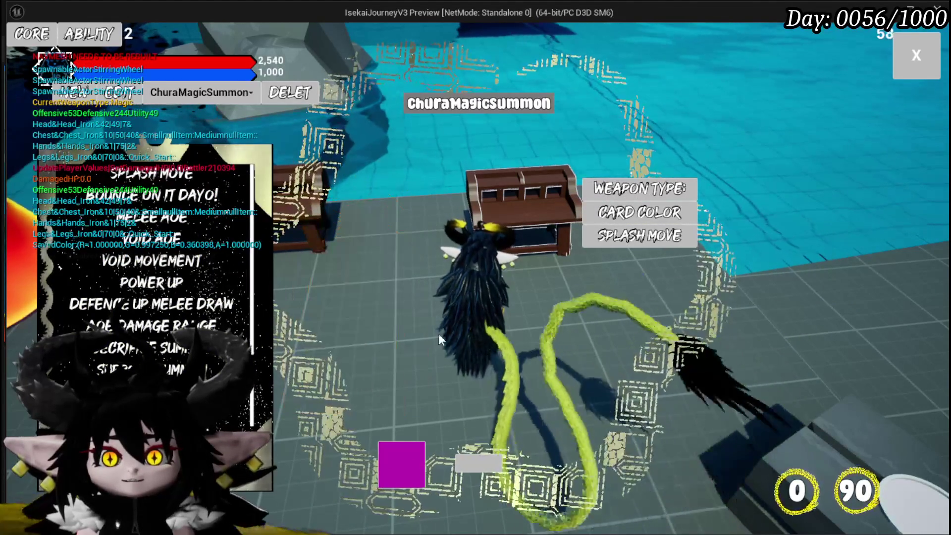
left_click(639, 212)
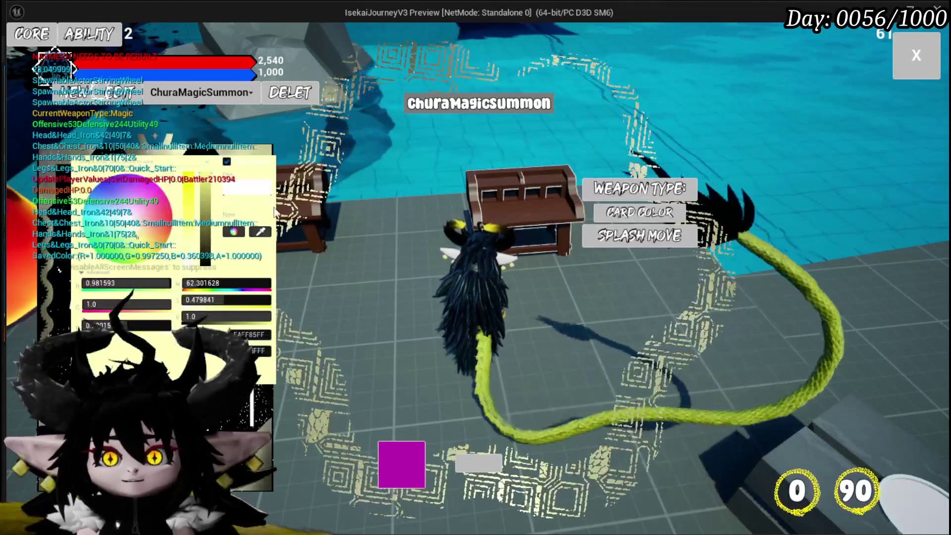
left_click(144, 240)
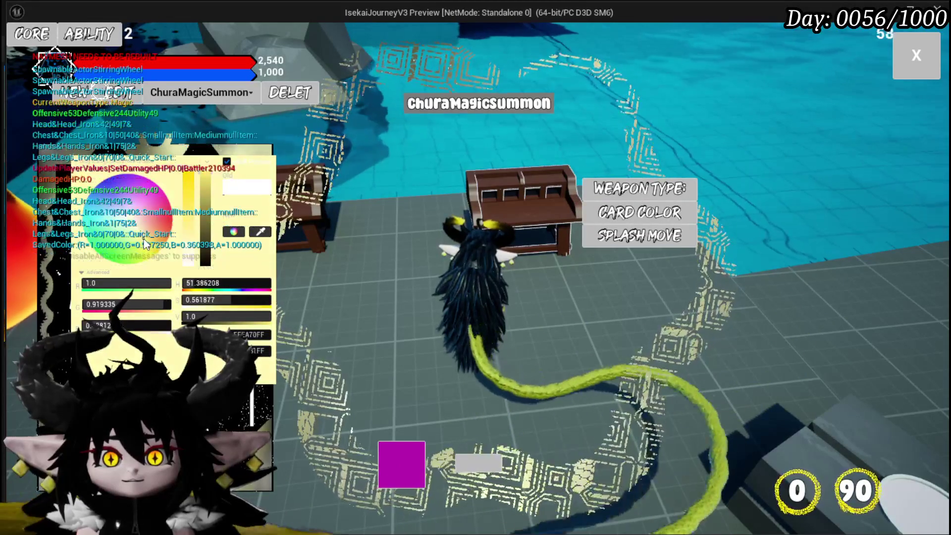
left_click(486, 352)
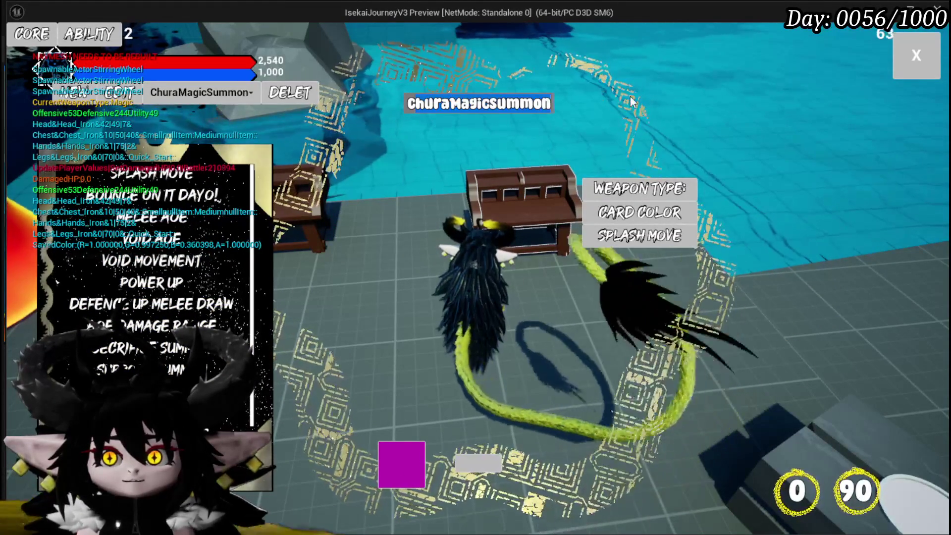
Save the core as 'Chura Main' and request editing its abilities
type("Ch")
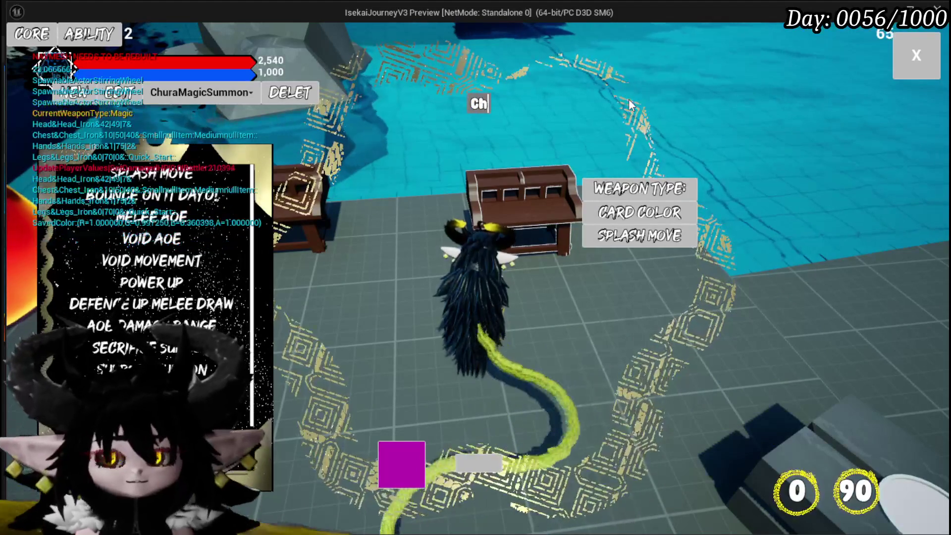
type("ura Main")
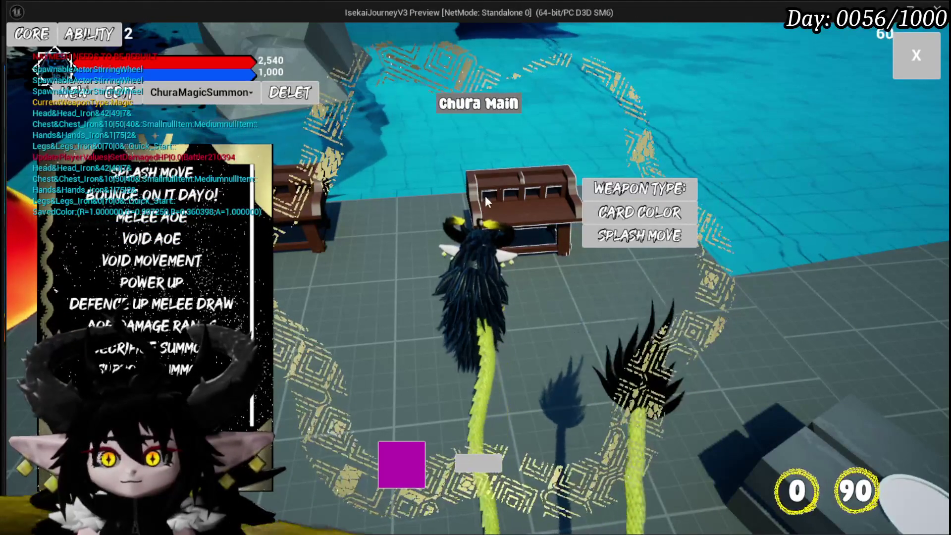
left_click(384, 459)
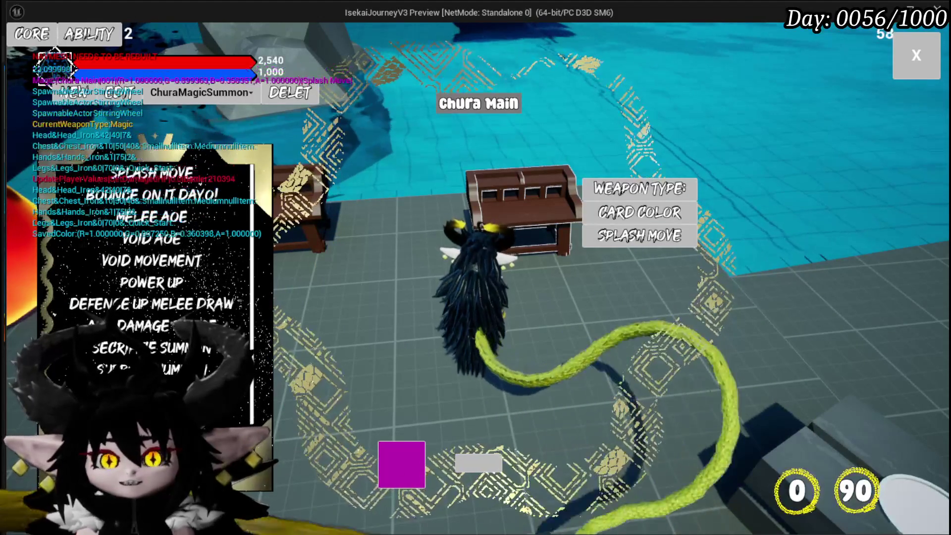
left_click(119, 92)
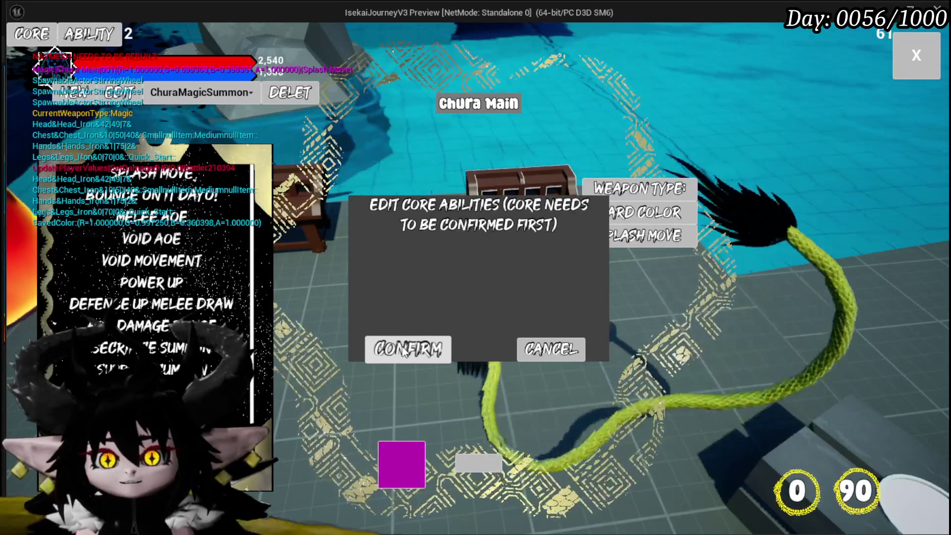
Confirm the prompt, choose Chura Main, confirm again, then stop the preview and save
left_click(403, 351)
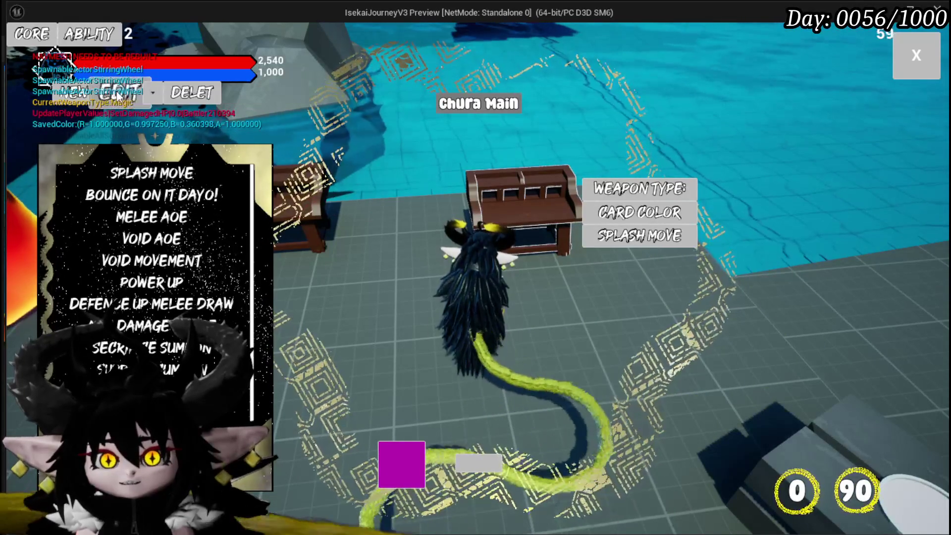
left_click(159, 94)
left_click(168, 111)
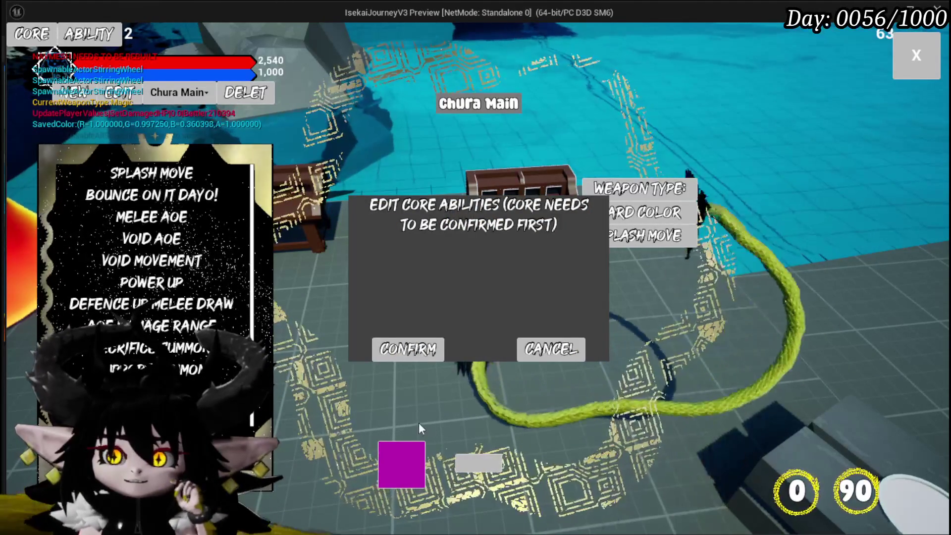
left_click(409, 349)
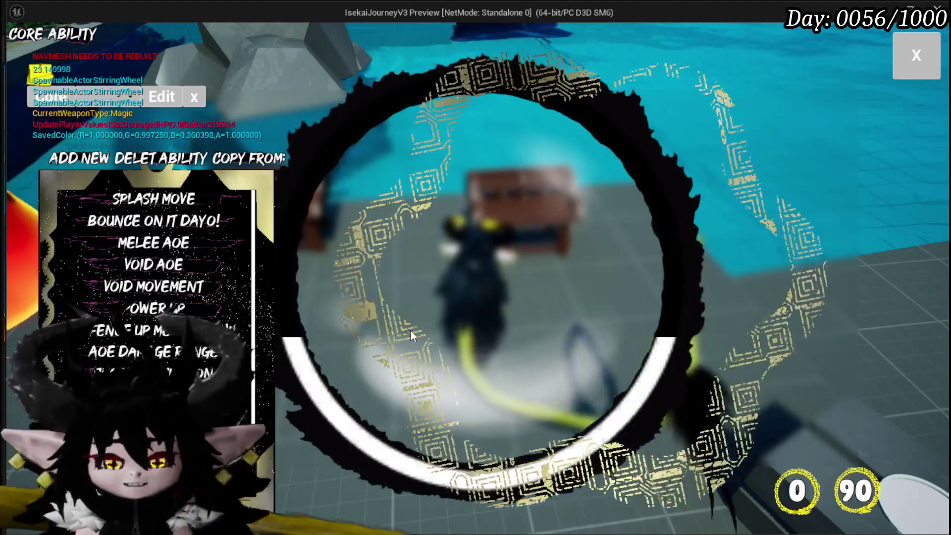
key("Escape")
key("ctrl+s")
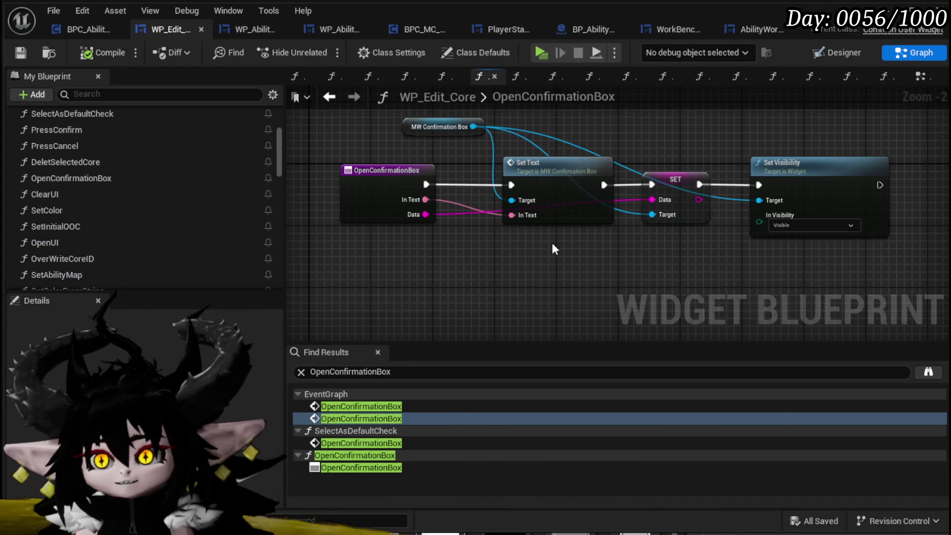
Close the OpenConfirmationBox graph and go to the PressConfirm function graph
scroll(87, 233, "down", 1)
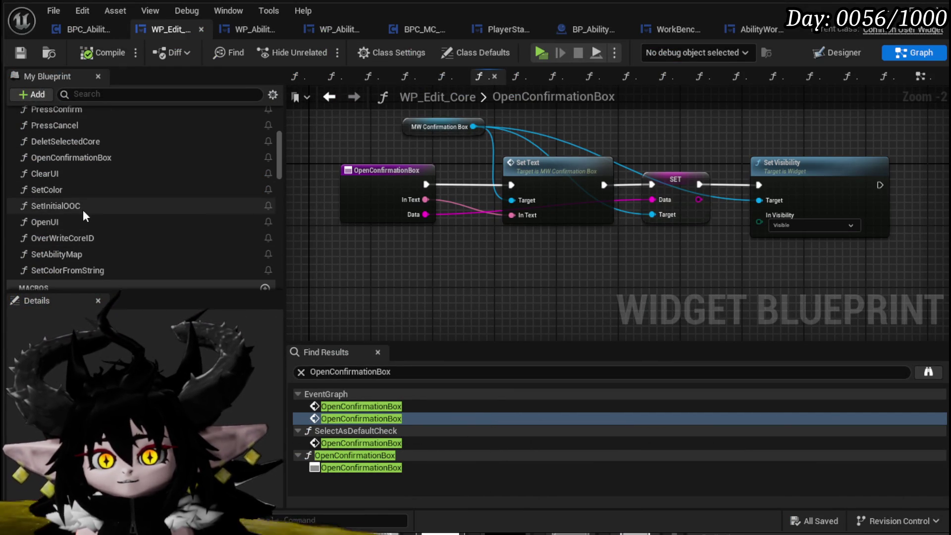
left_click(494, 78)
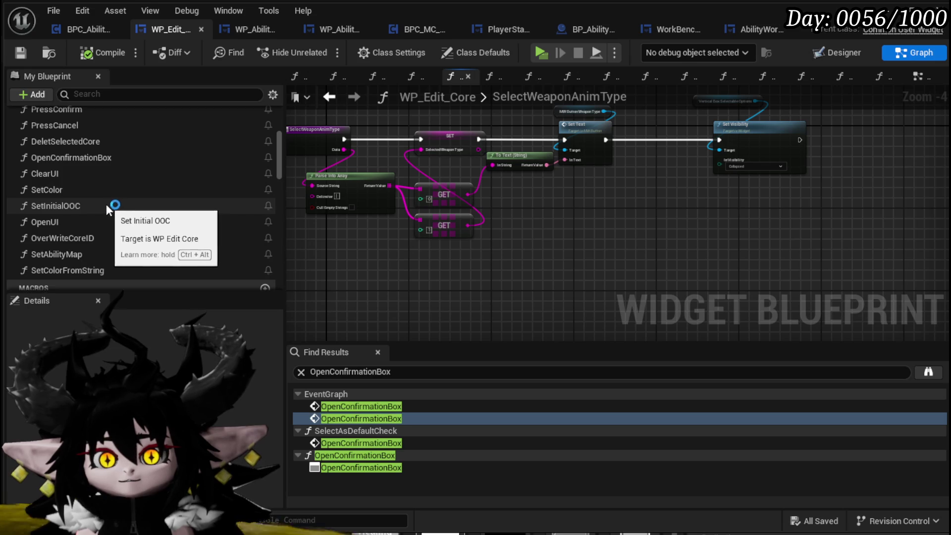
scroll(105, 203, "up", 4)
double_click(79, 171)
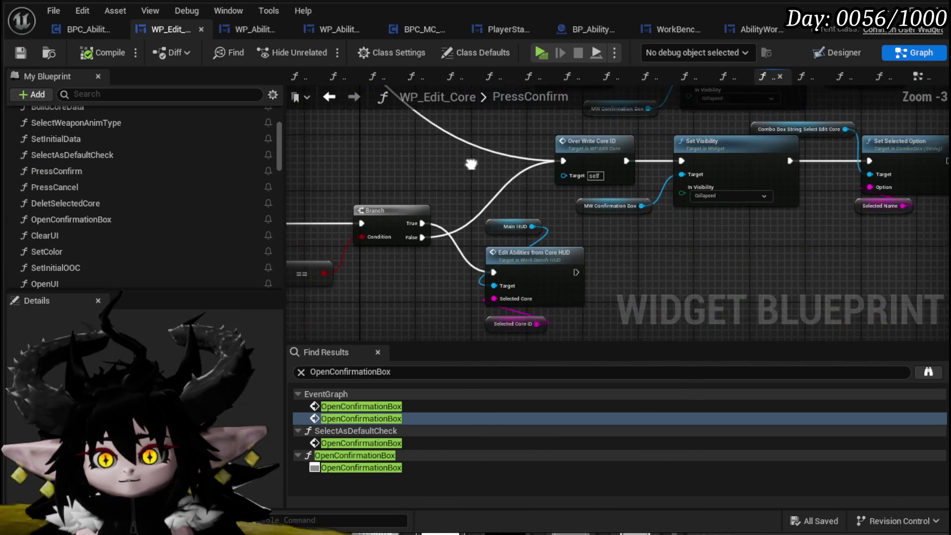
scroll(434, 156, "up", 1)
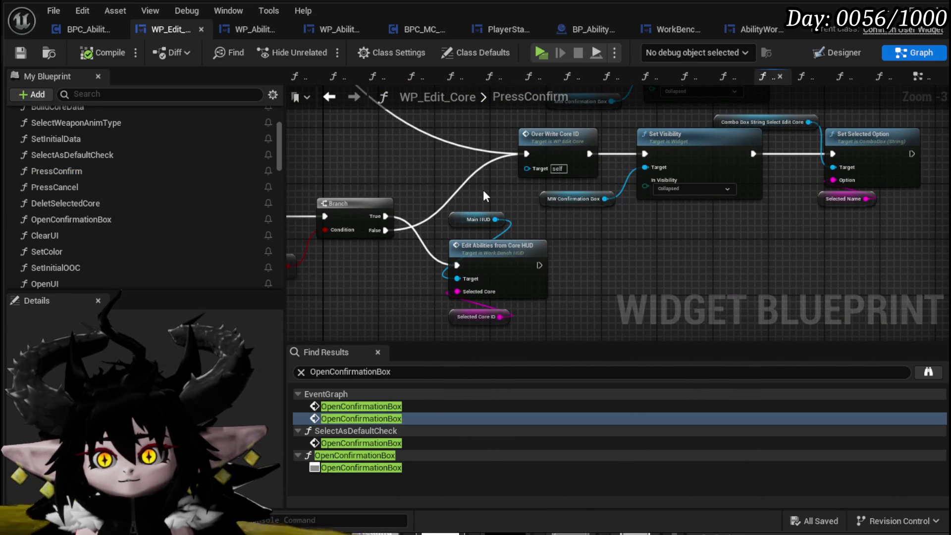
left_click_drag(484, 192, 433, 191)
Duplicate Over Write Core ID, Set Visibility and Set Selected Option, chaining them from Branch False
mouse_move(493, 212)
left_mouse_down()
mouse_move(718, 130)
mouse_move(802, 127)
left_mouse_up()
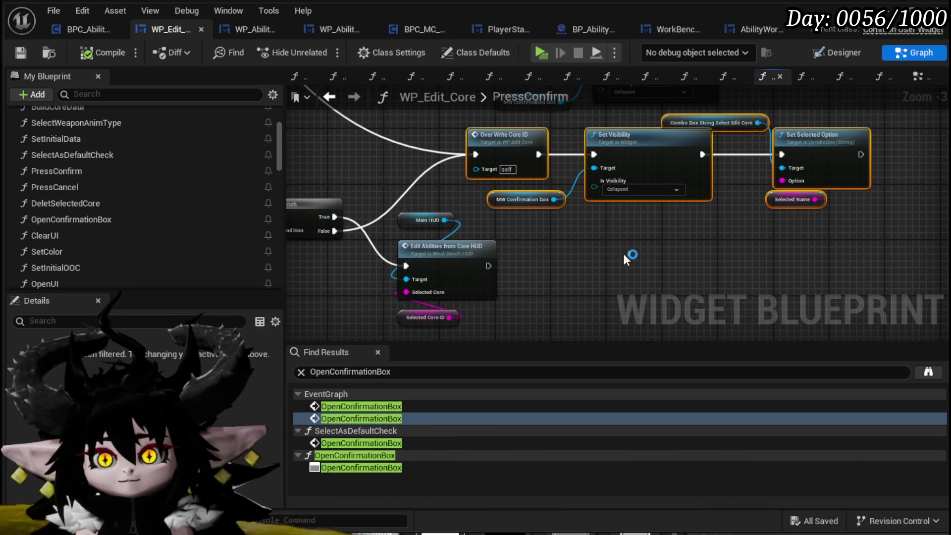
key("ctrl+v")
left_click_drag(562, 269, 587, 258)
left_click_drag(548, 327, 520, 288)
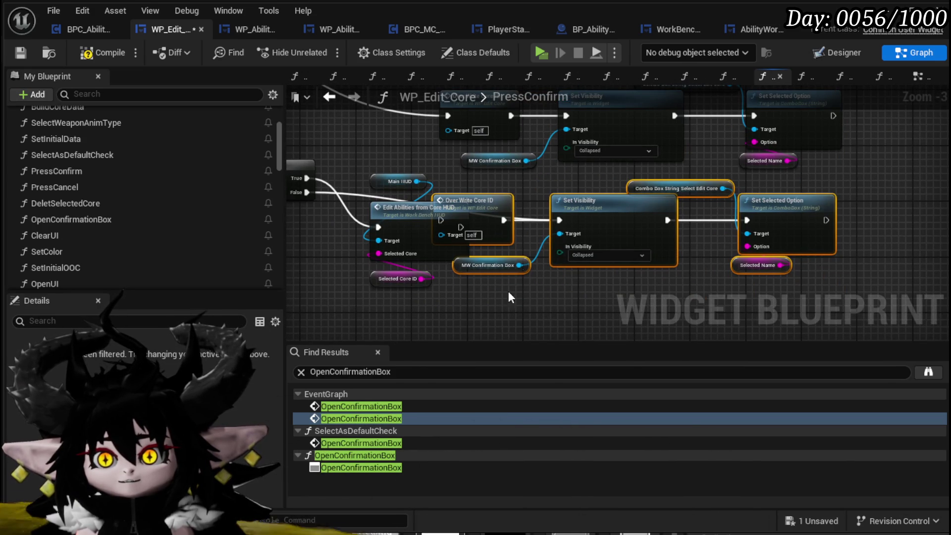
mouse_move(667, 233)
left_mouse_down()
mouse_move(603, 326)
mouse_move(585, 322)
left_mouse_up()
mouse_move(307, 156)
left_mouse_down()
mouse_move(412, 188)
mouse_move(434, 306)
left_mouse_up()
left_click_drag(360, 263, 394, 174)
Connect the copied Set Selected Option into Edit Abilities from Core HUD and tidy the layout
scroll(589, 241, "down", 2)
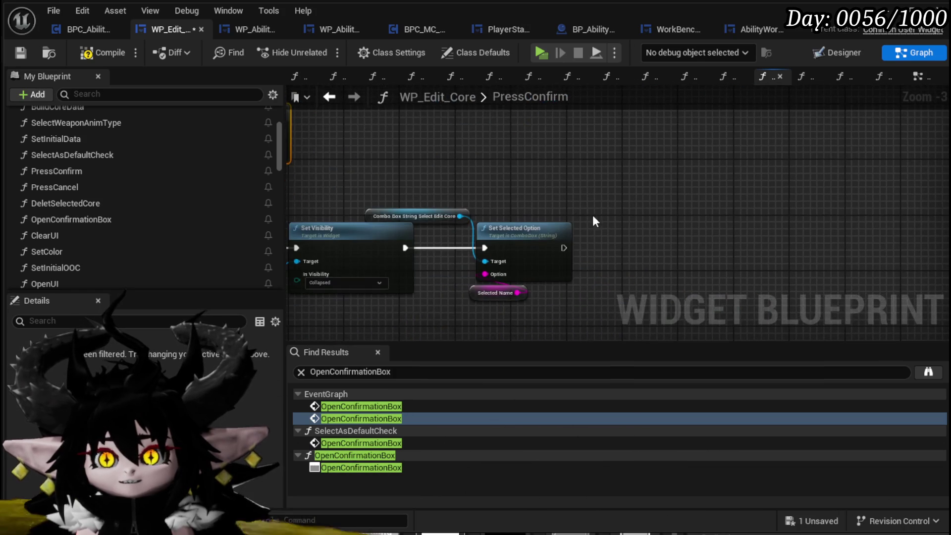
mouse_move(673, 250)
left_mouse_down()
mouse_move(414, 149)
mouse_move(417, 127)
left_mouse_up()
scroll(414, 149, "up", 2)
mouse_move(424, 302)
left_mouse_down()
mouse_move(744, 216)
mouse_move(718, 237)
mouse_move(607, 190)
mouse_move(660, 262)
left_mouse_up()
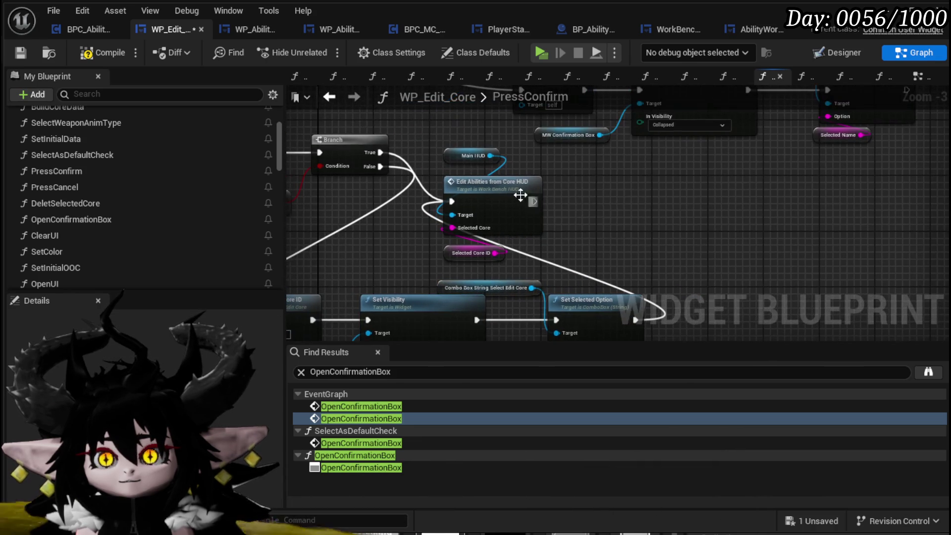
left_click_drag(565, 143, 494, 250)
left_click_drag(502, 193, 700, 187)
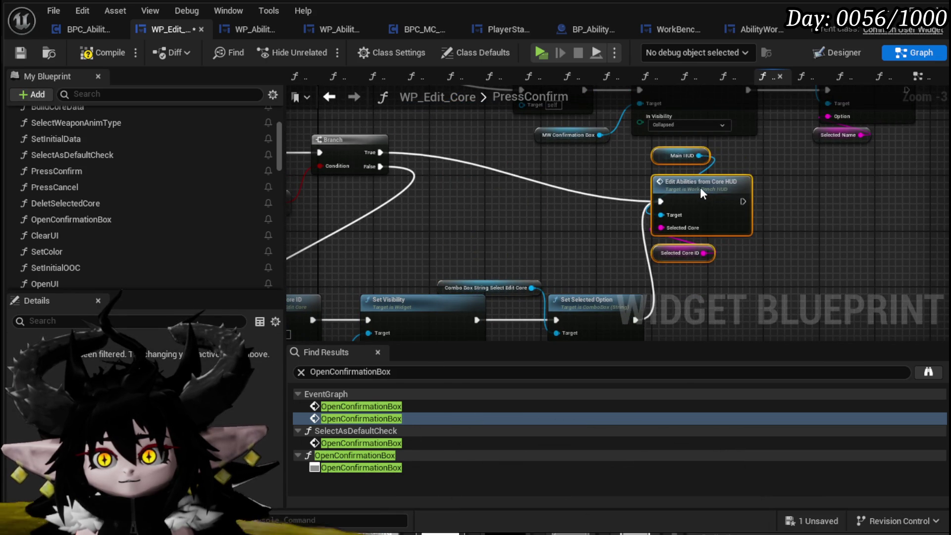
left_click_drag(509, 230, 545, 191)
left_click(492, 242)
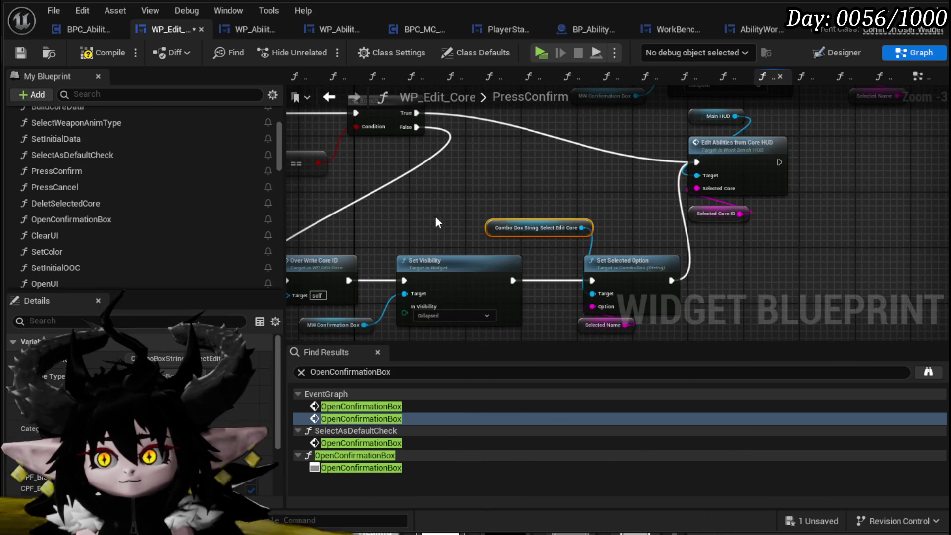
scroll(466, 223, "down", 2)
mouse_move(327, 229)
left_mouse_down()
mouse_move(501, 168)
mouse_move(449, 208)
mouse_move(413, 197)
left_mouse_up()
Compile the blueprint and, in the playtest, load the ChuraMagicSummon core for editing
left_click(100, 61)
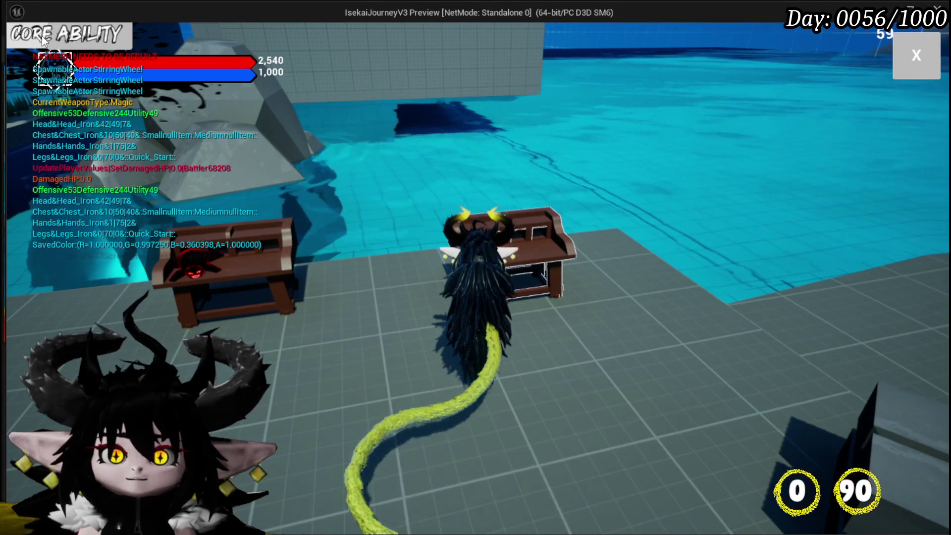
left_click(43, 37)
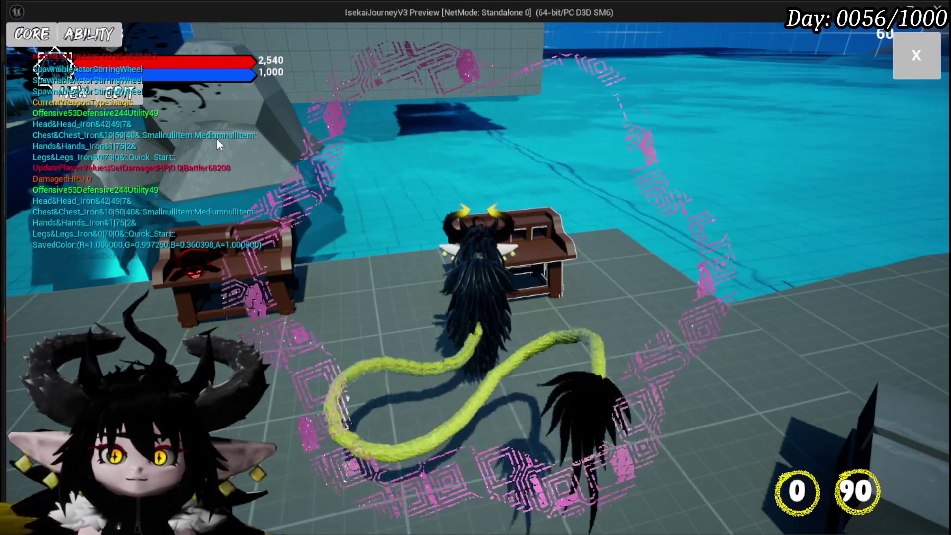
left_click(153, 92)
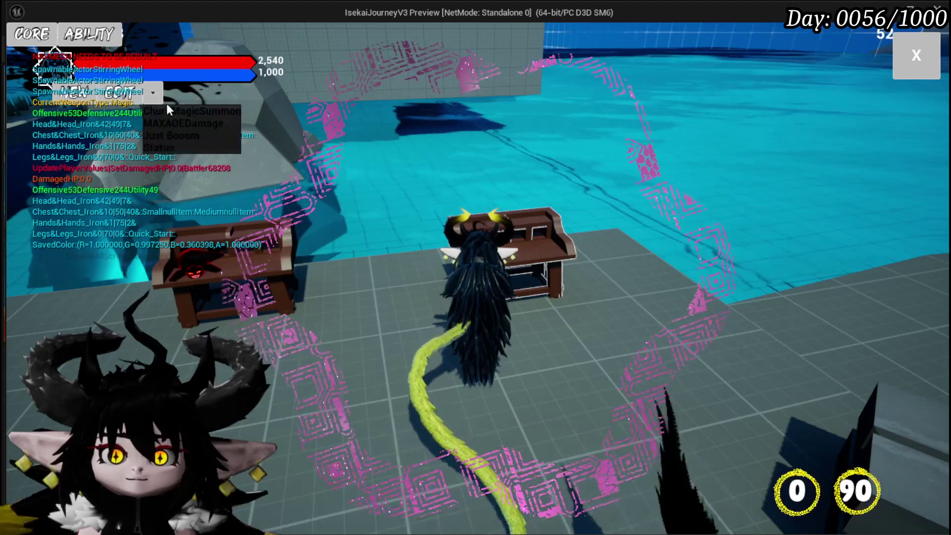
left_click(170, 111)
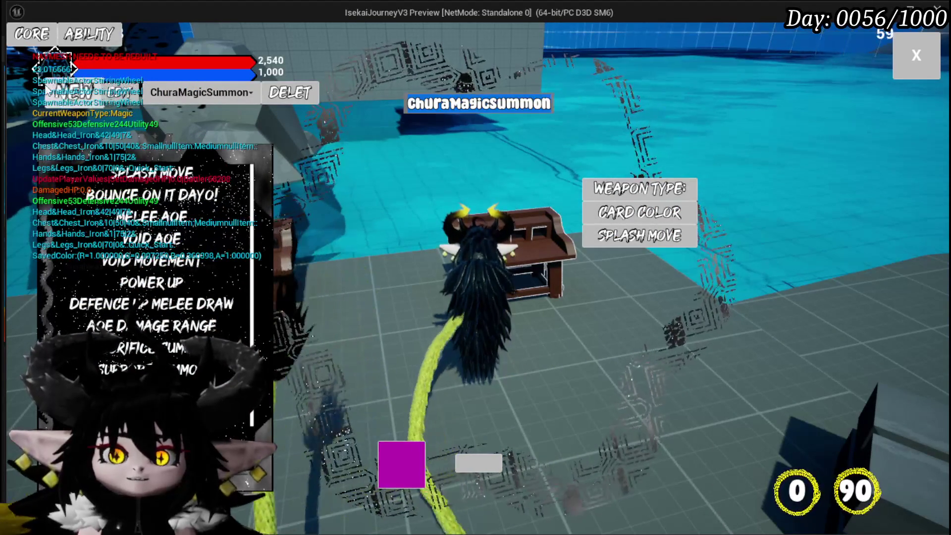
Rename the core to 'Chura Main' and give its card a gold colour
left_click_drag(477, 103, 415, 103)
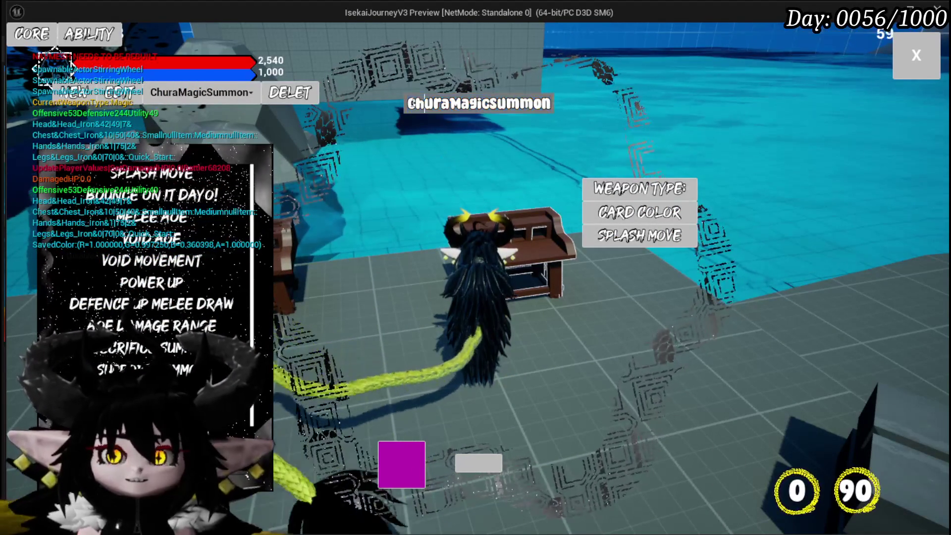
left_click_drag(477, 103, 670, 130)
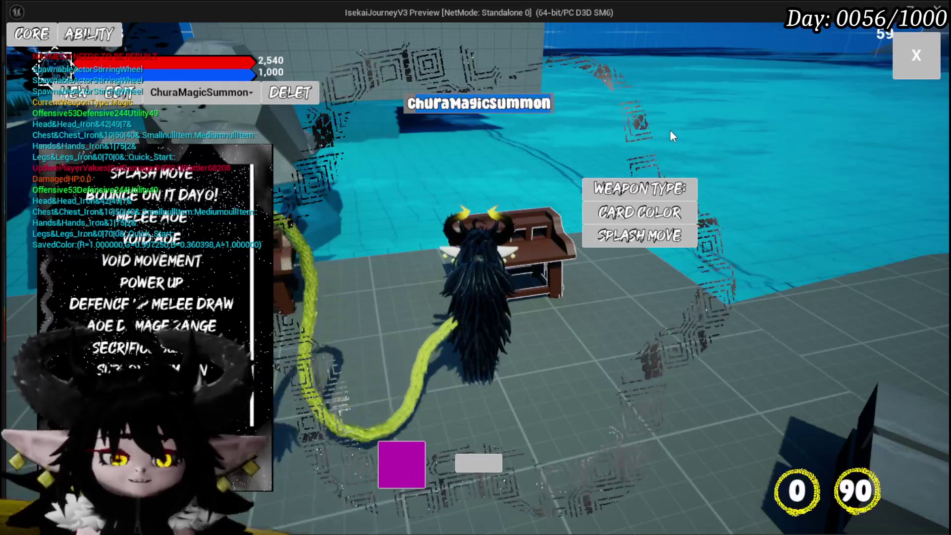
type("C")
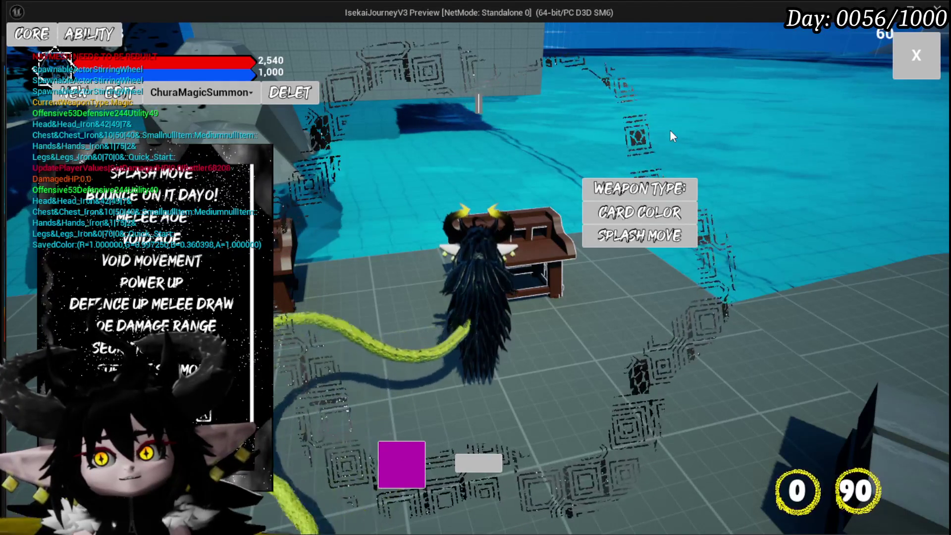
type("hura Main")
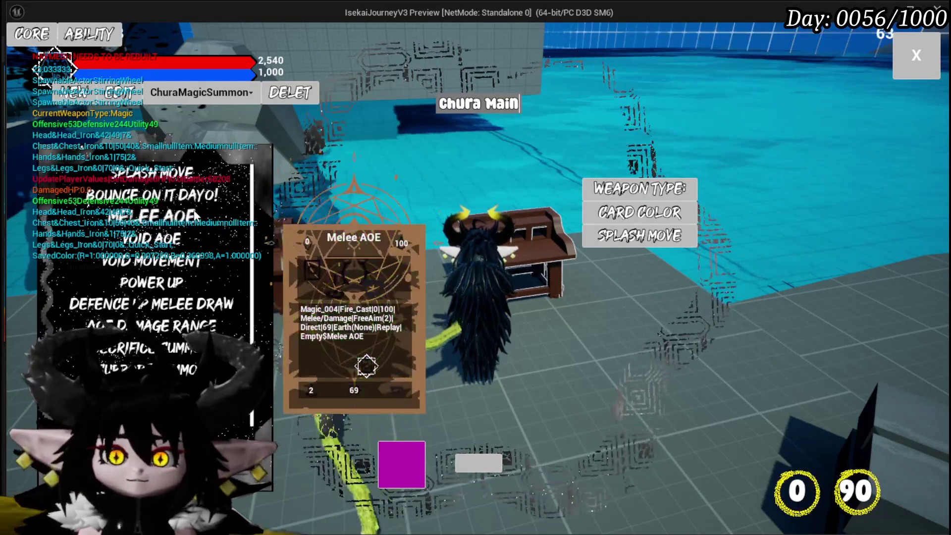
left_click(639, 212)
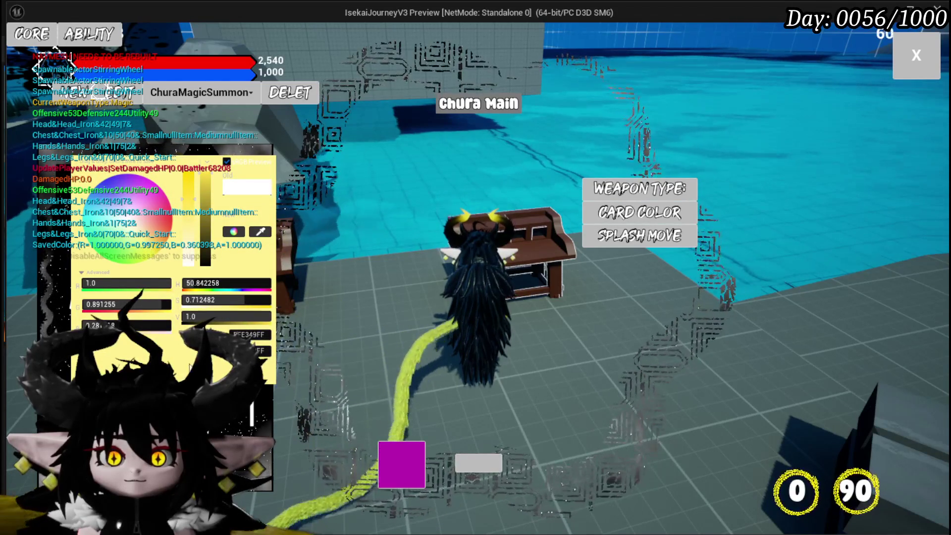
left_click(319, 373)
Apply Void AOE ability visuals and request editing the core's abilities
left_click(634, 241)
mouse_move(153, 265)
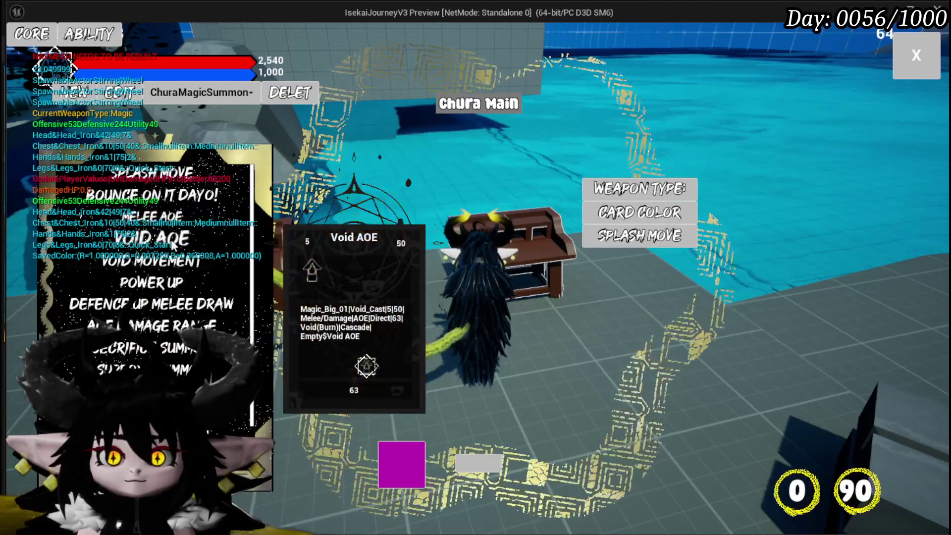
left_click(173, 244)
left_click(390, 347)
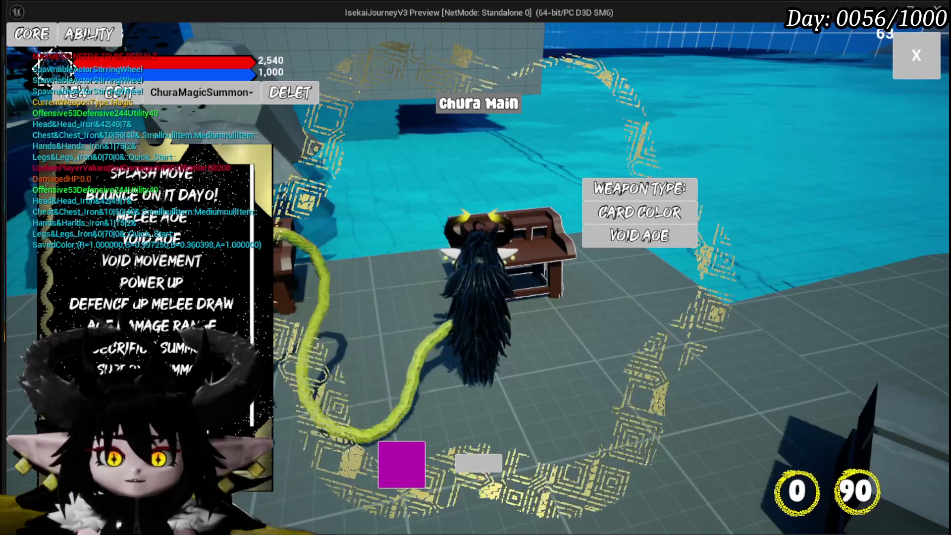
left_click(119, 92)
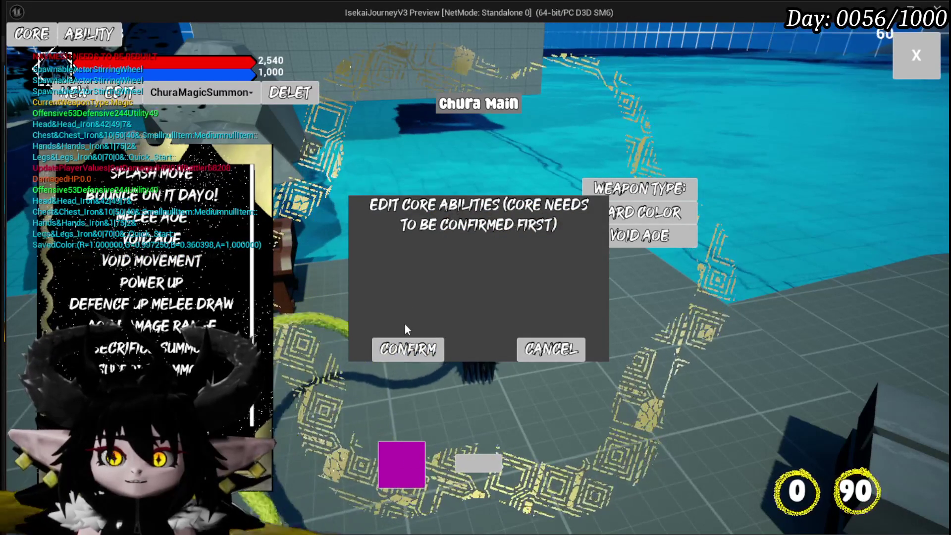
Switch to the Core Ability editor and open the Splash Move card's special effects
left_click(405, 348)
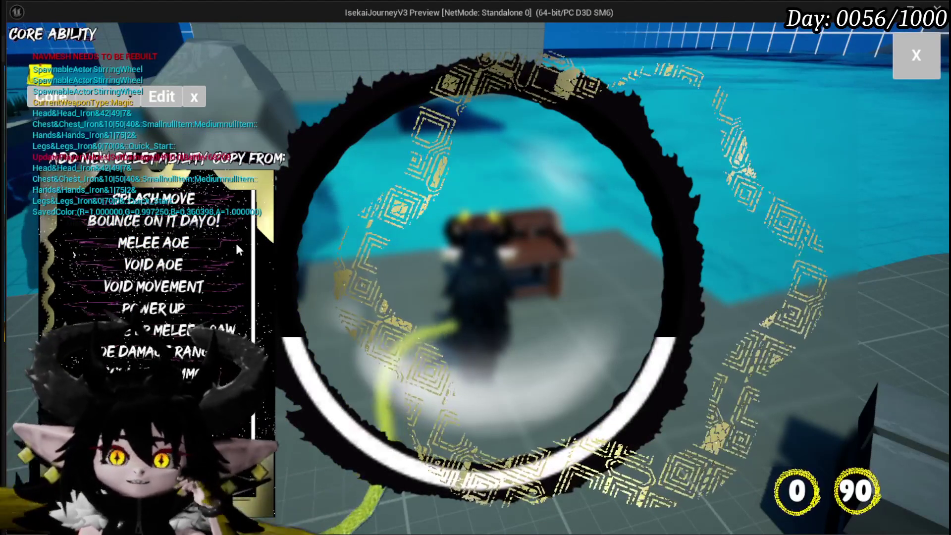
mouse_move(159, 246)
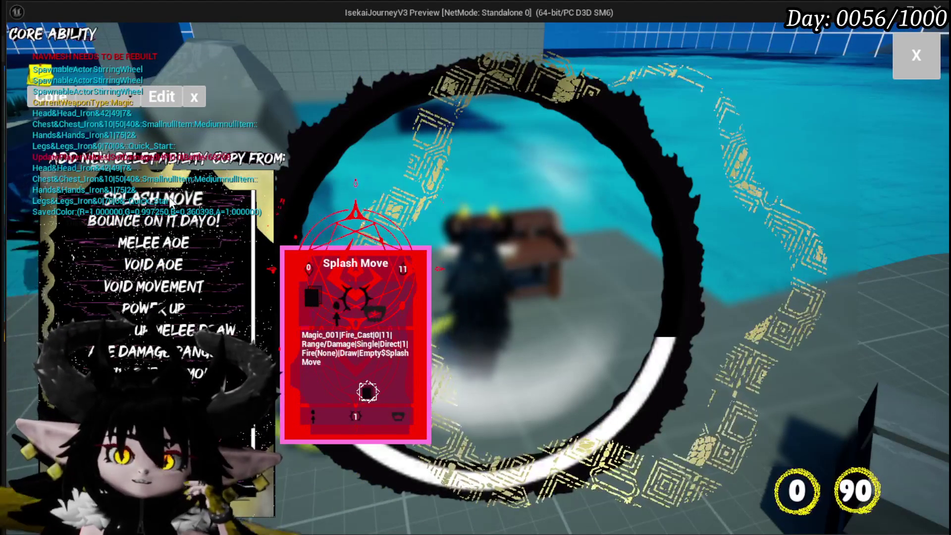
left_click(171, 200)
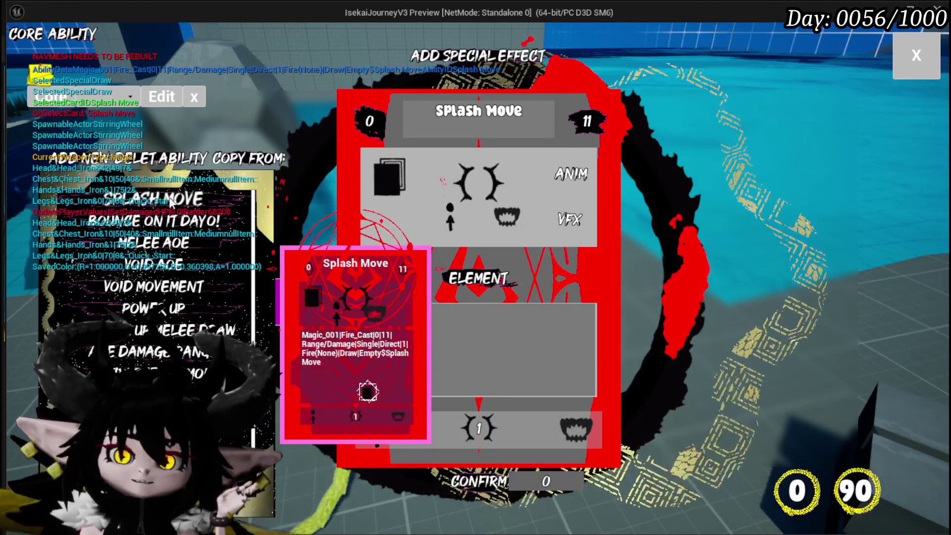
scroll(163, 208, "down", 1)
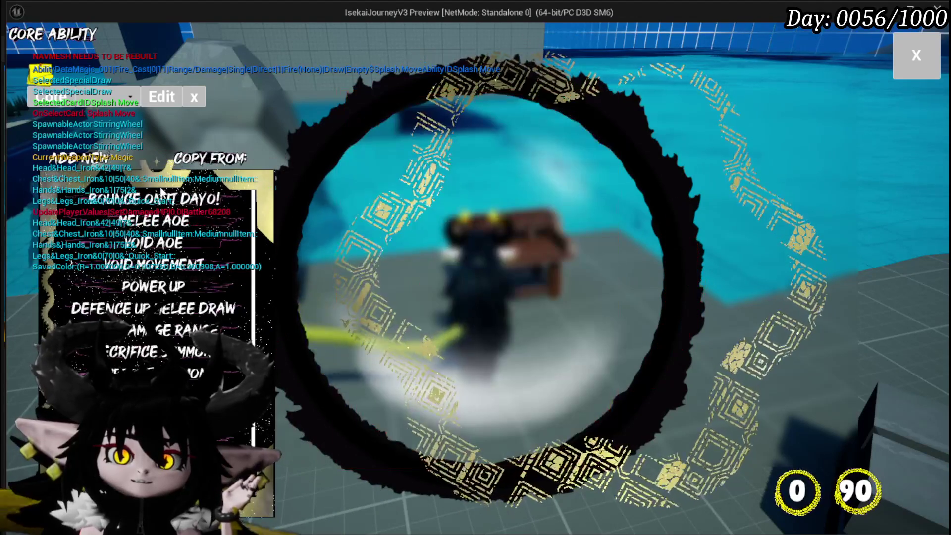
Remove the Melee AOE, Power Up, Defence Up Melee Draw and AOE Damage Range abilities from the core
left_click(156, 224)
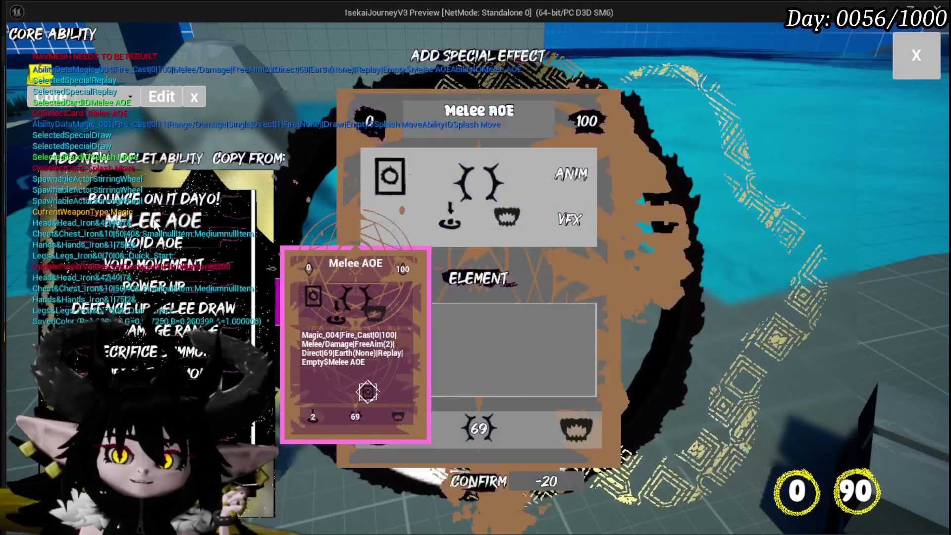
left_click(160, 162)
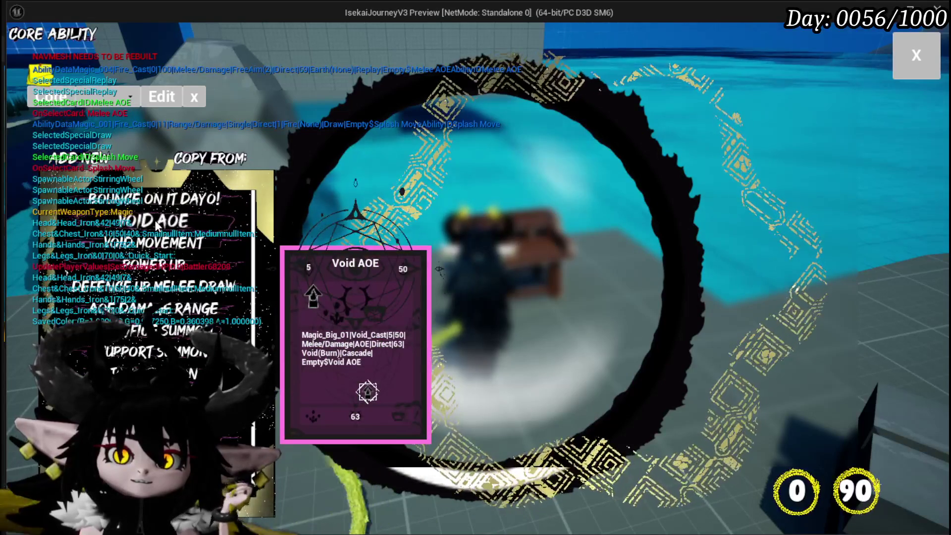
left_click(153, 266)
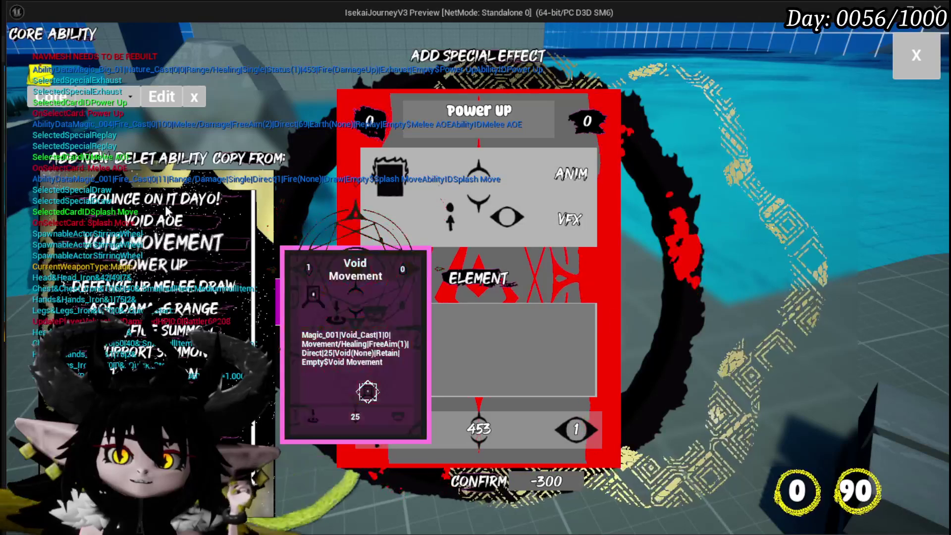
left_click(172, 160)
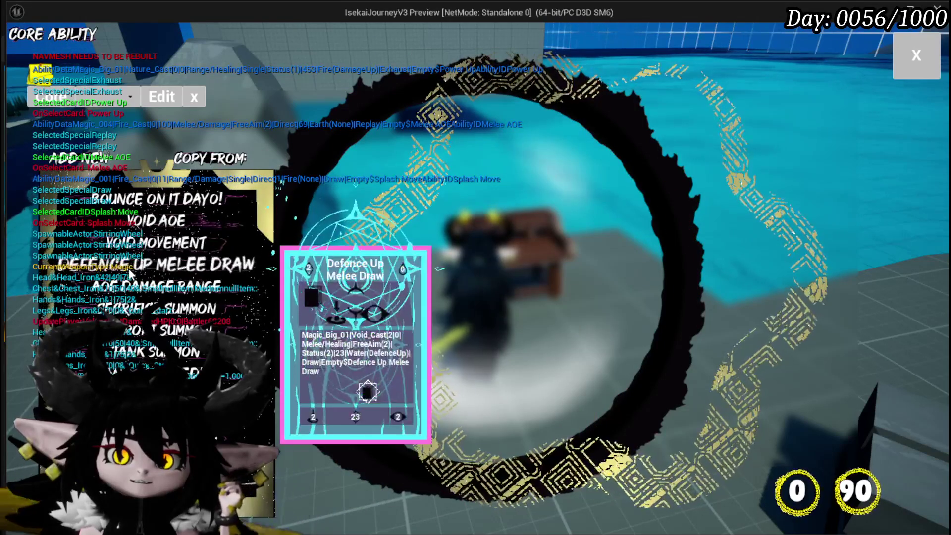
left_click(131, 272)
left_click(173, 160)
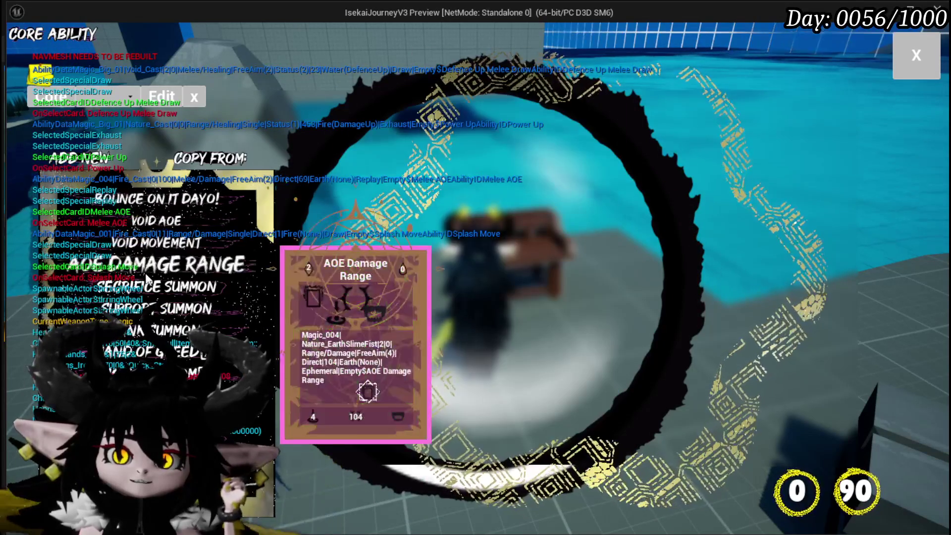
left_click(147, 275)
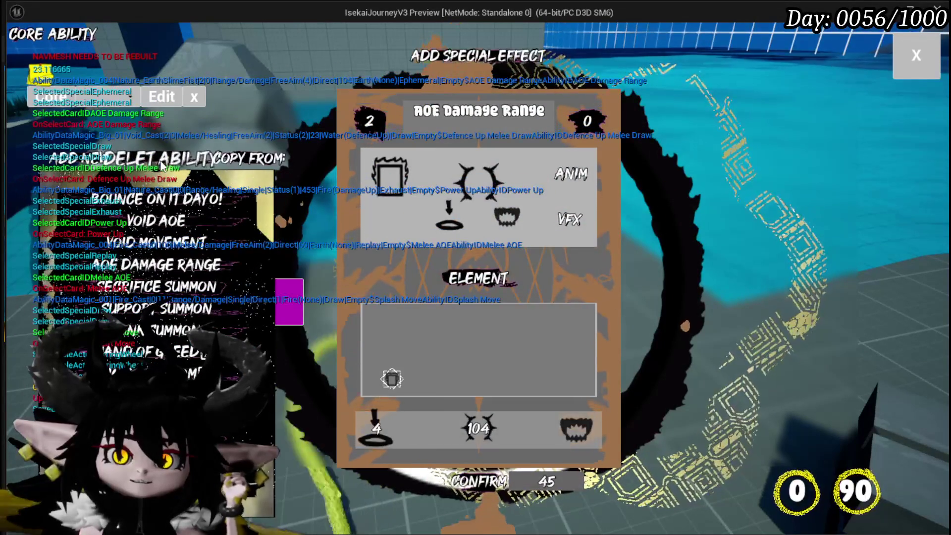
left_click(173, 159)
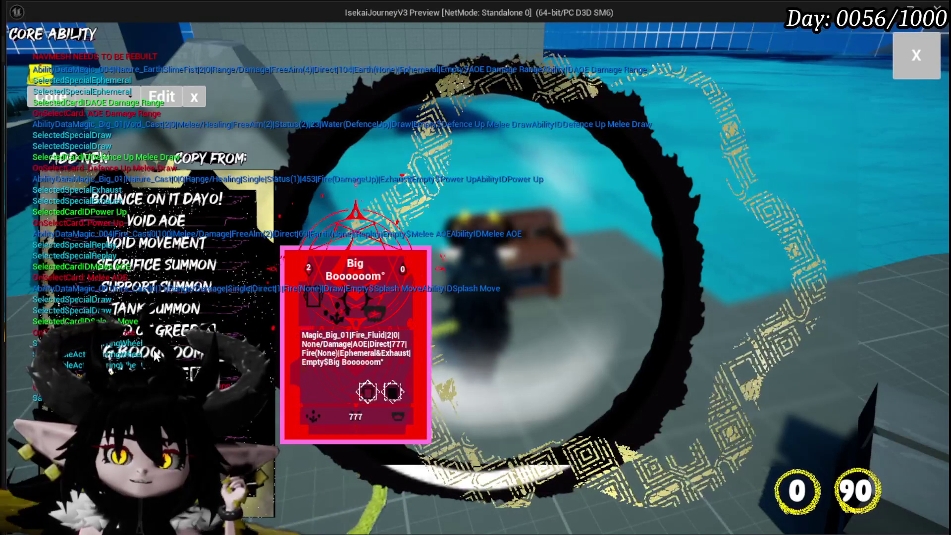
Browse the big boom, Adrenaline and Hand of Greed abilities in the card editor
left_click(355, 347)
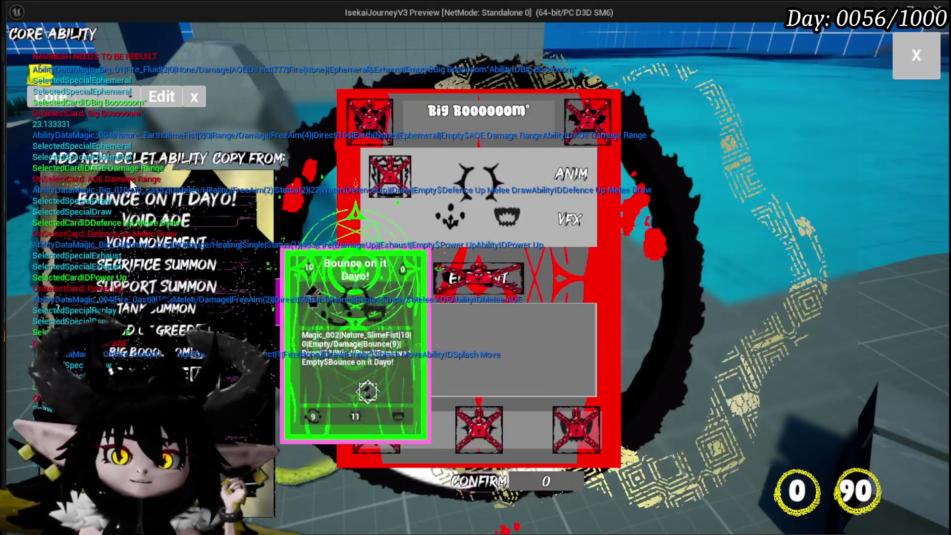
left_click(367, 393)
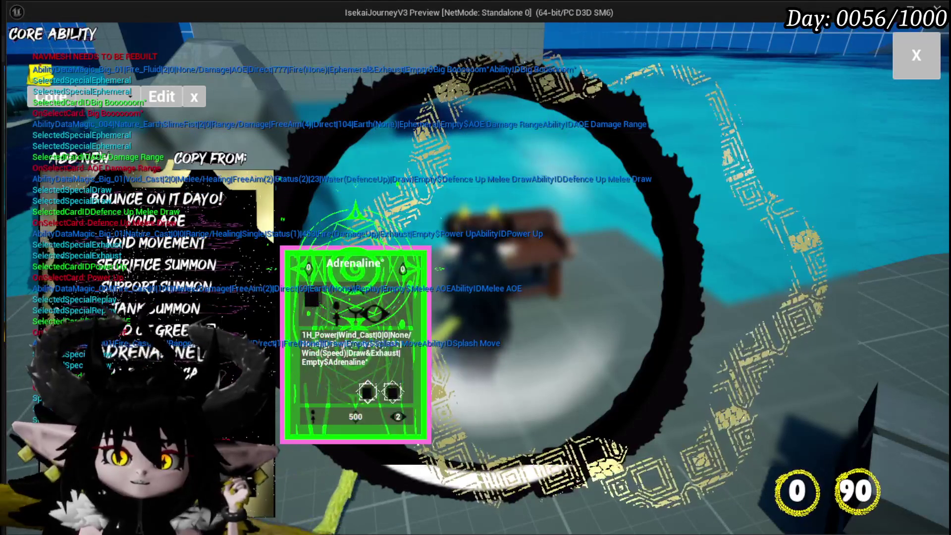
left_click(355, 347)
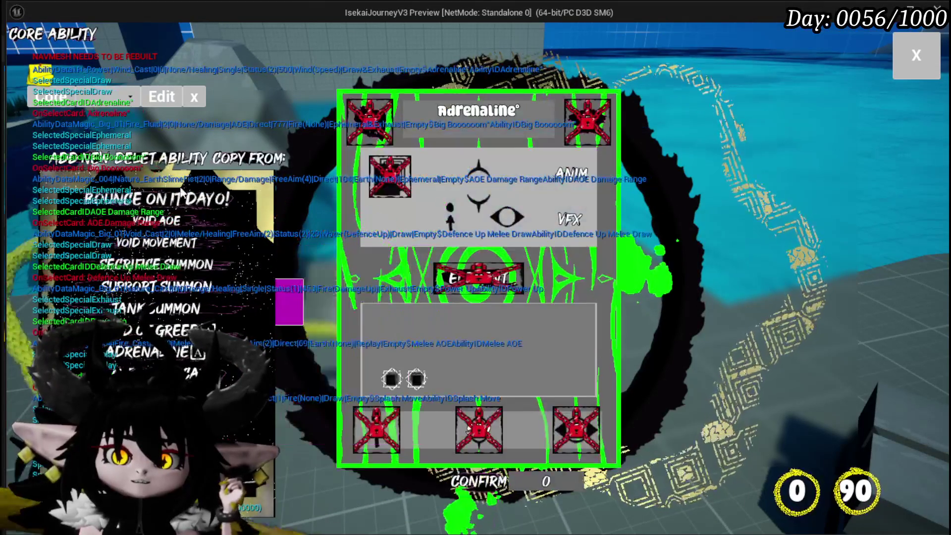
left_click(367, 392)
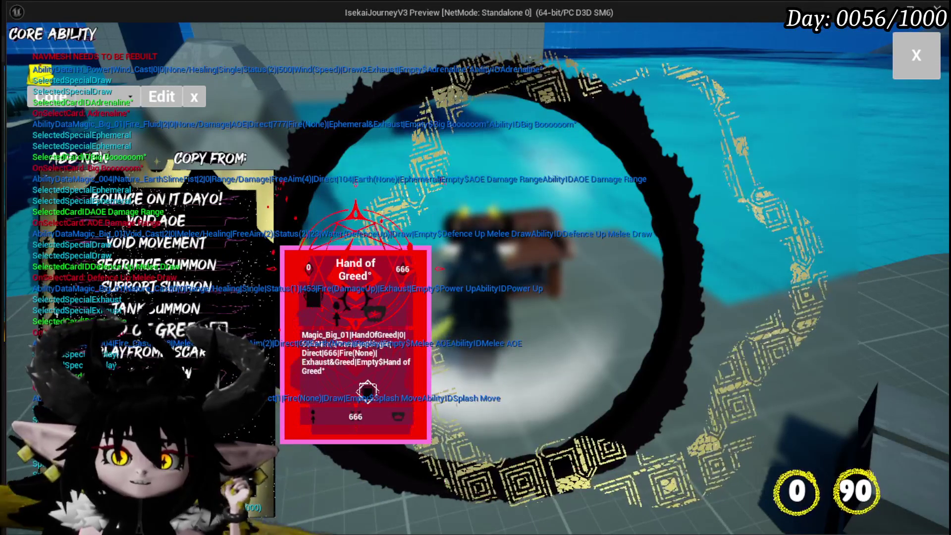
left_click(355, 346)
left_click(367, 392)
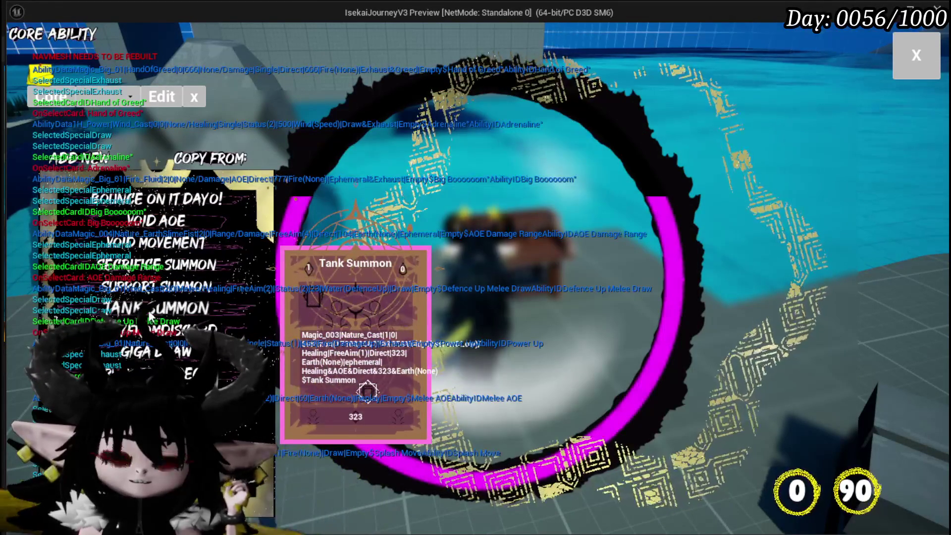
Look over the PlayFromDiscard, Play From Deck and Giga Draw abilities
left_click(150, 315)
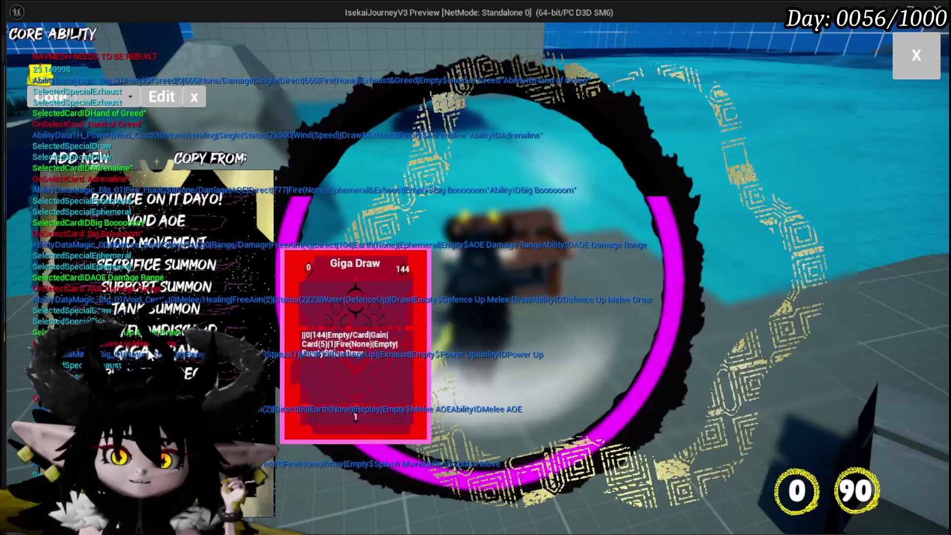
left_click(356, 347)
left_click(175, 347)
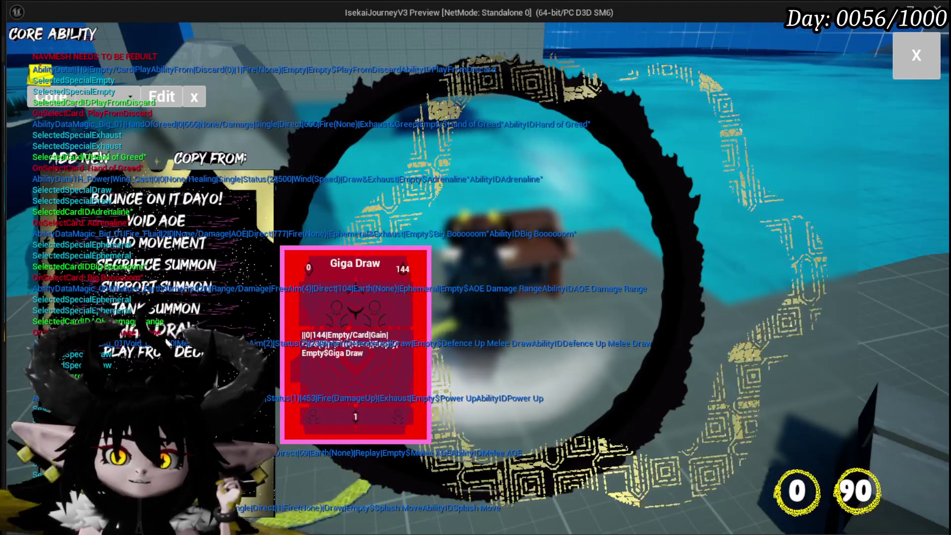
left_click(151, 360)
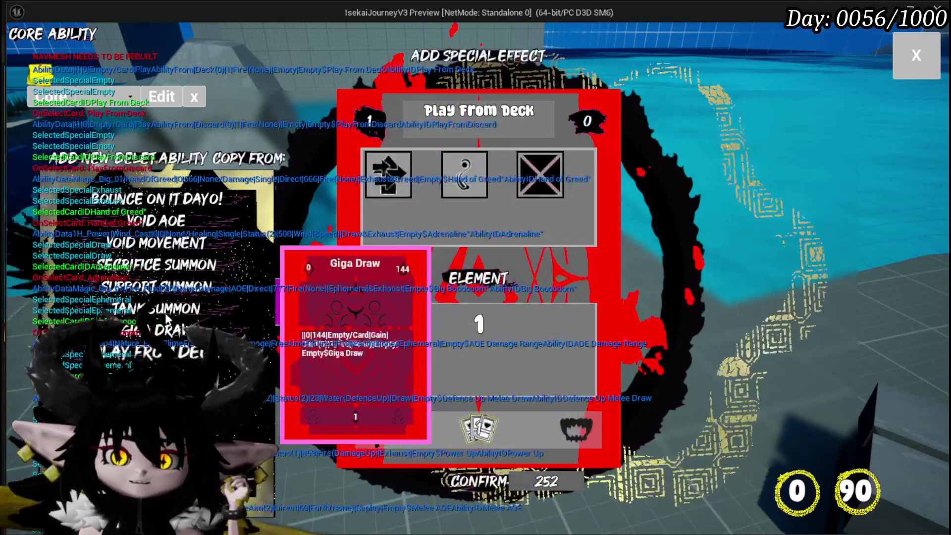
left_click(174, 288)
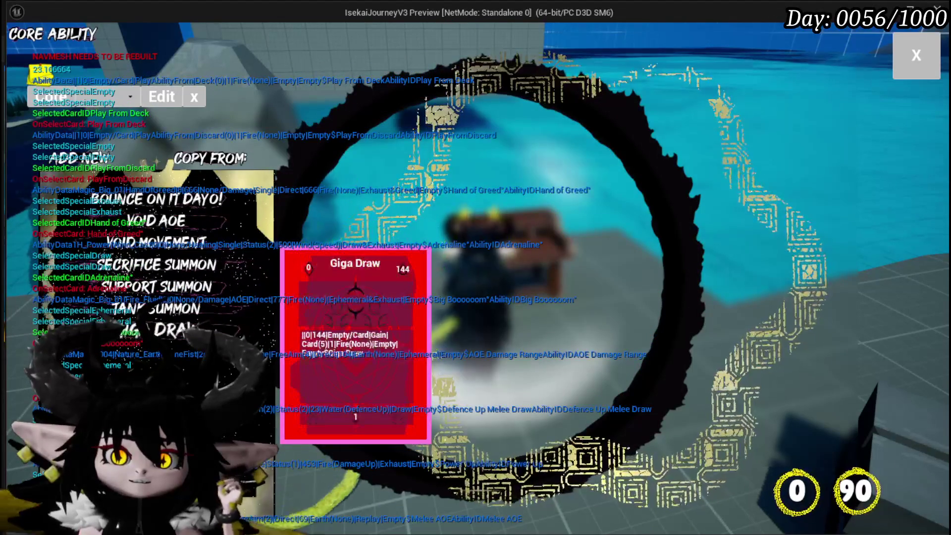
left_click(163, 331)
left_click(188, 287)
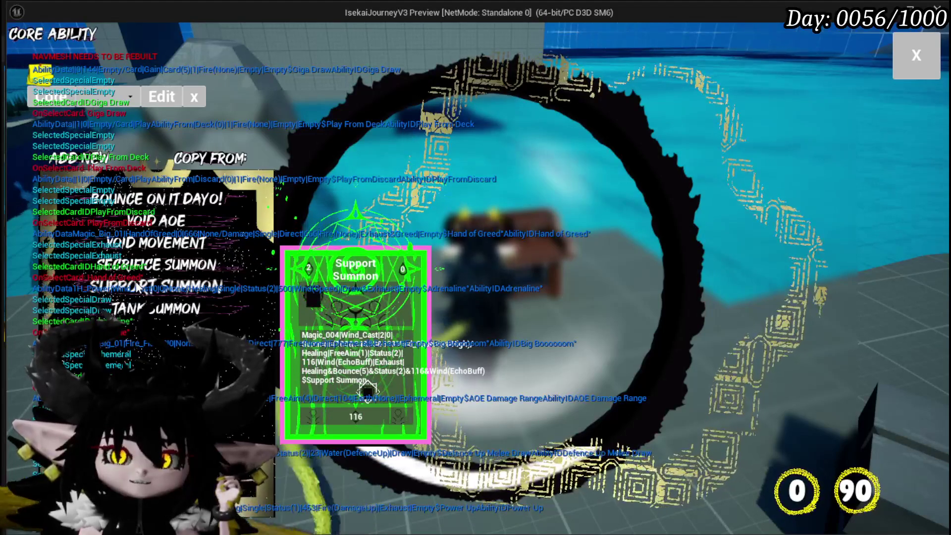
Check Support Summon and Tank Summon, ending on Sacrifice Summon in the editor
left_click(368, 389)
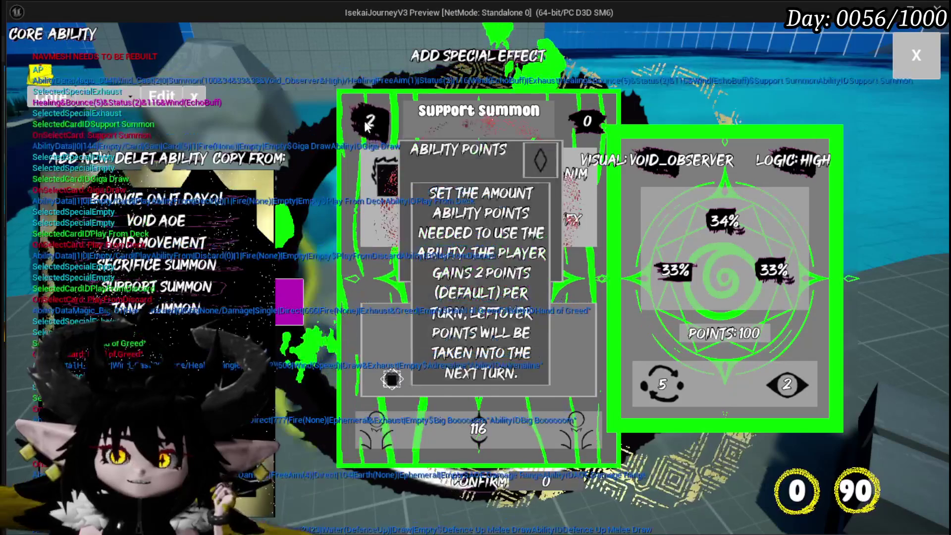
mouse_move(486, 425)
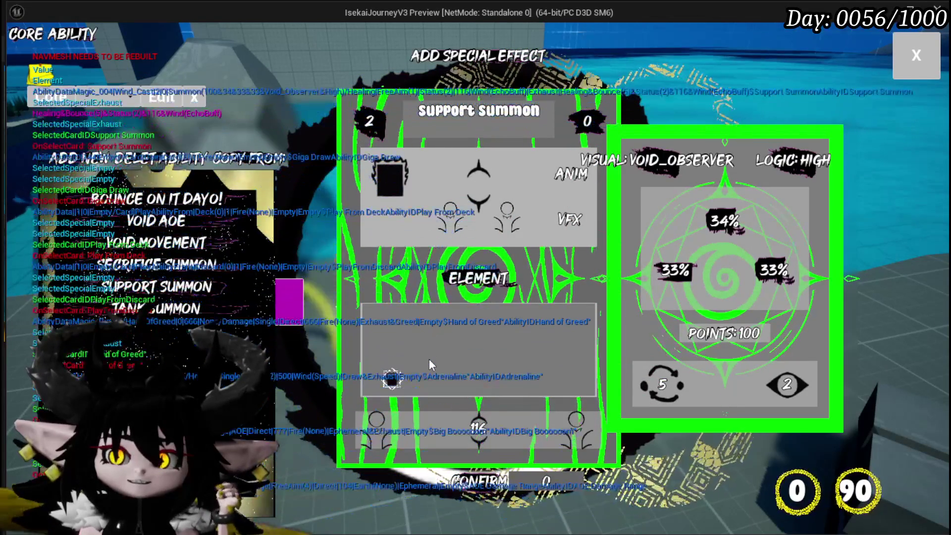
left_click(167, 310)
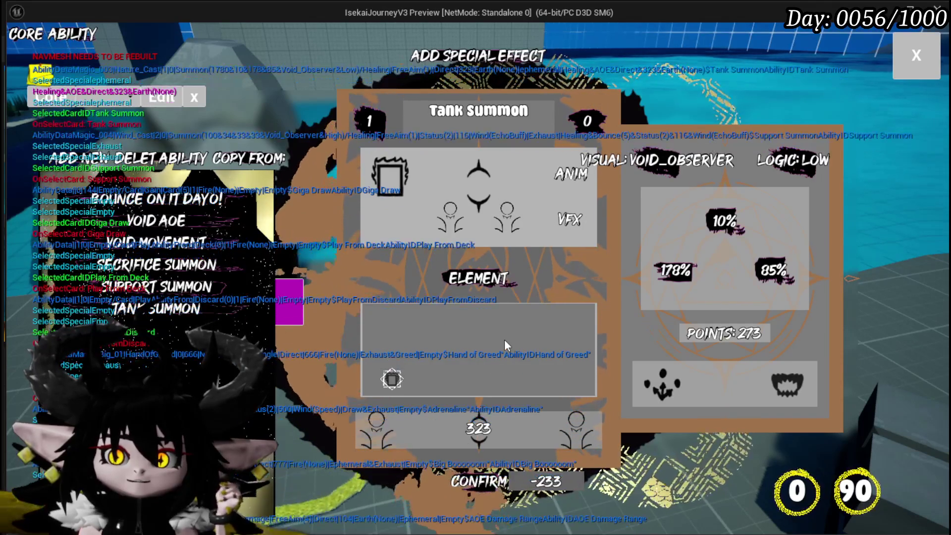
mouse_move(202, 281)
left_click(156, 265)
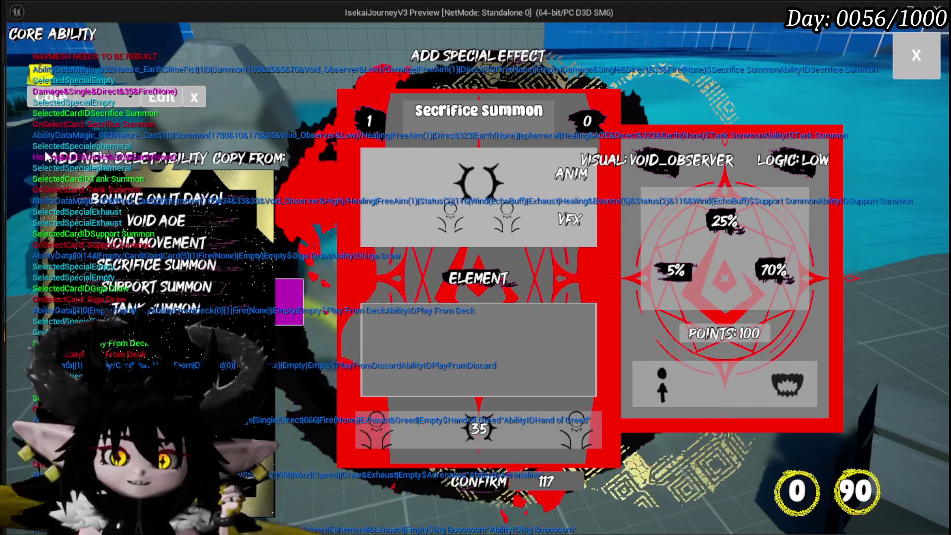
Add a new blank ability and pick a special effect for it
left_click(65, 164)
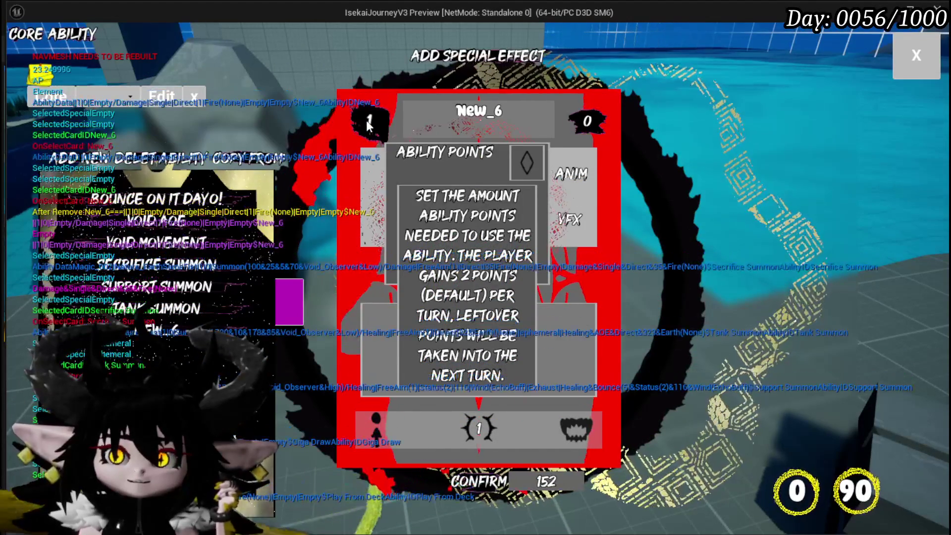
left_click(436, 62)
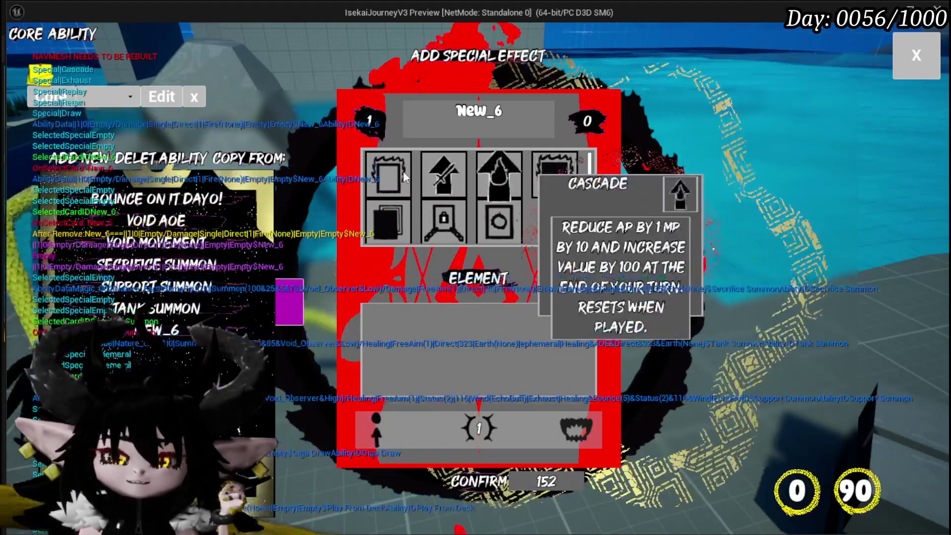
mouse_move(397, 217)
mouse_move(510, 221)
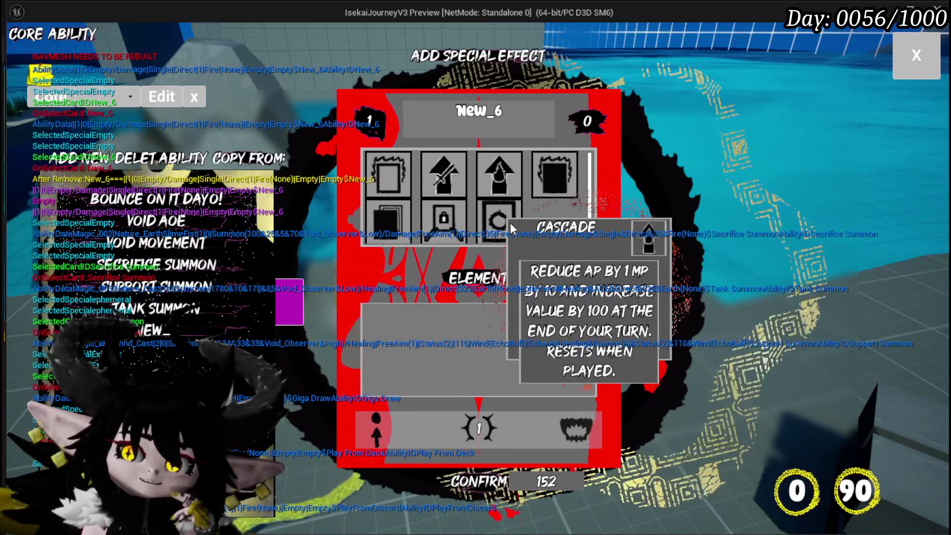
left_click(510, 222)
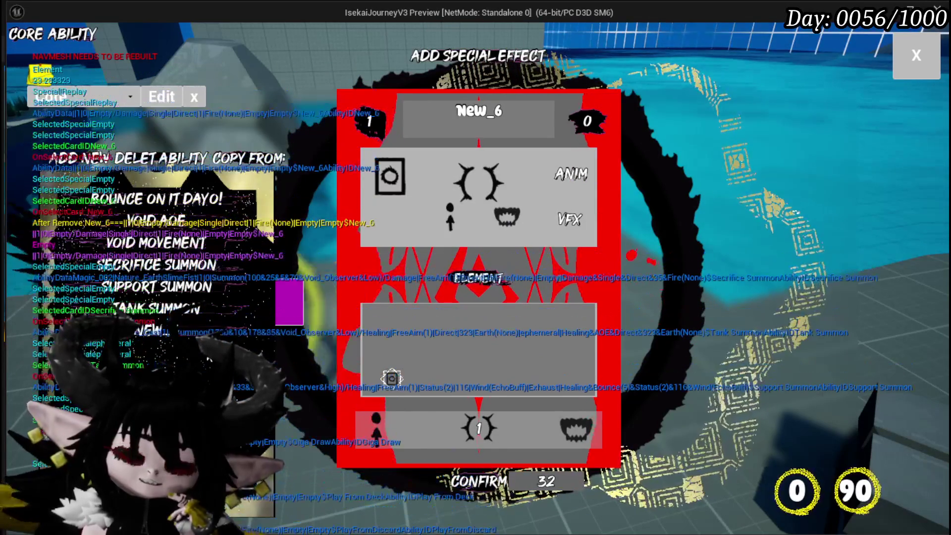
mouse_move(163, 336)
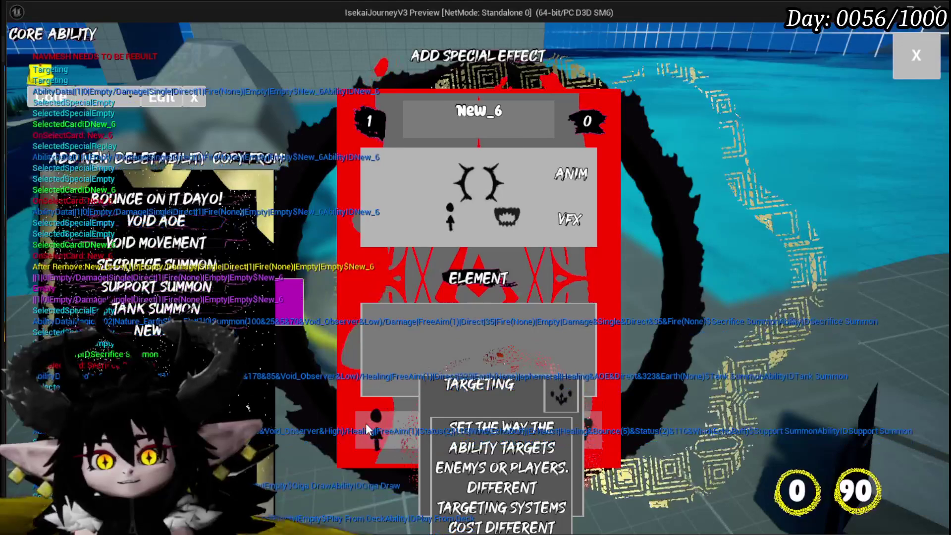
Set the new ability's targeting to a Range marker of size 3 and select its name for renaming
left_click(366, 423)
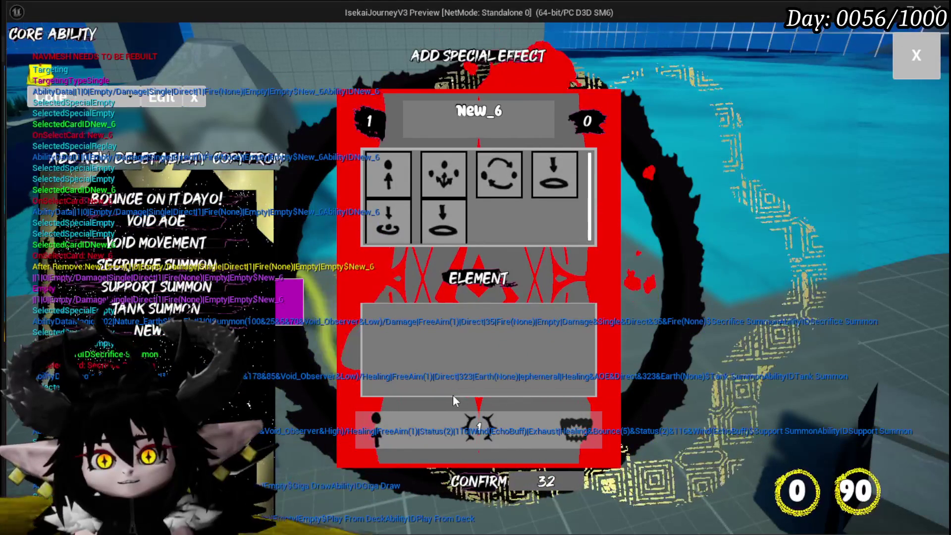
mouse_move(562, 194)
mouse_move(506, 192)
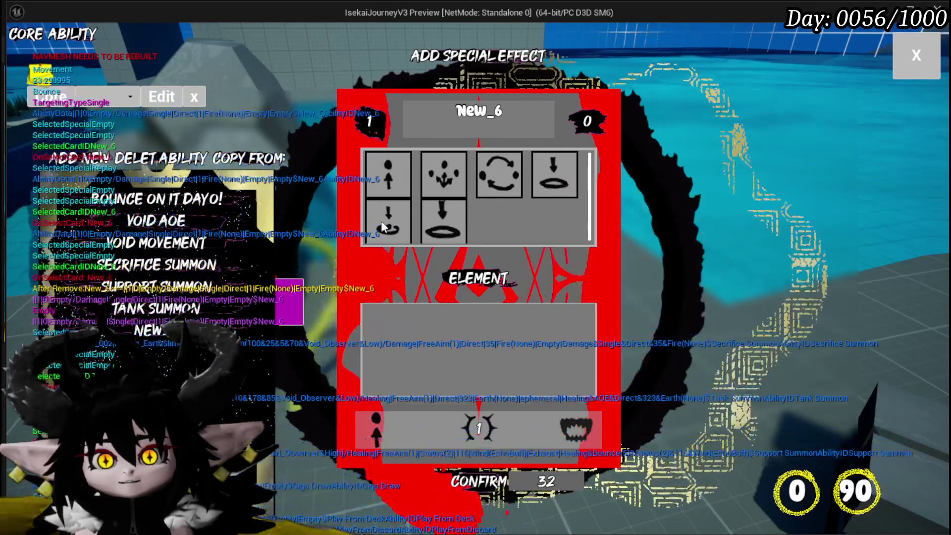
mouse_move(445, 224)
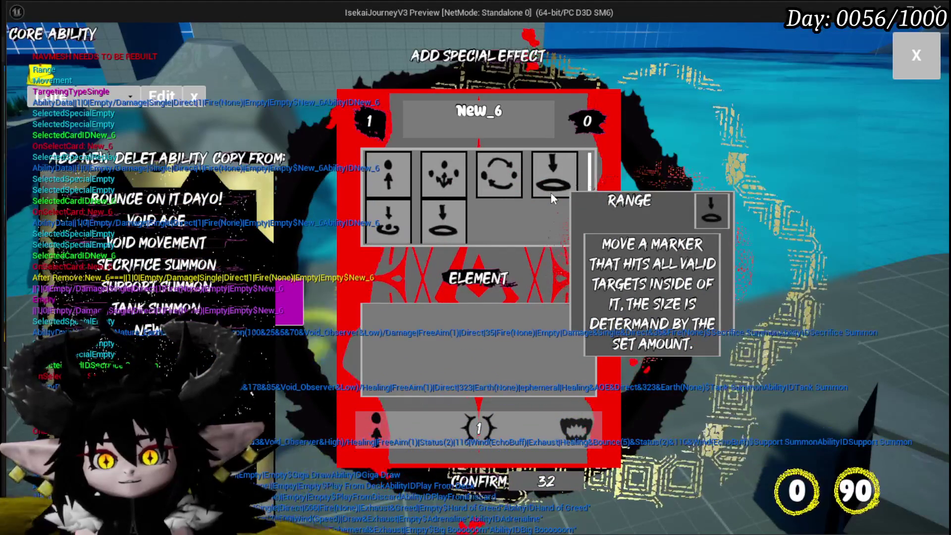
left_click(551, 194)
left_click(479, 324)
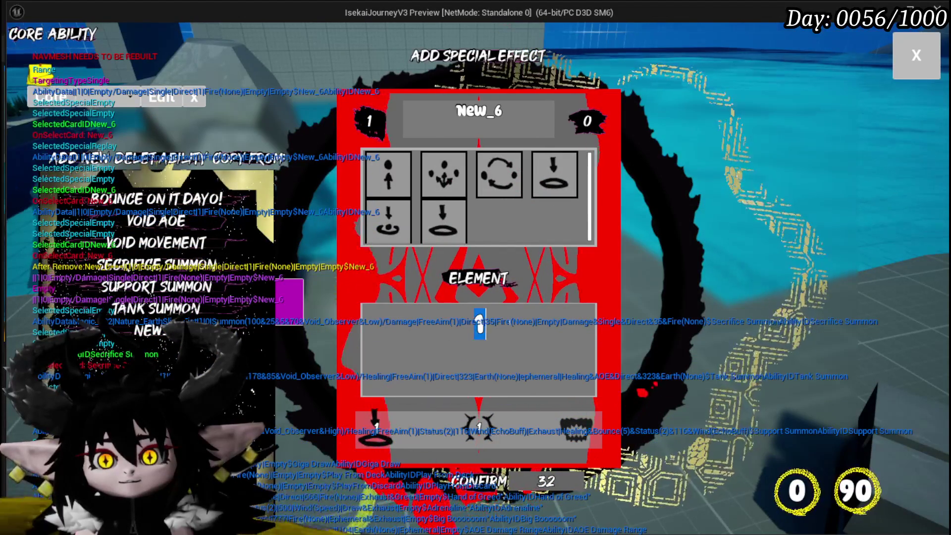
type("3")
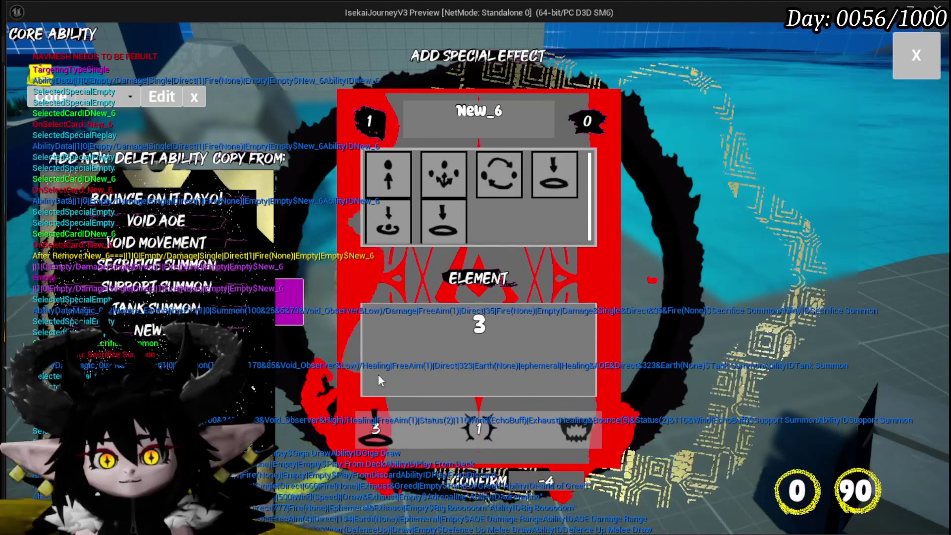
left_click(449, 110)
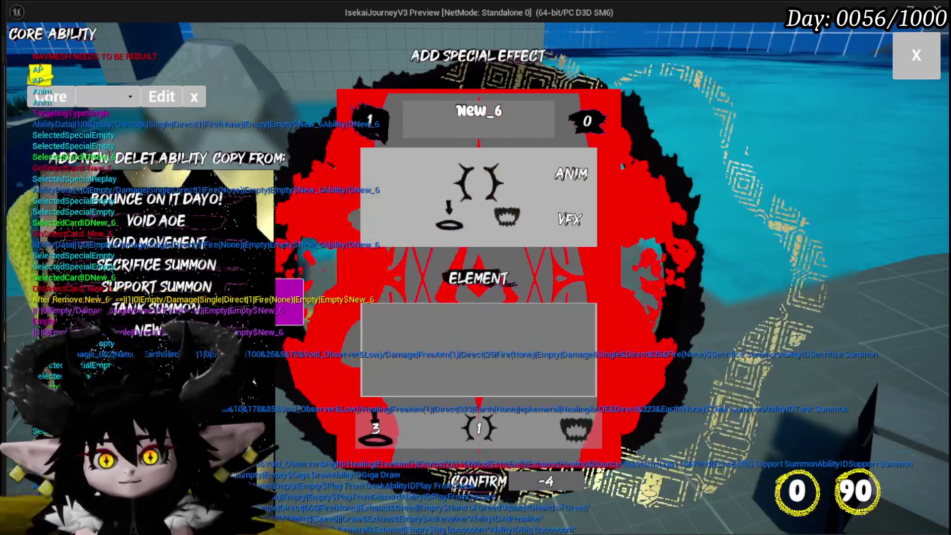
left_click(478, 110)
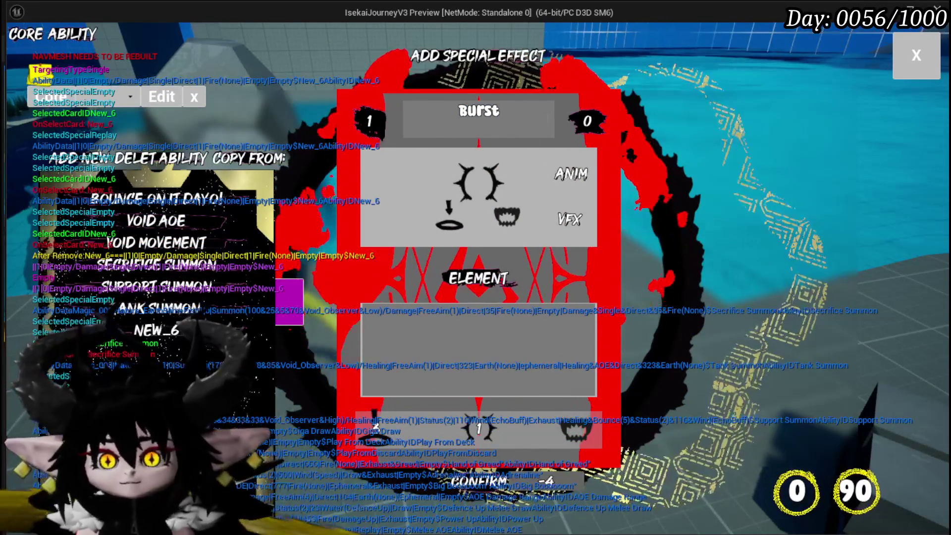
Give Burst a value of 2 and the Earth element
mouse_move(452, 425)
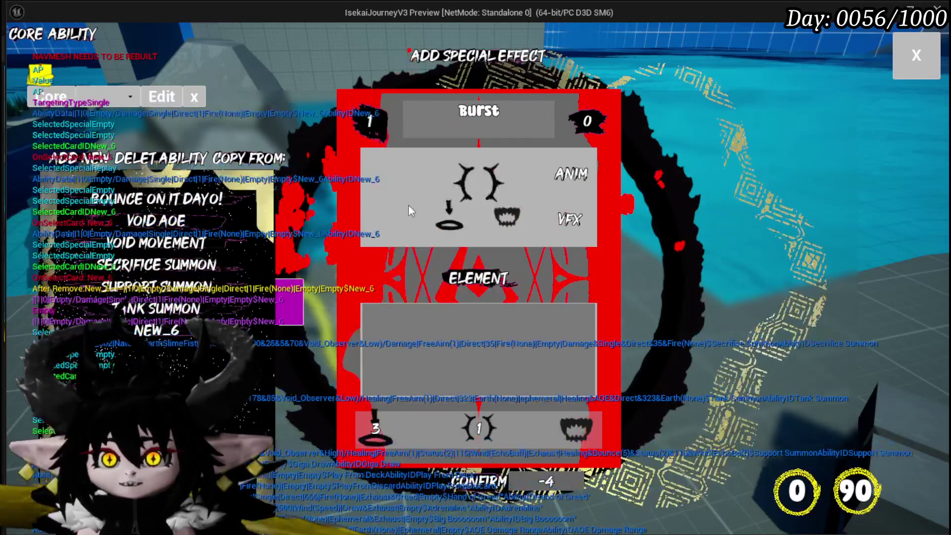
mouse_move(365, 121)
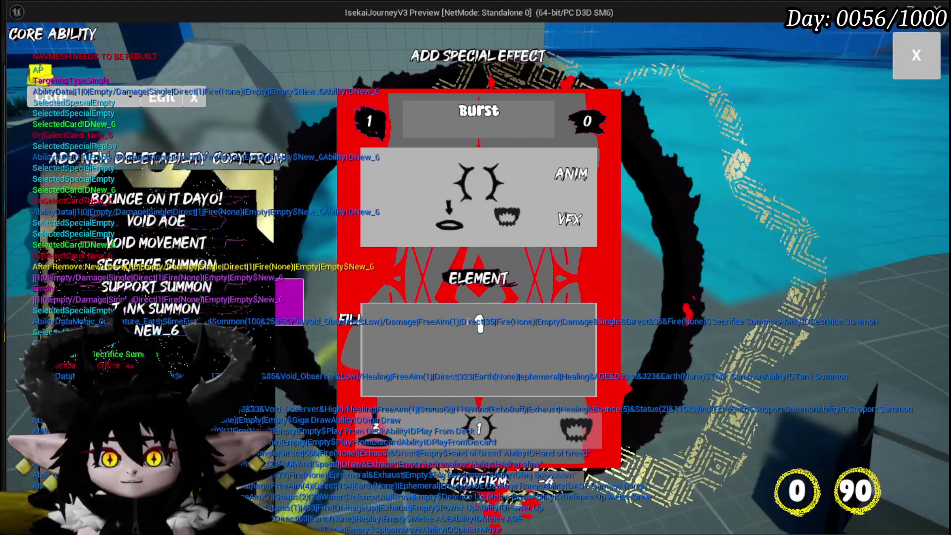
type("2")
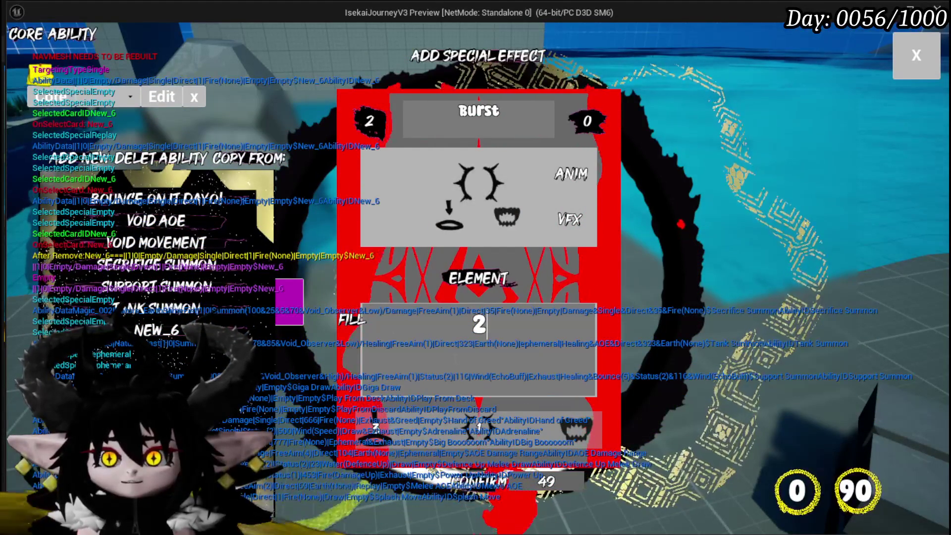
left_click(475, 424)
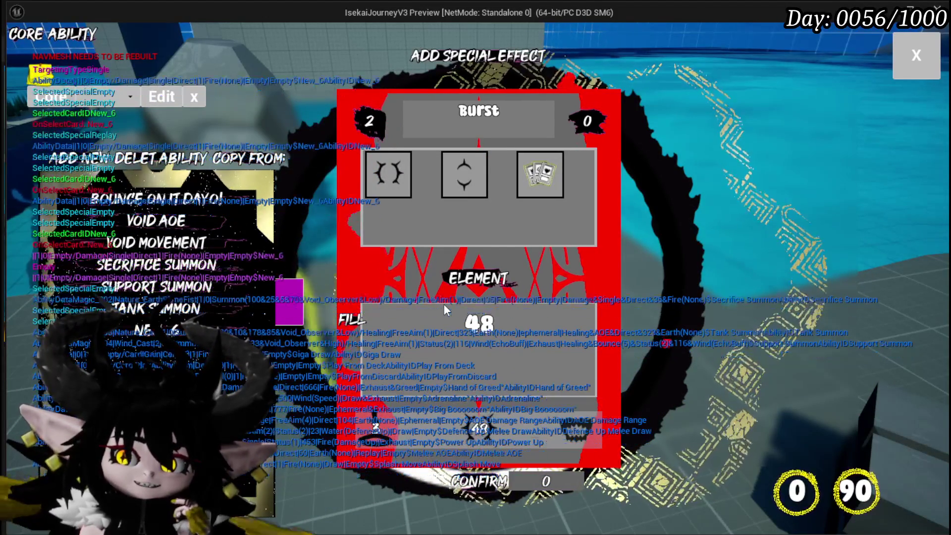
left_click(444, 307)
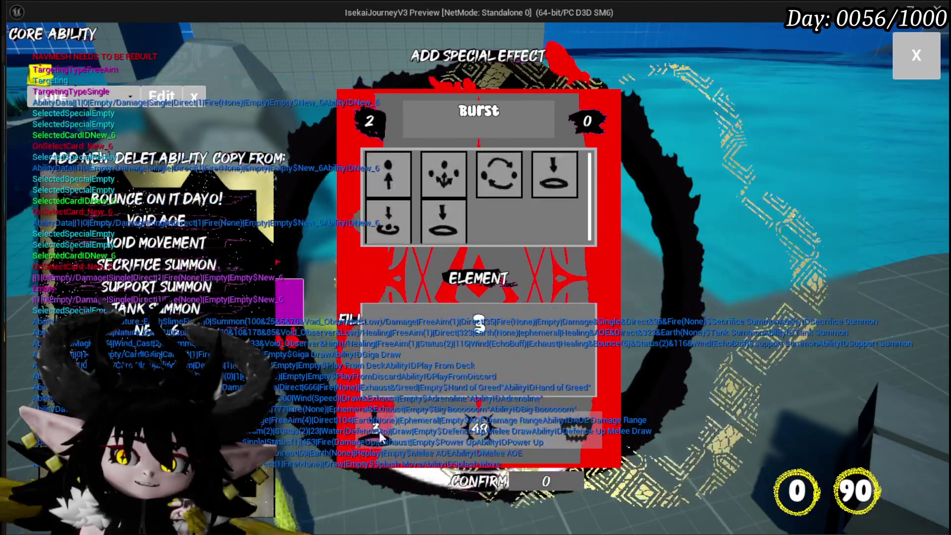
type("2")
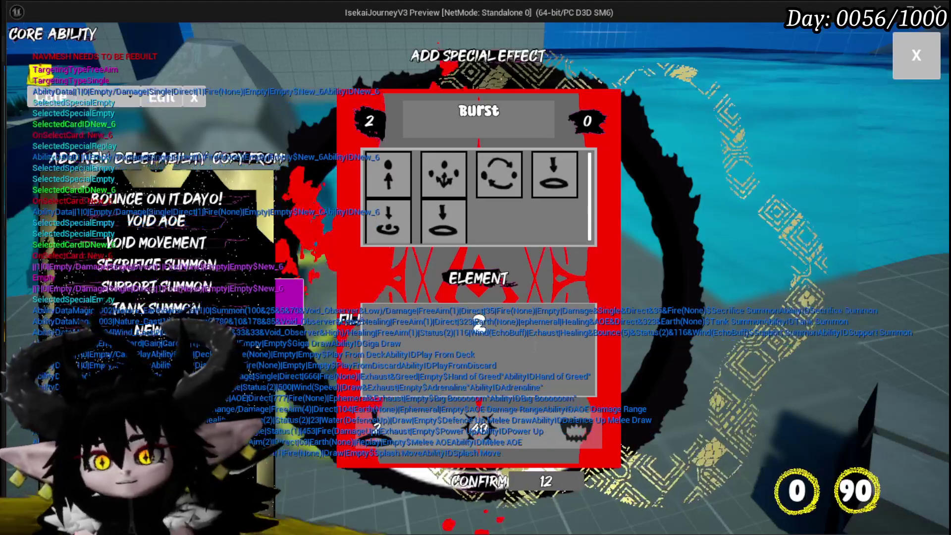
key("Return")
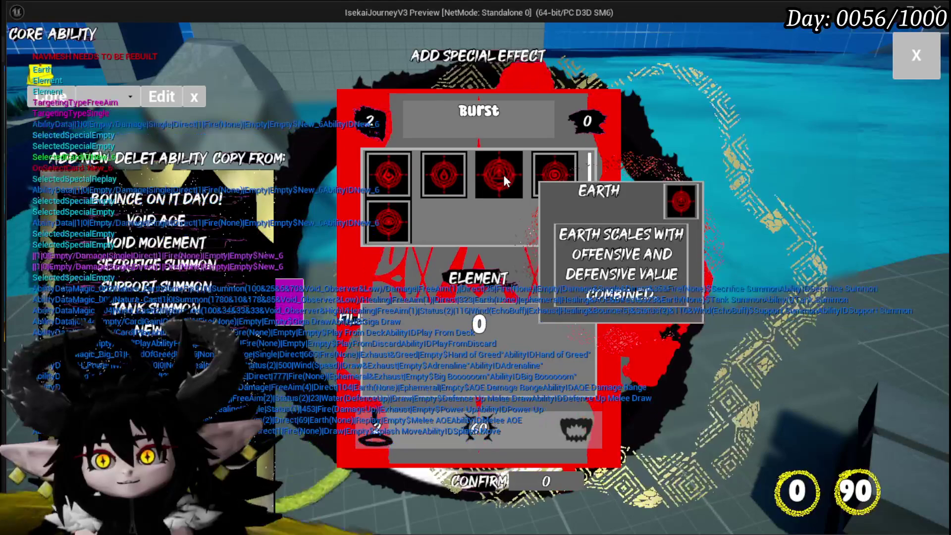
left_click(503, 175)
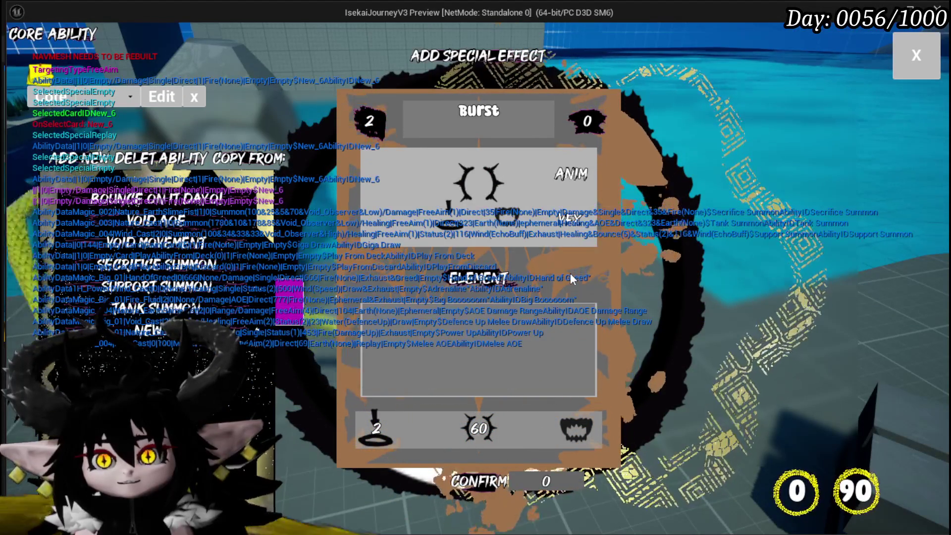
Choose an attack animation and the Nature_SlimeFist visual effect for Burst, then confirm it
left_click(569, 171)
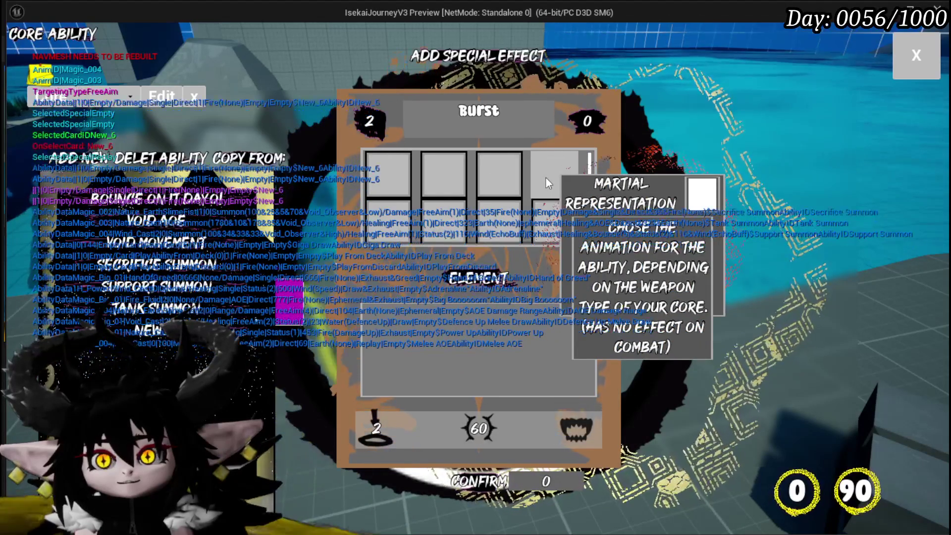
left_click(545, 177)
left_click(477, 180)
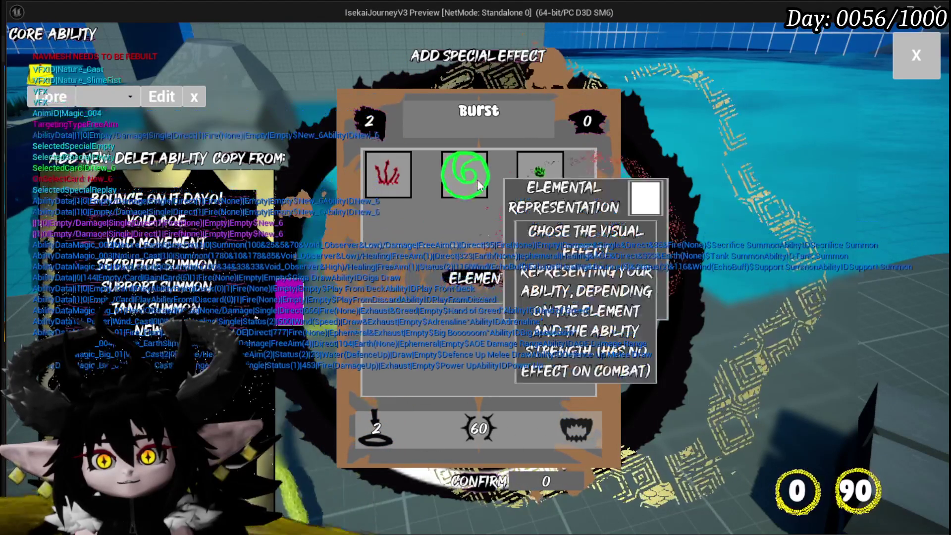
left_click(461, 178)
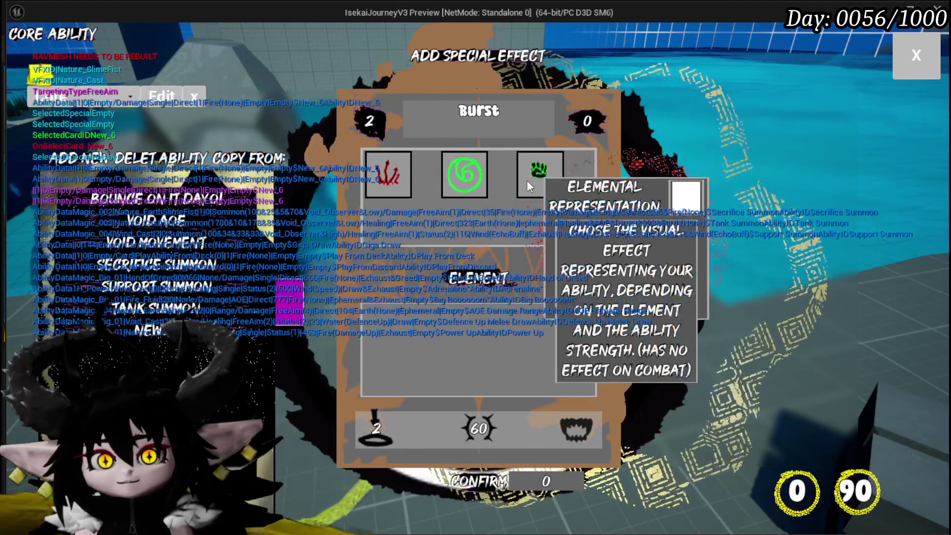
left_click(531, 183)
left_click(530, 180)
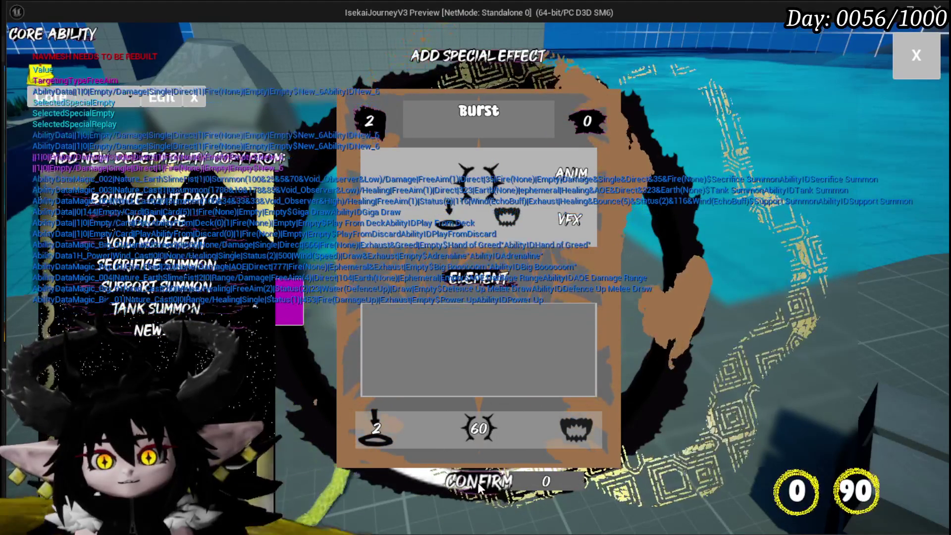
left_click(457, 487)
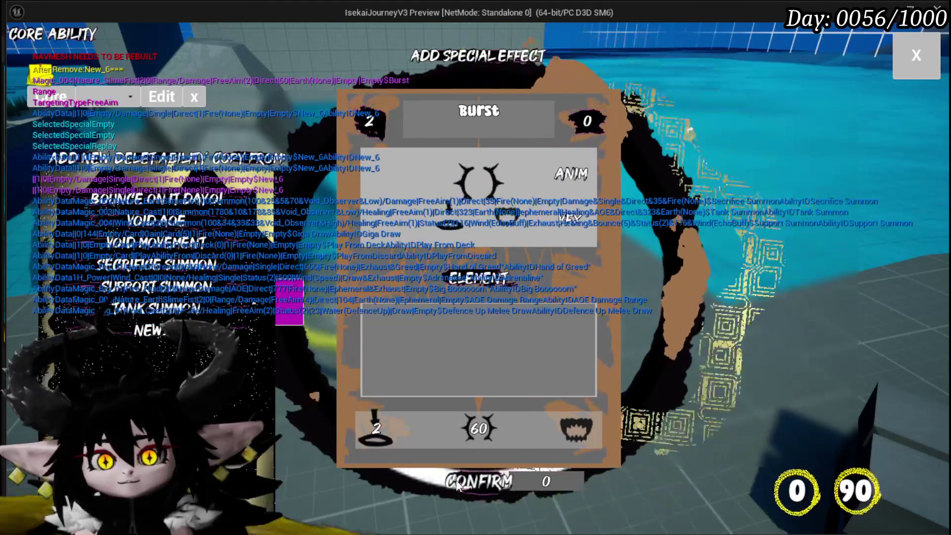
Exit the Core Ability editor with its X button, returning to the player character in the play preview
mouse_move(160, 340)
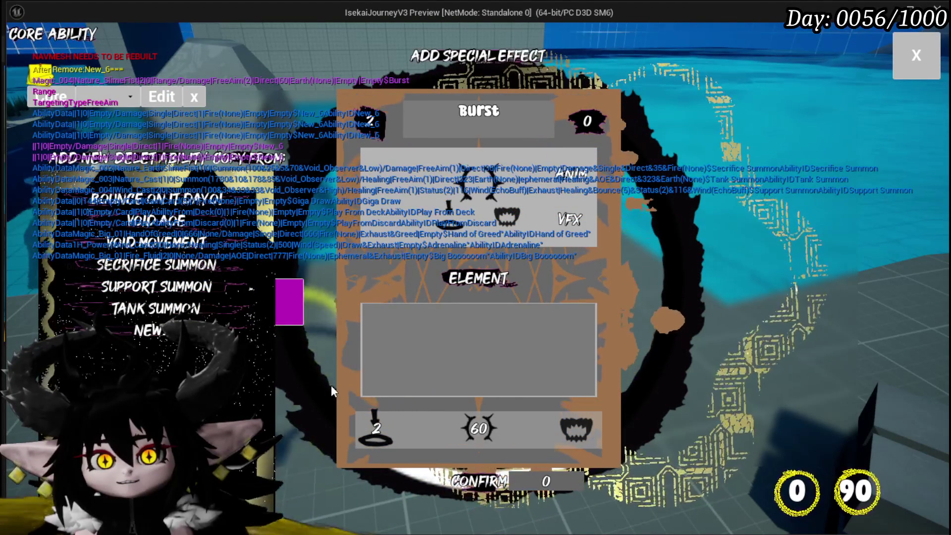
mouse_move(163, 222)
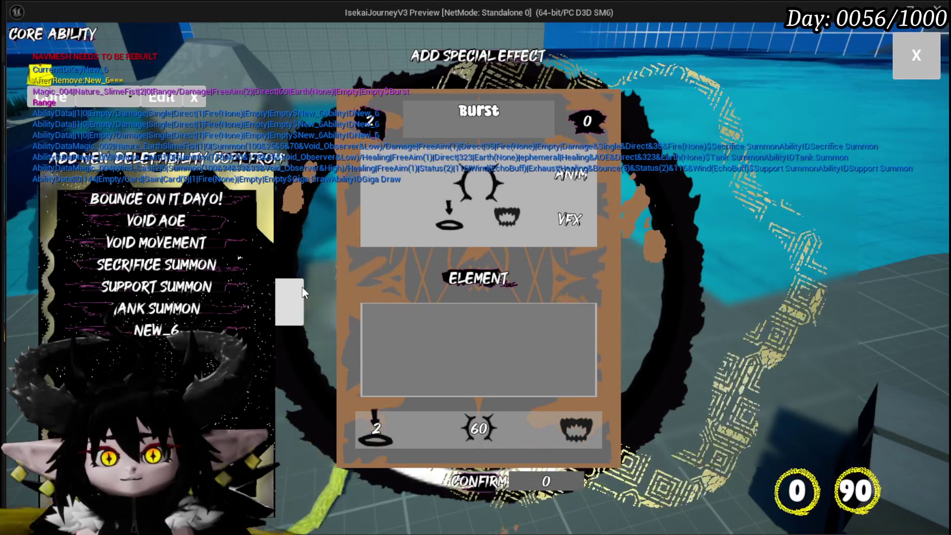
left_click(298, 290)
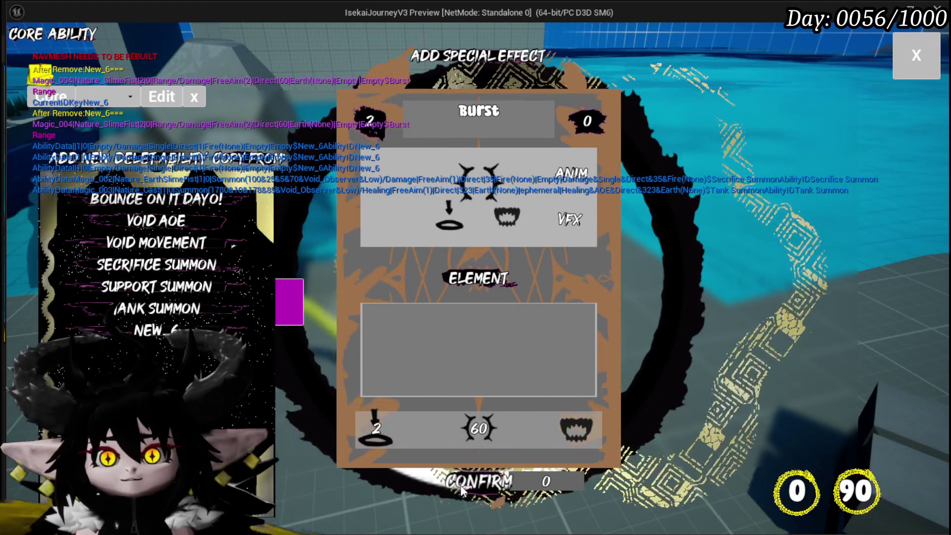
left_click(917, 55)
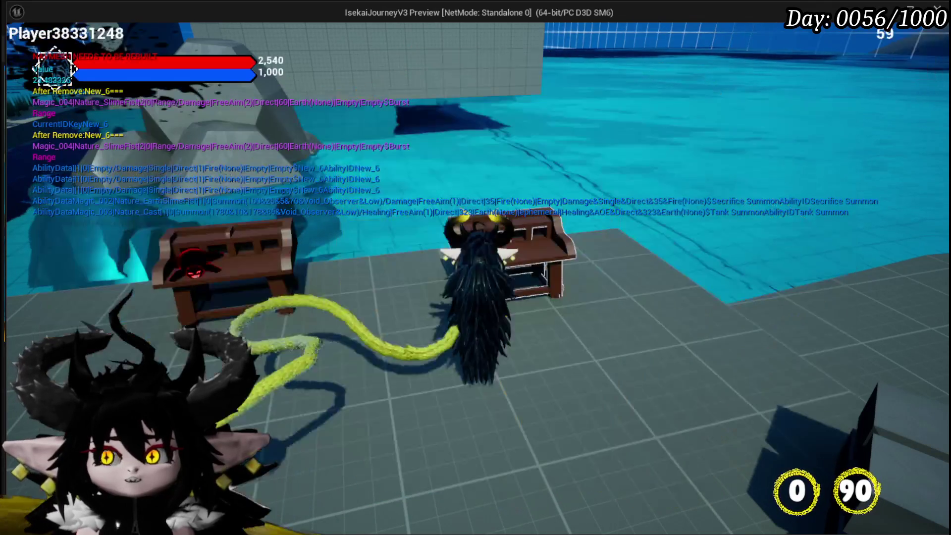
Check Burst among the equipped ability cards, then save the game from Settings
key("Tab")
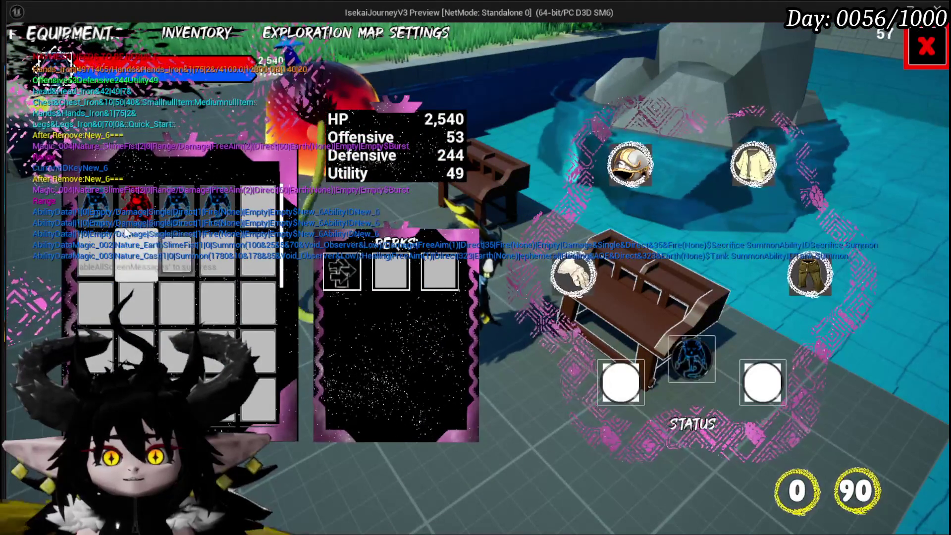
left_click(99, 198)
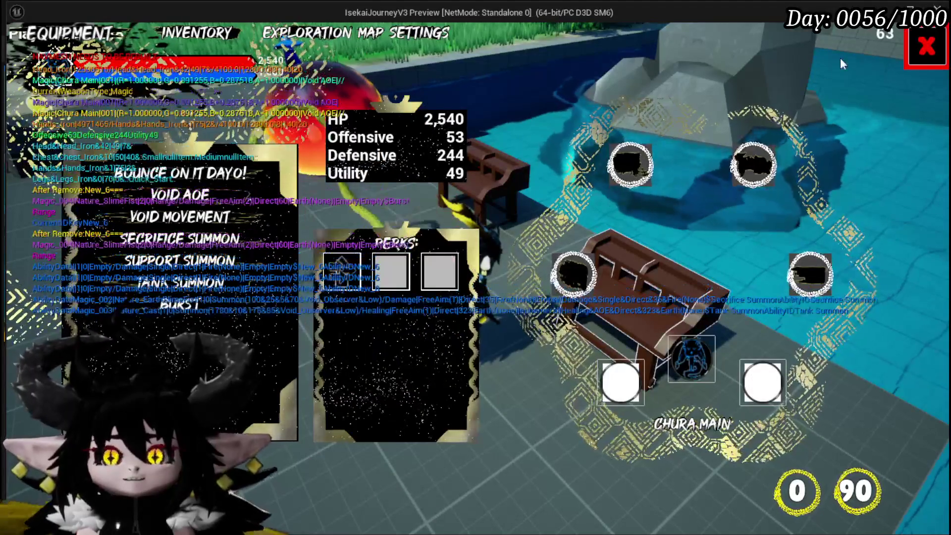
left_click(453, 32)
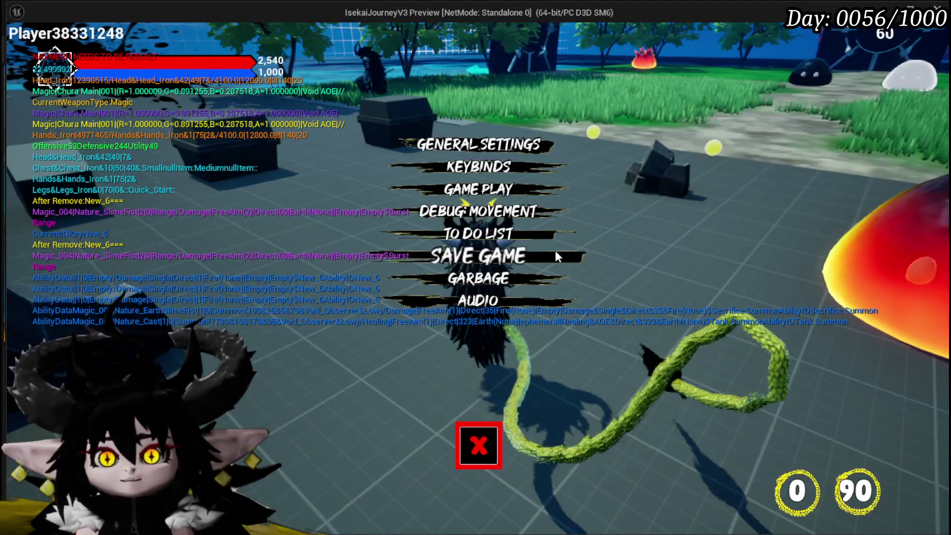
left_click(562, 254)
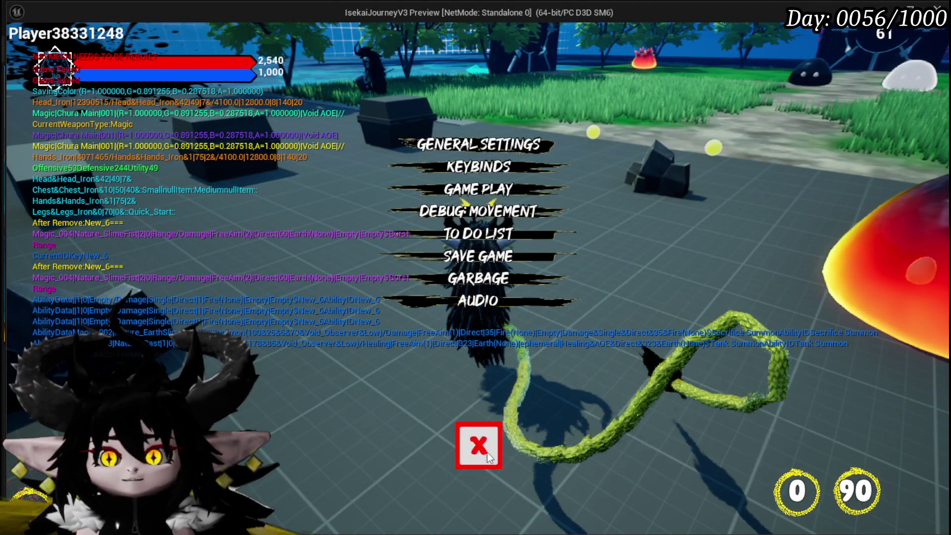
left_click(495, 455)
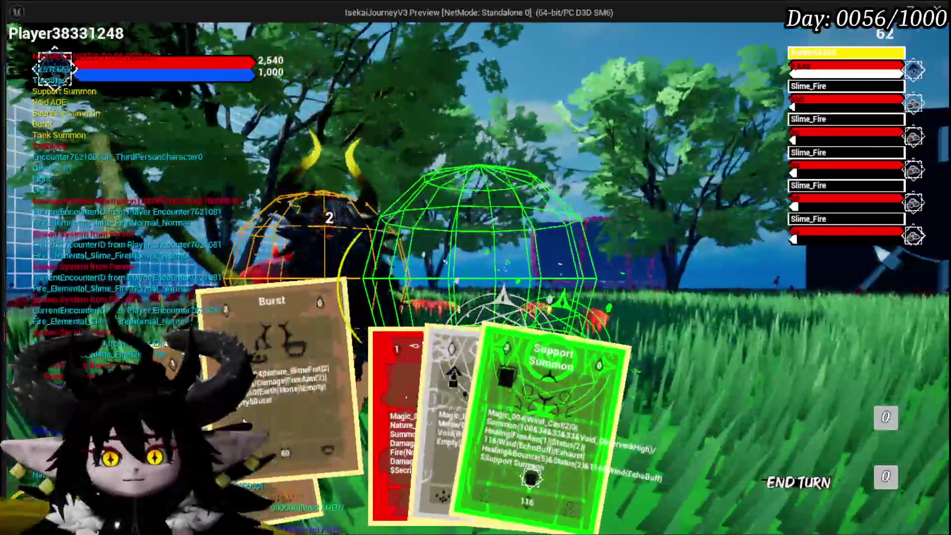
Cast the Burst card on the fire slimes and dismiss the combat results
left_click(243, 421)
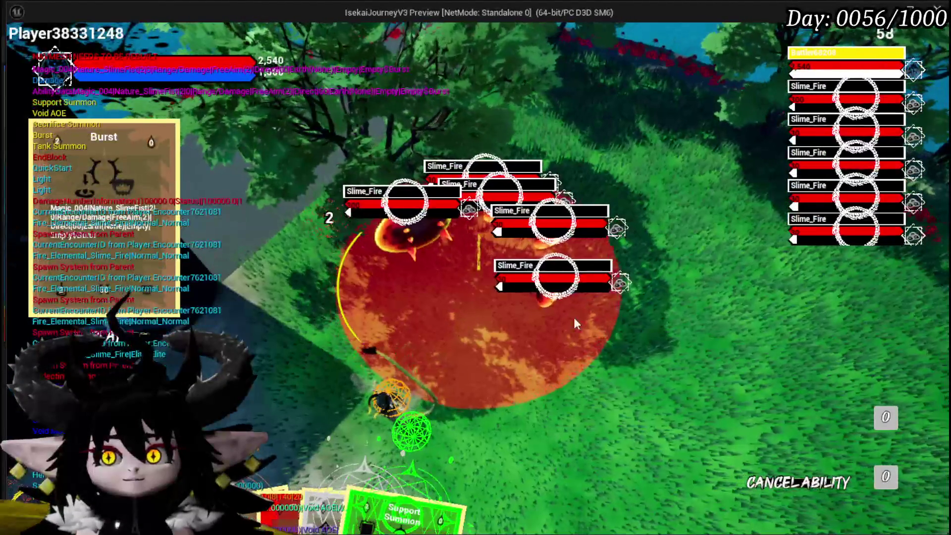
left_click(574, 323)
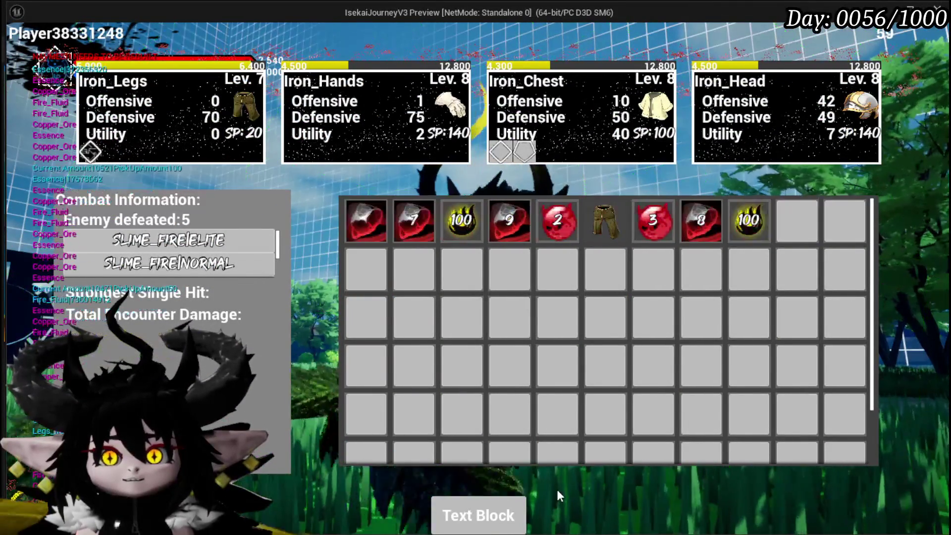
key("w")
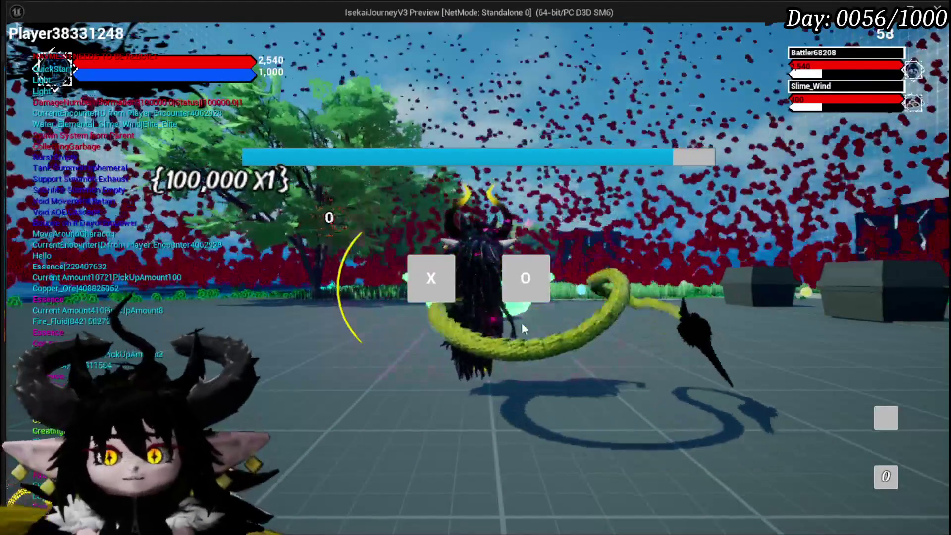
Start the wind slime fight, play Tank Summon, end the turn, then cast Burst at Slime_Wind
left_click(443, 295)
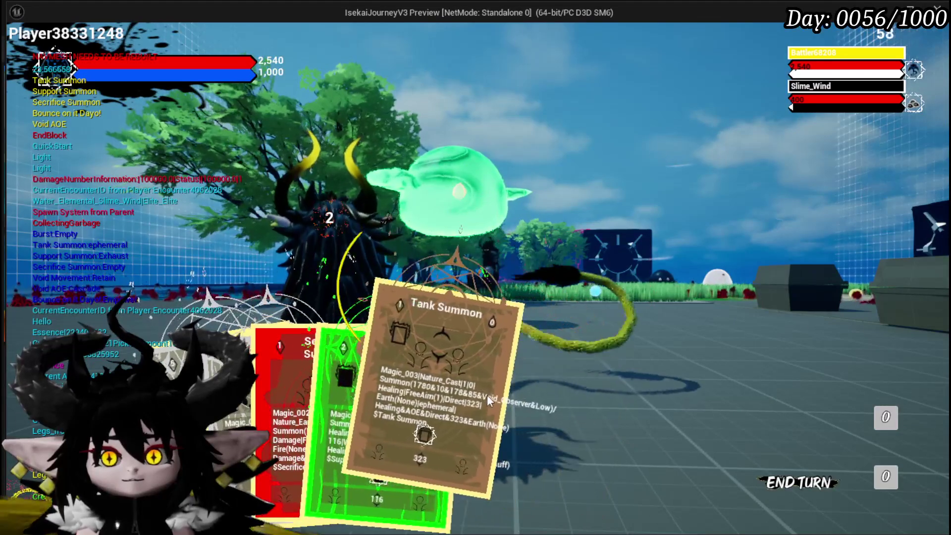
left_click(472, 392)
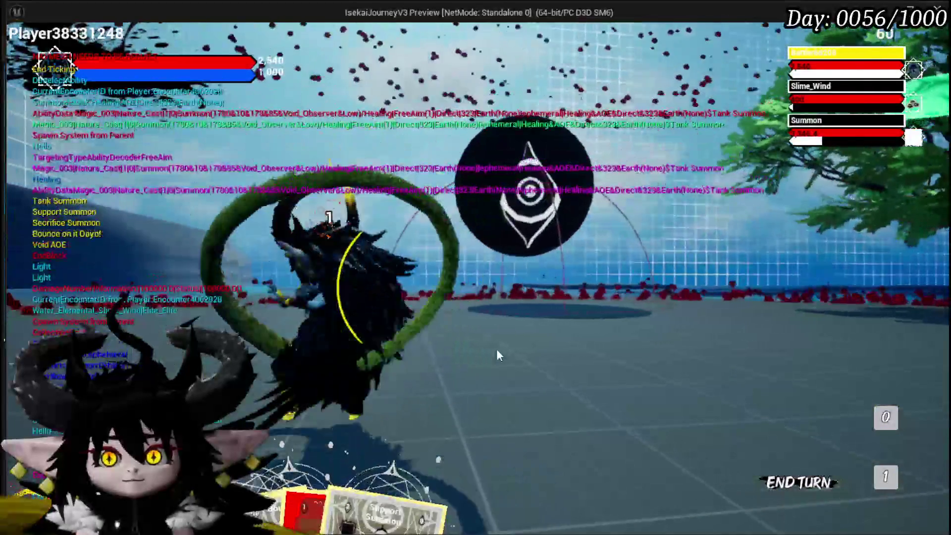
left_click(798, 482)
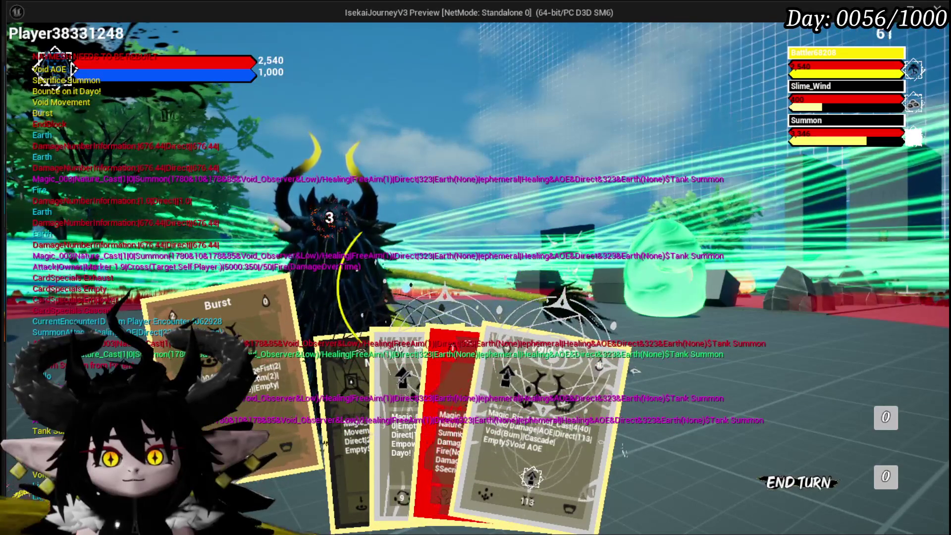
key("1")
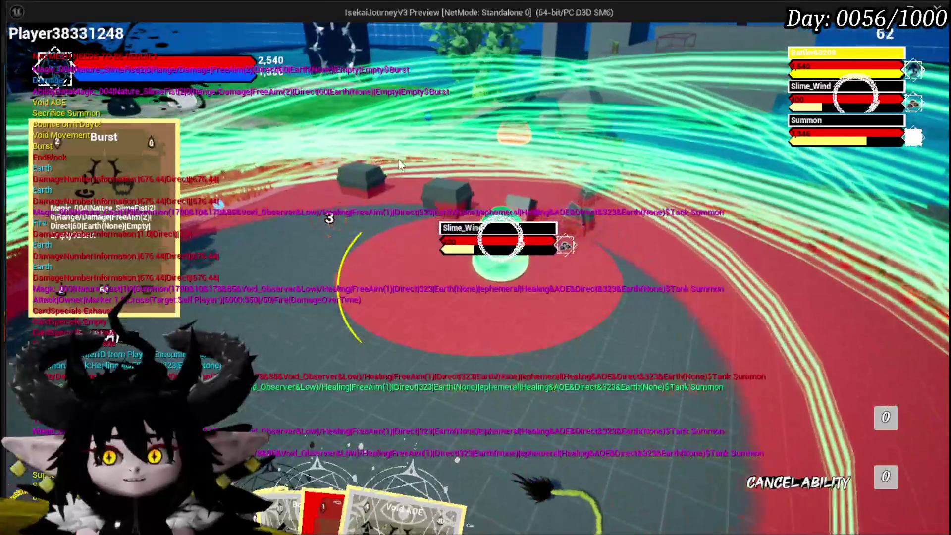
left_click(409, 159)
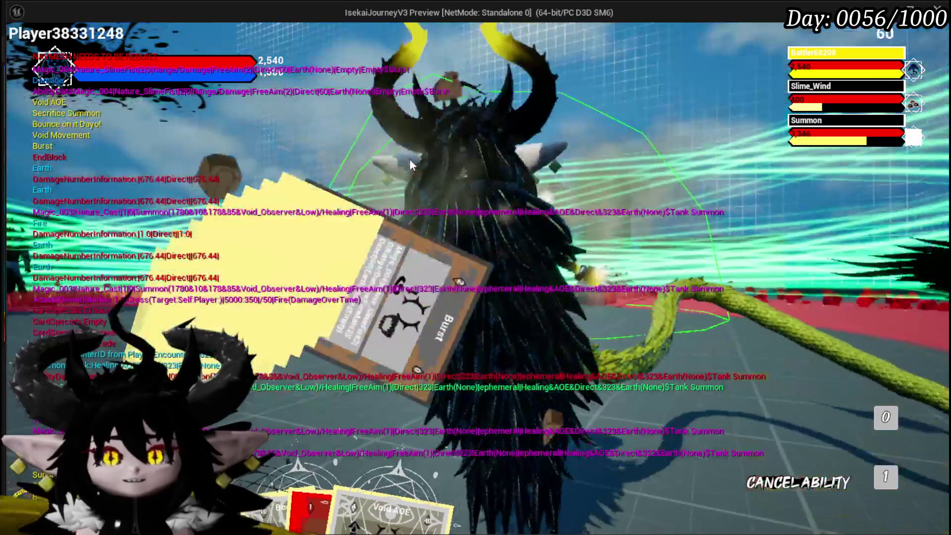
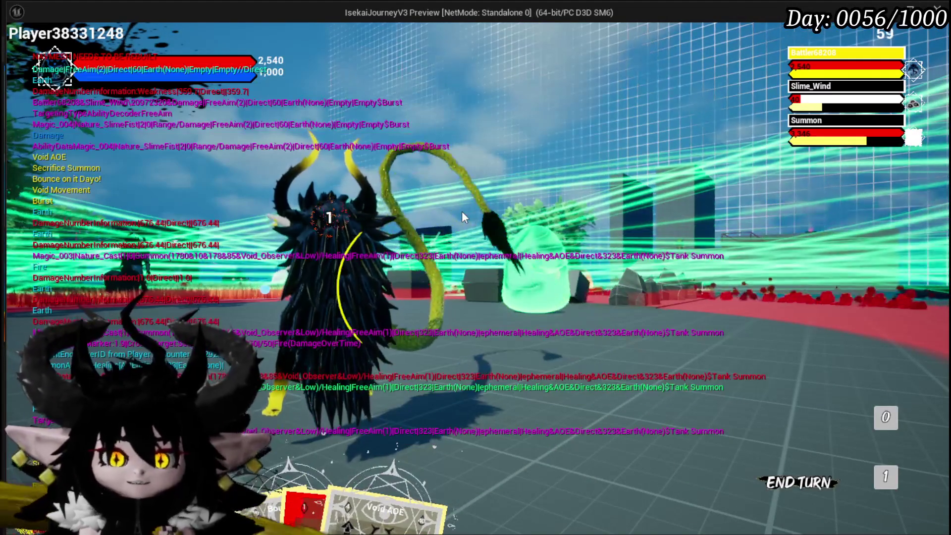
End the game test, save the level, and open Ability_VFX_DataTable from the DataBase folder
key("Escape")
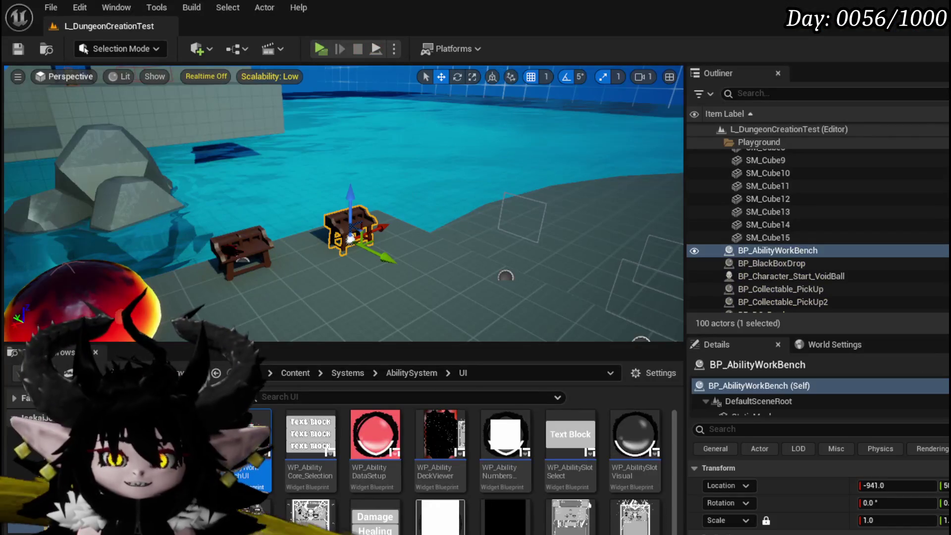
left_click(15, 51)
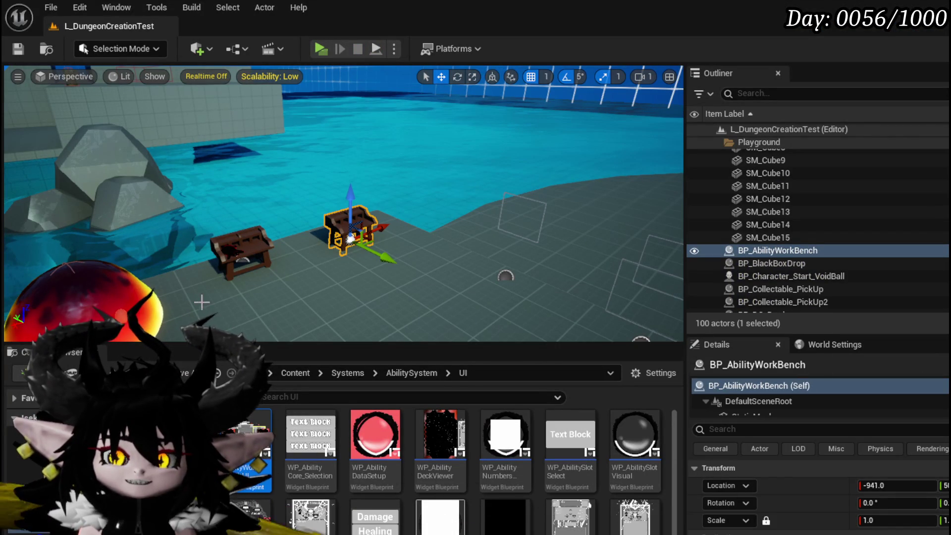
key("ctrl+s")
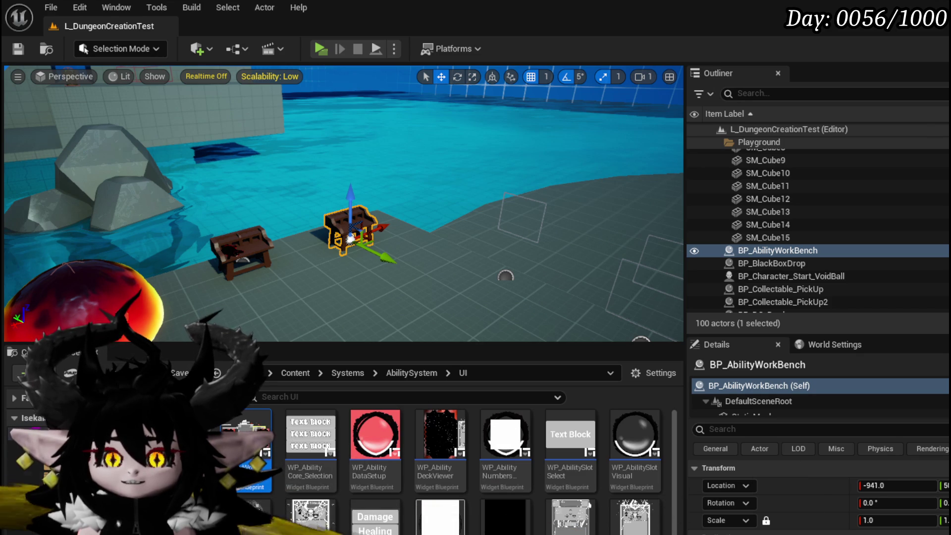
left_click(149, 516)
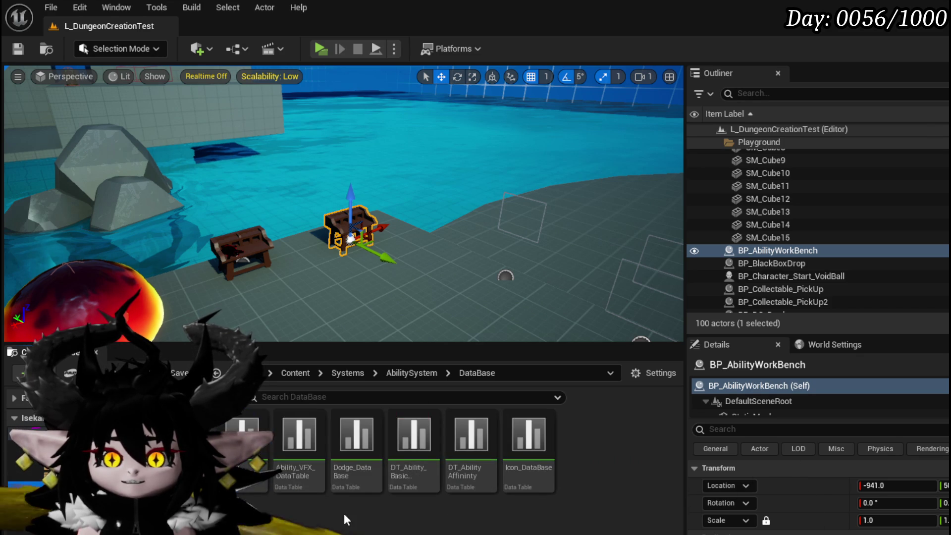
double_click(307, 464)
Compare the Nature_SlimeFist row with the StonePillar and EarthCast rows, then open NS_SpectralFist_Down
scroll(77, 200, "down", 3)
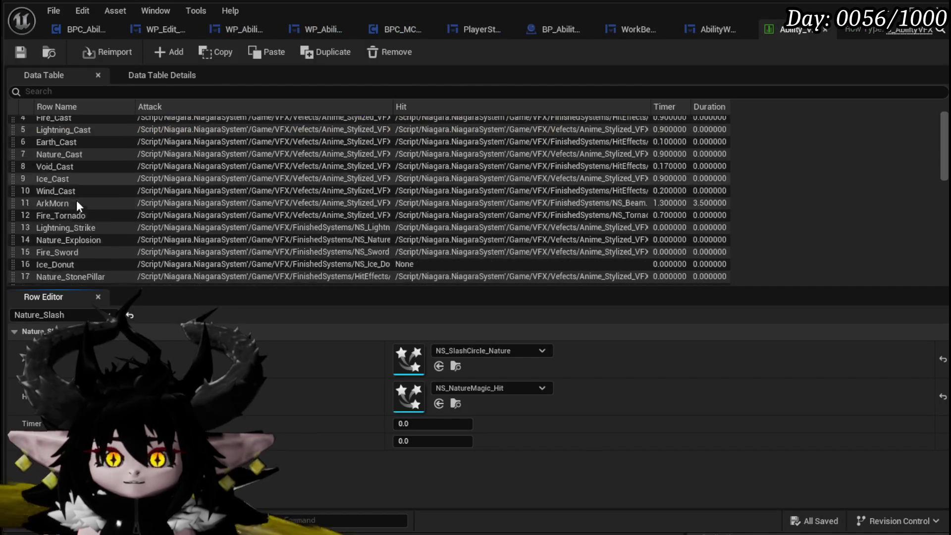
scroll(94, 247, "down", 2)
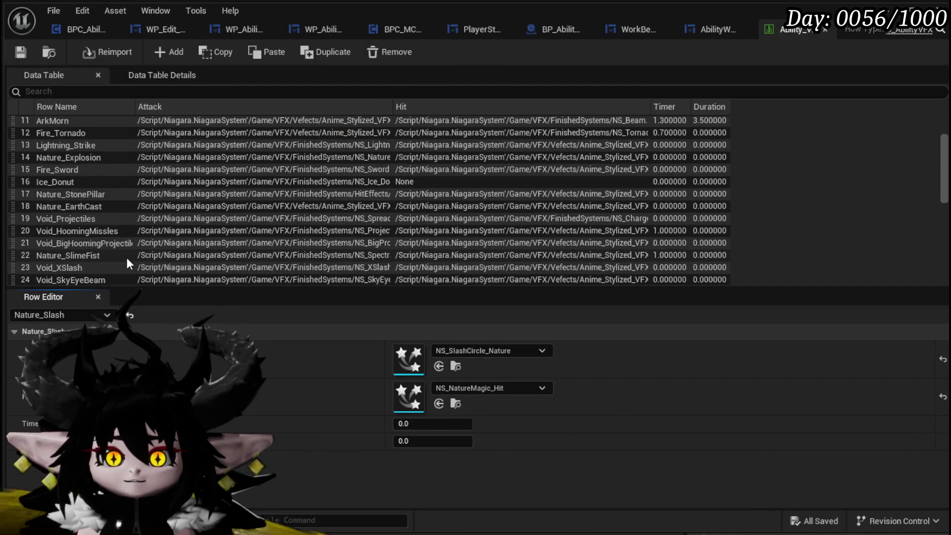
left_click(85, 235)
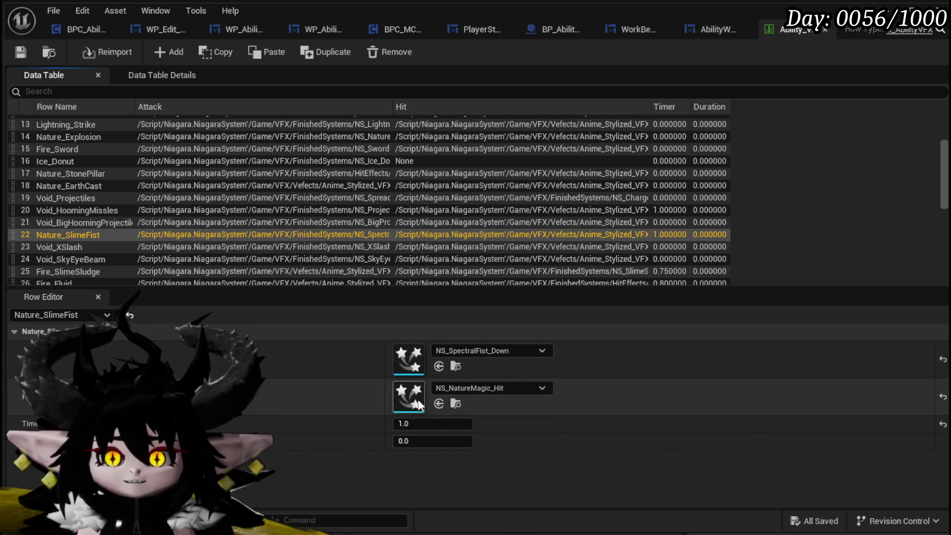
left_click(76, 178)
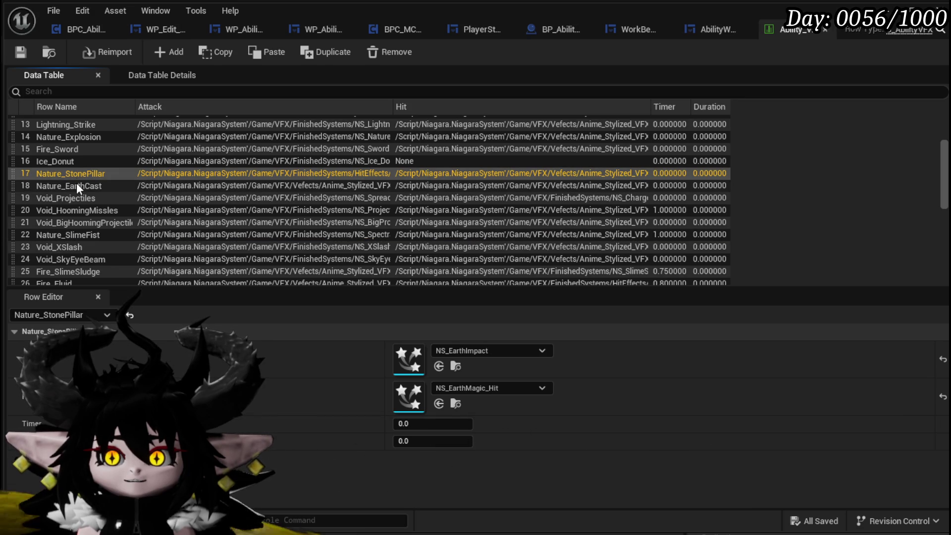
left_click(77, 183)
left_click(72, 234)
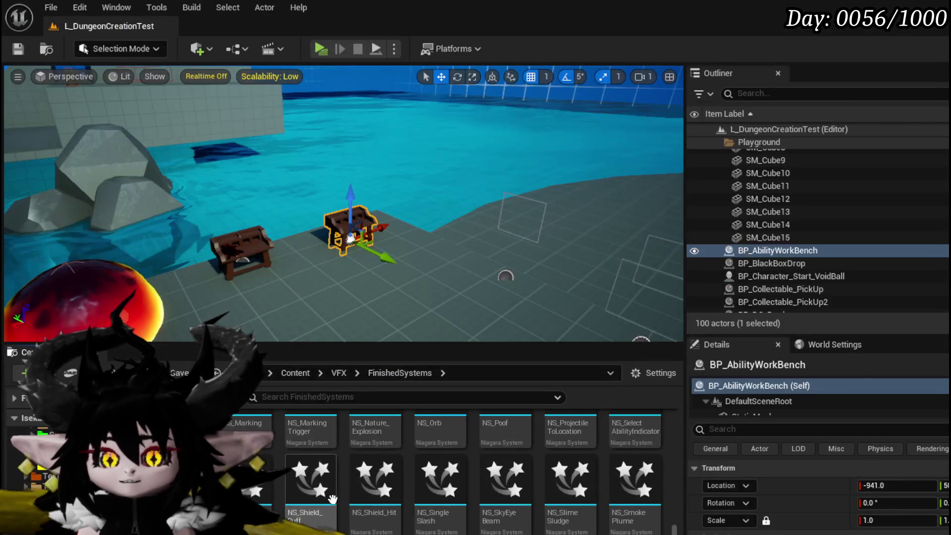
double_click(375, 427)
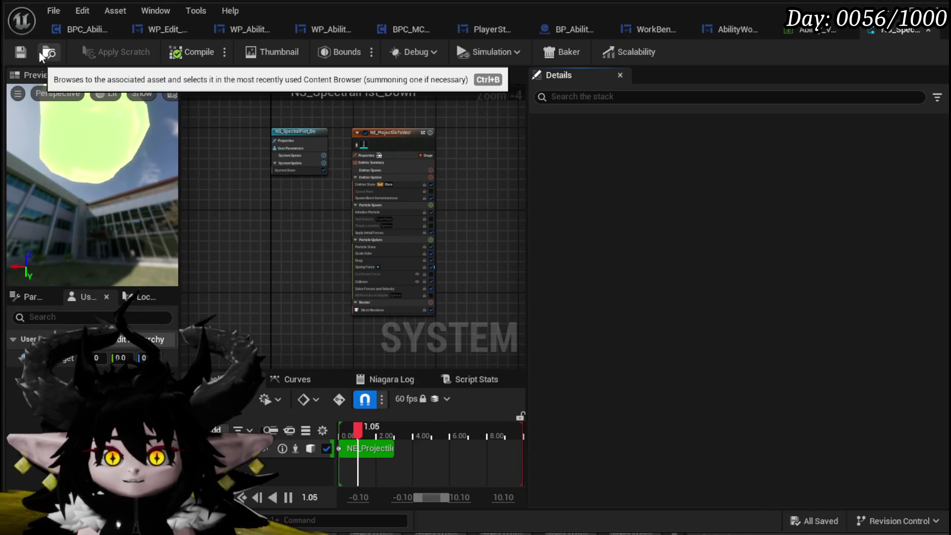
Frame the emitter and inspect the Spring Force module and its position conversion options, leaving them unchanged
mouse_move(99, 149)
left_mouse_down()
mouse_move(124, 130)
mouse_move(94, 129)
left_mouse_up()
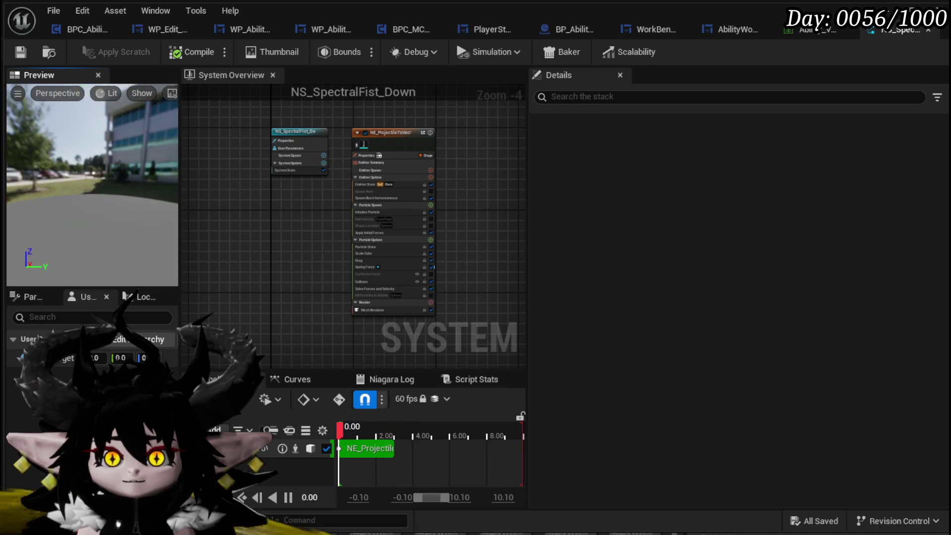
scroll(332, 204, "up", 5)
mouse_move(321, 194)
left_mouse_down()
mouse_move(185, 222)
mouse_move(199, 246)
mouse_move(205, 216)
left_mouse_up()
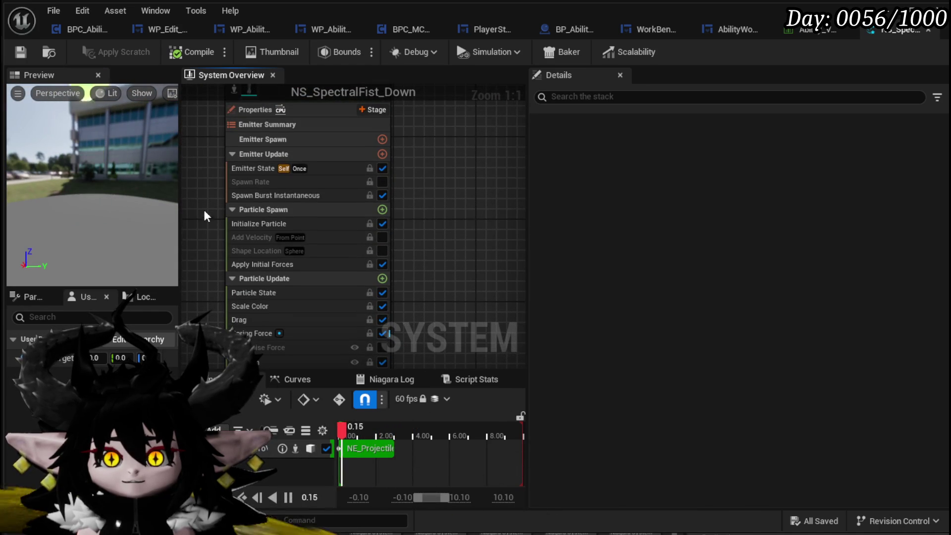
scroll(223, 257, "down", 4)
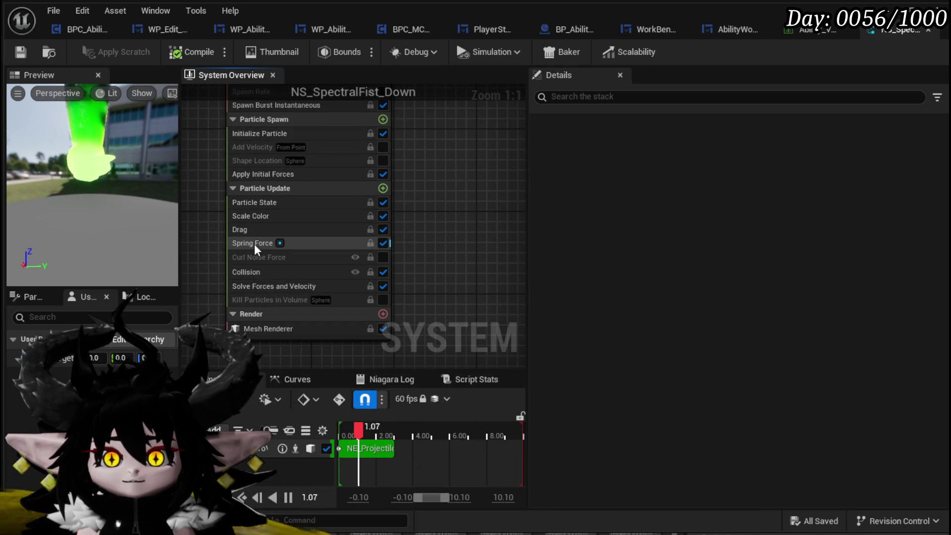
left_click(255, 243)
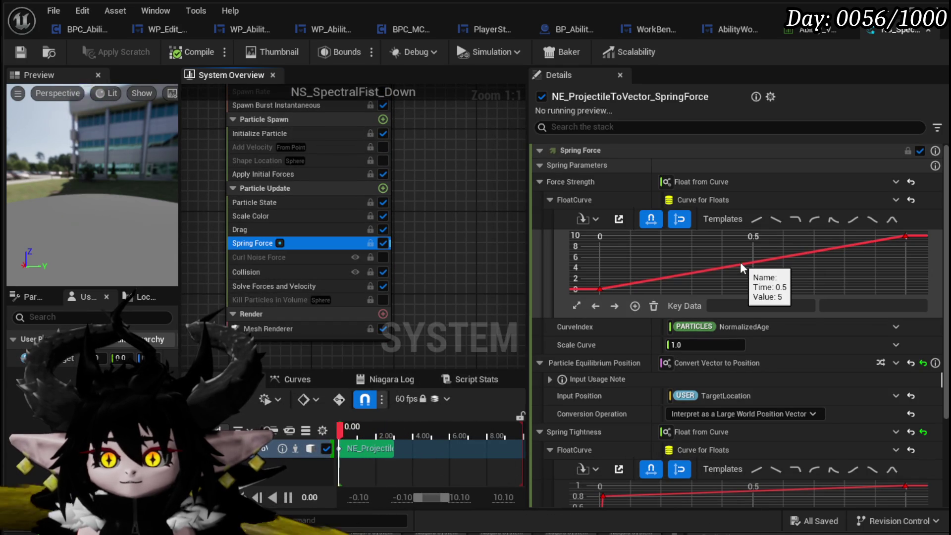
left_click(771, 414)
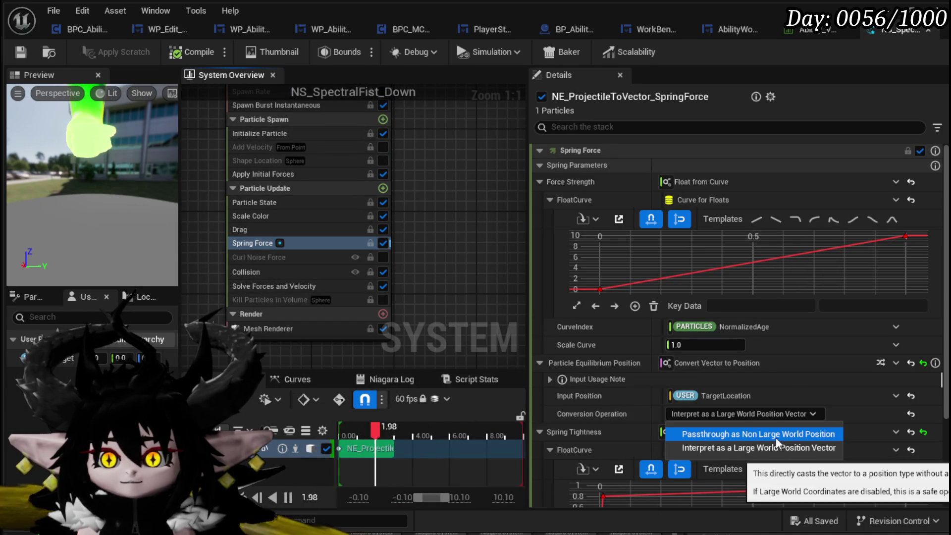
left_click(795, 414)
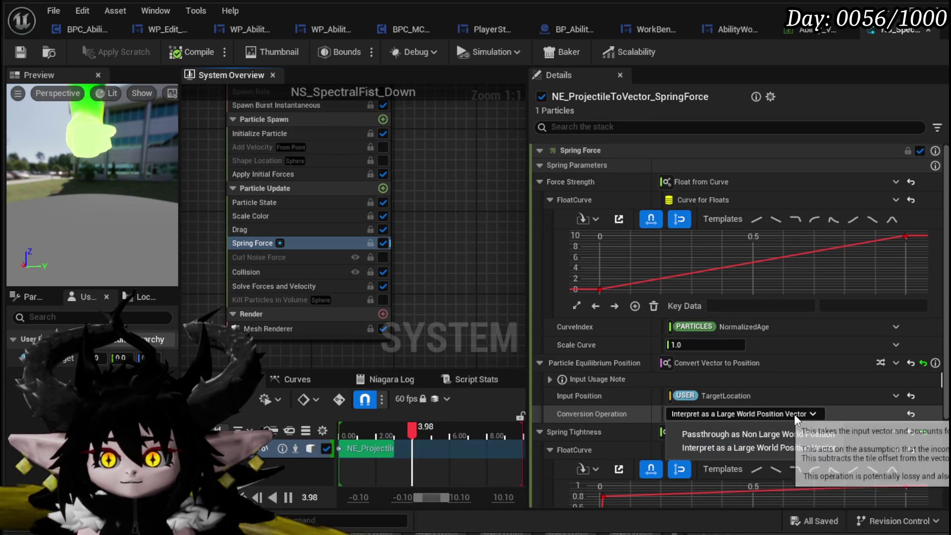
Review the Initialize Particle settings: 3.0 lifetime, 800 position offset, 0.1 mesh scale
scroll(794, 414, "down", 3)
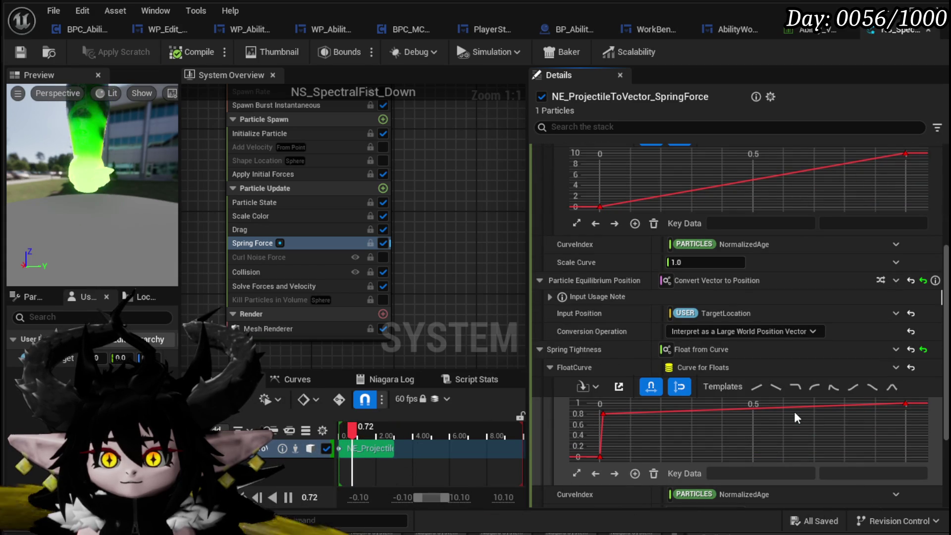
scroll(794, 418, "down", 3)
scroll(609, 342, "down", 2)
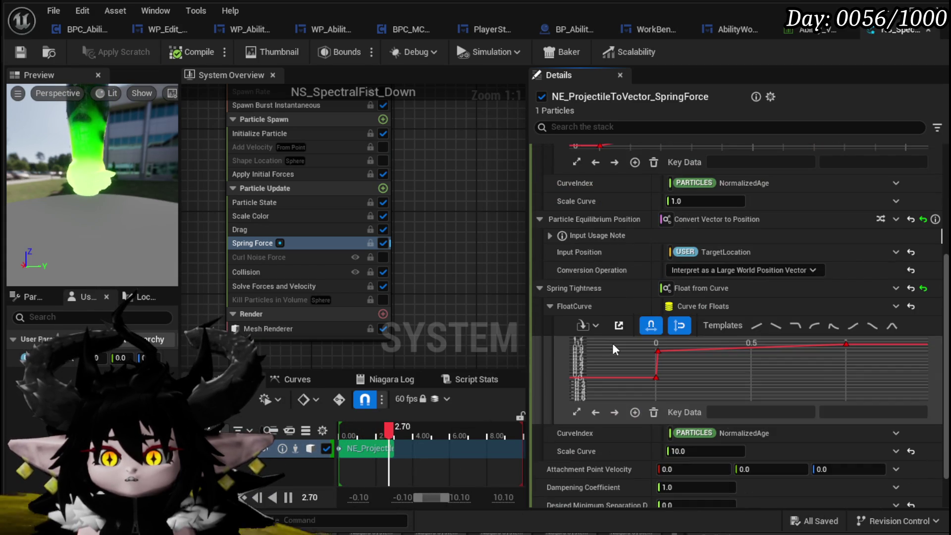
scroll(666, 462, "down", 1)
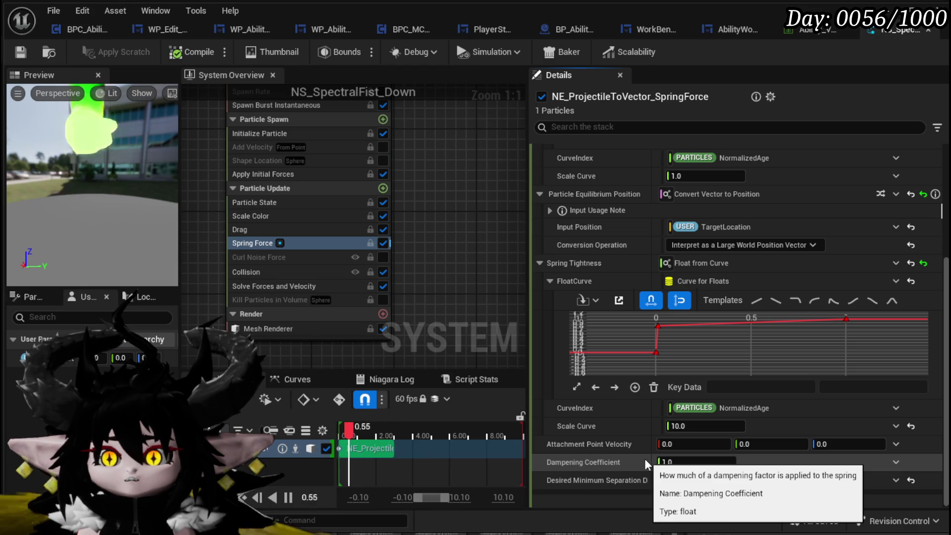
scroll(647, 463, "up", 4)
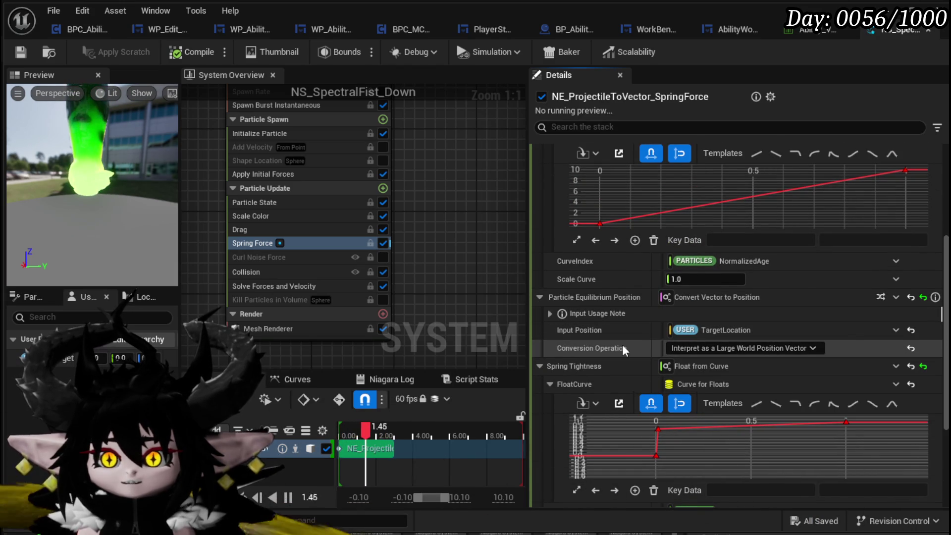
left_click(270, 140)
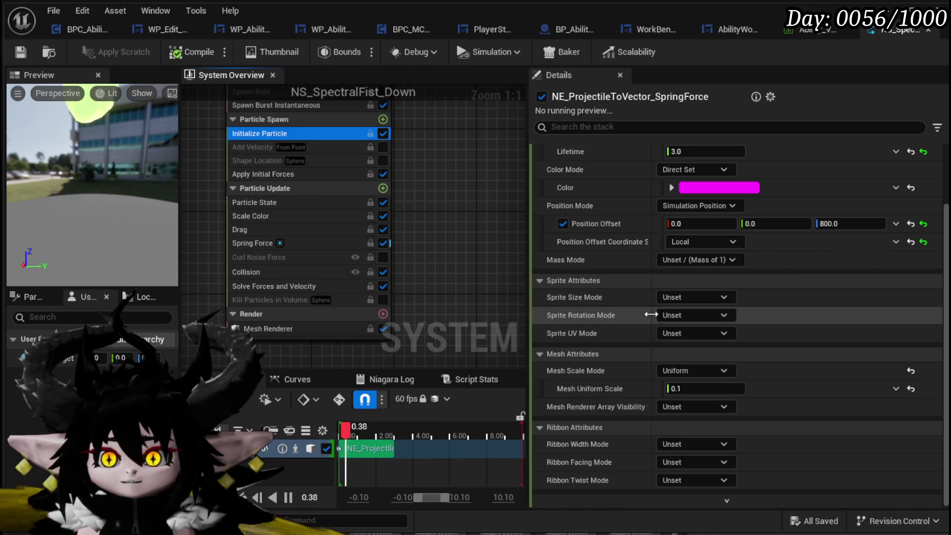
Set Position Mode to Direct Set, interpreting as a Large World Position Vector, and save the system
left_click(713, 207)
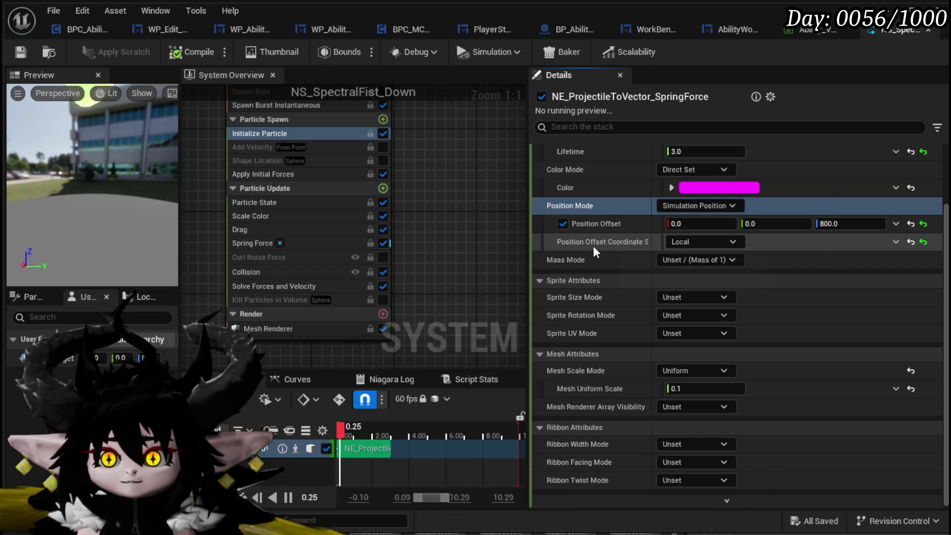
left_click(696, 206)
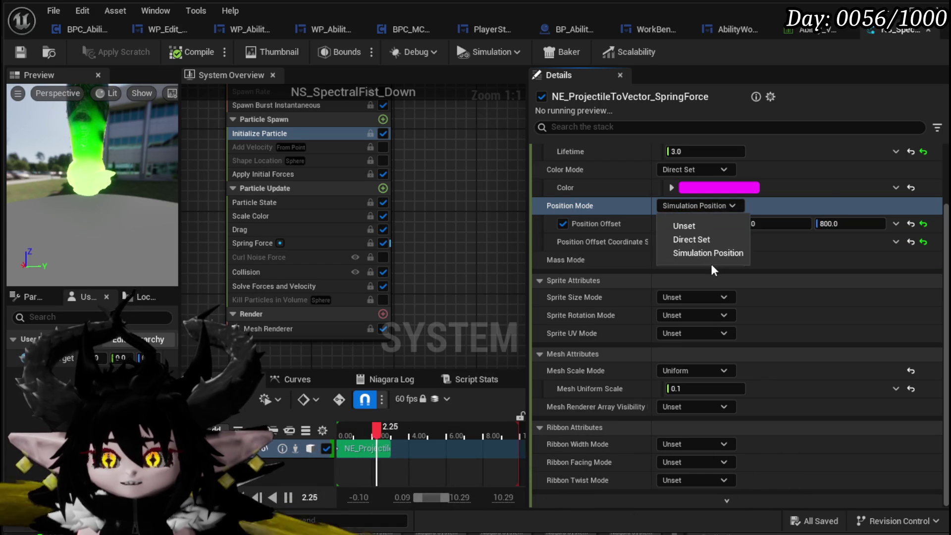
left_click(691, 239)
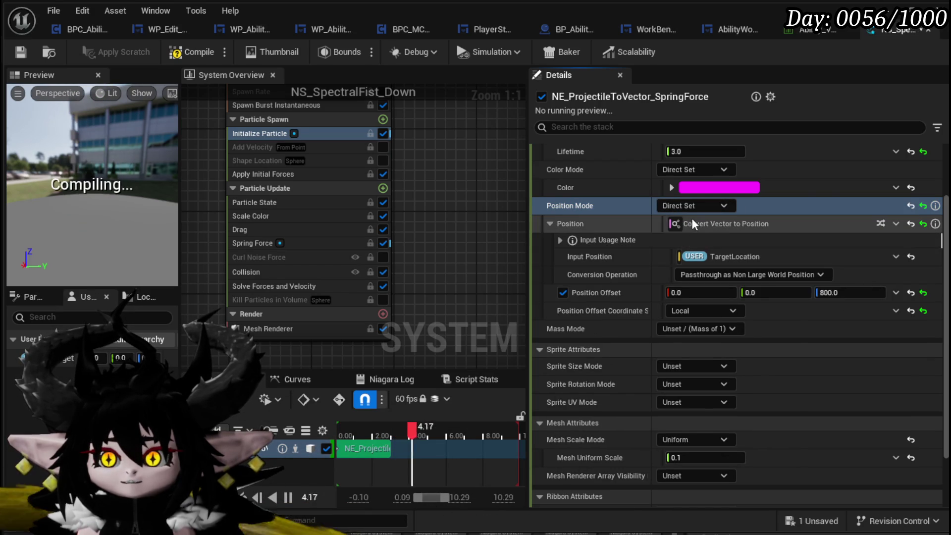
left_click(743, 275)
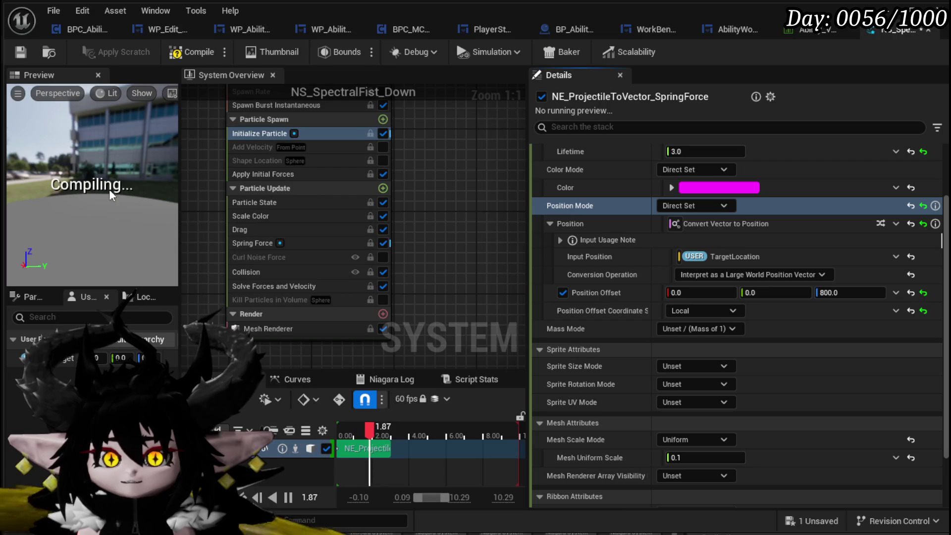
left_click(21, 53)
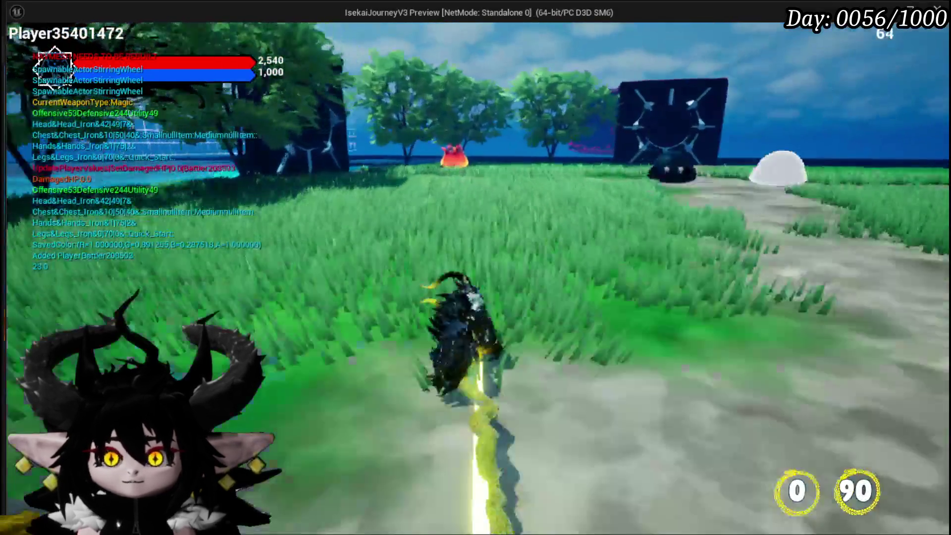
Start a battle with a fire slime, fire the Burst card at it, then save the level
key("w")
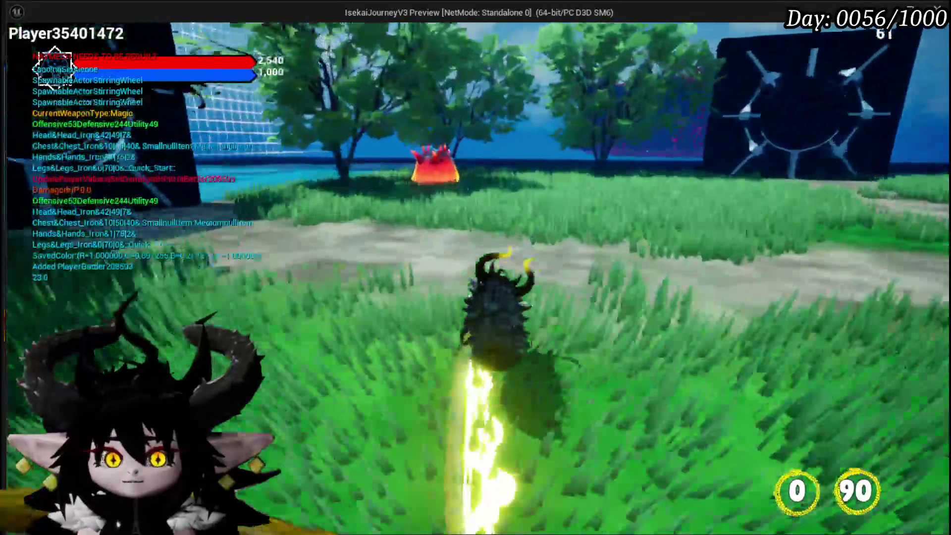
key("e")
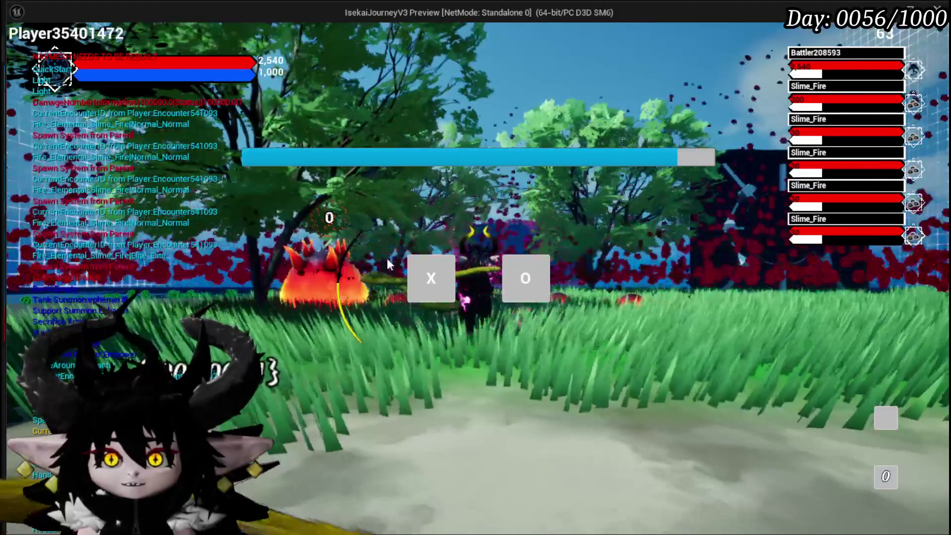
left_click(440, 275)
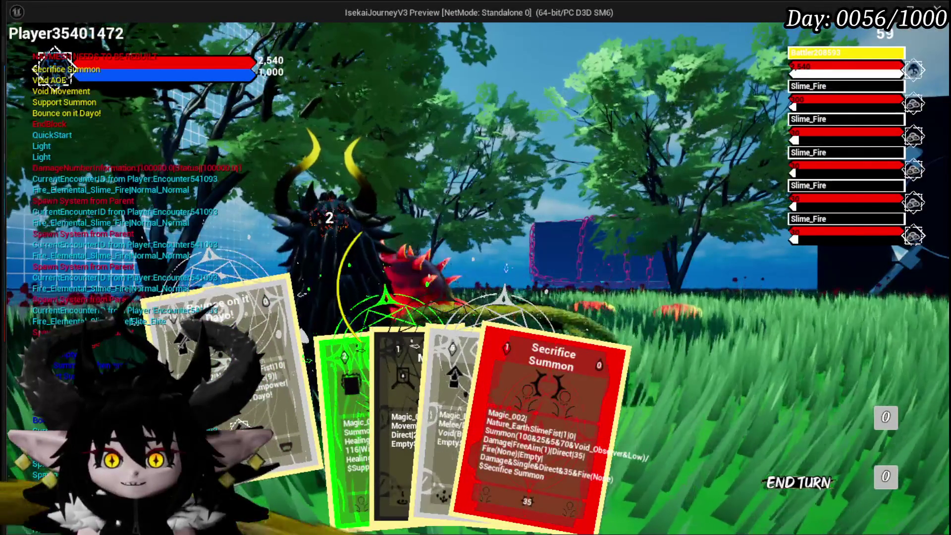
key("e")
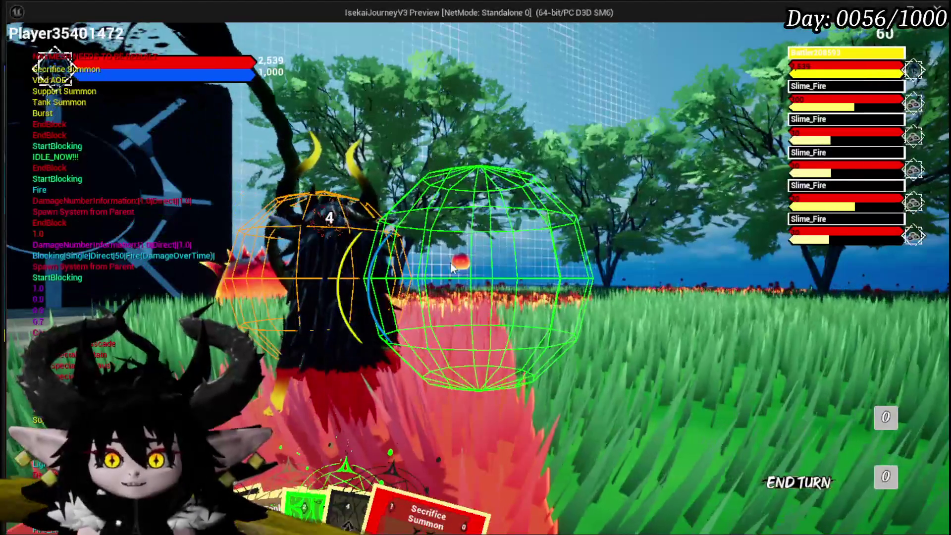
mouse_move(253, 404)
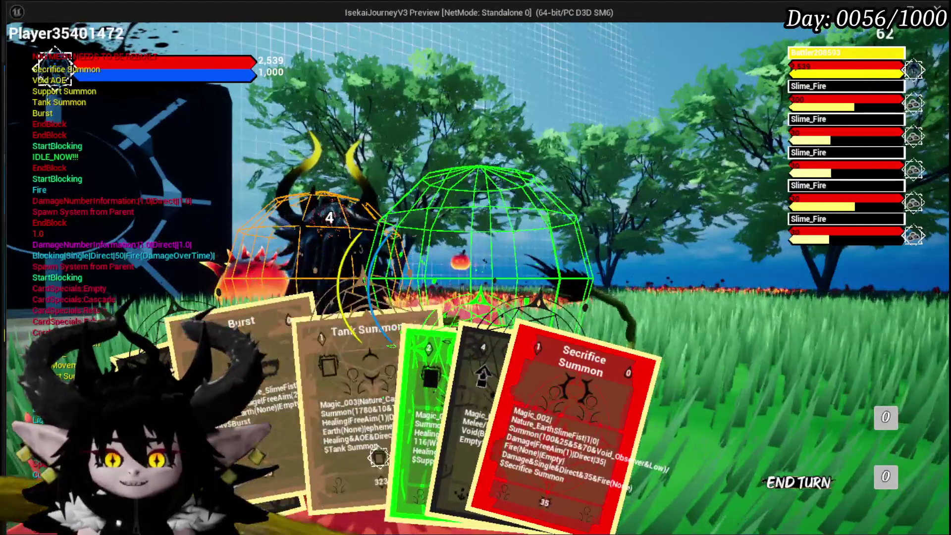
left_click(271, 393)
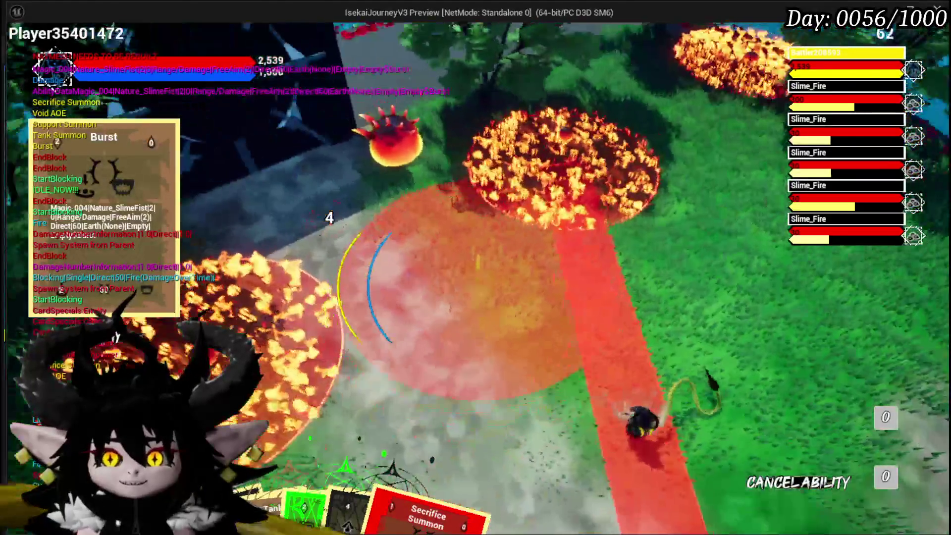
left_click(525, 276)
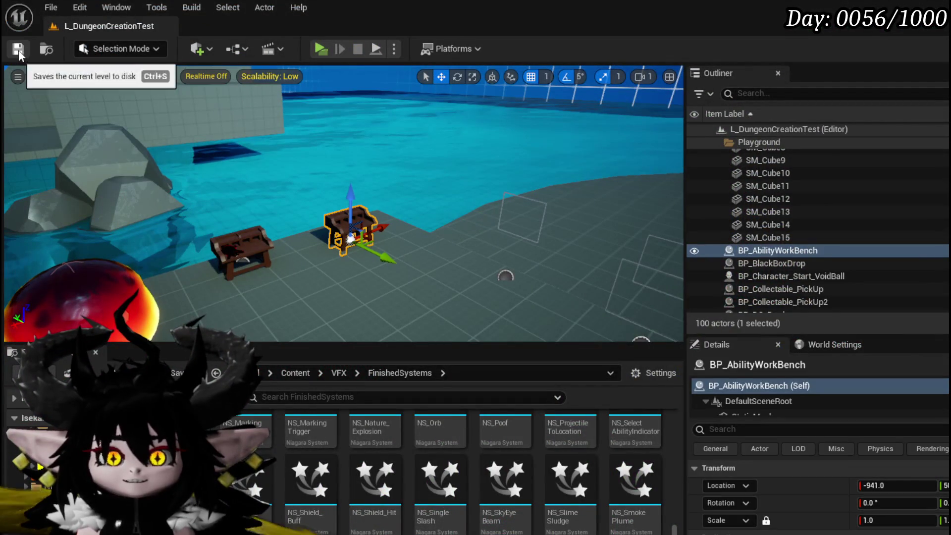
left_click(18, 50)
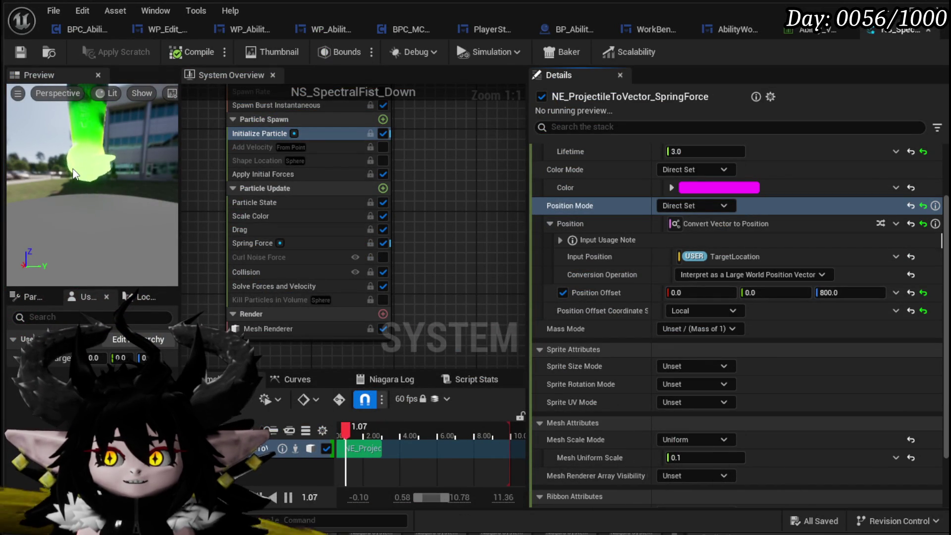
left_click(769, 276)
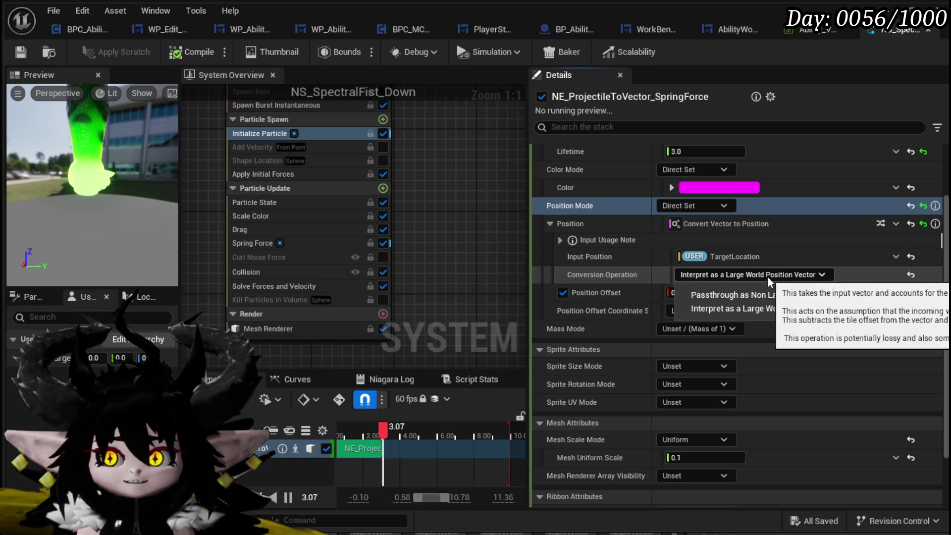
left_click(768, 309)
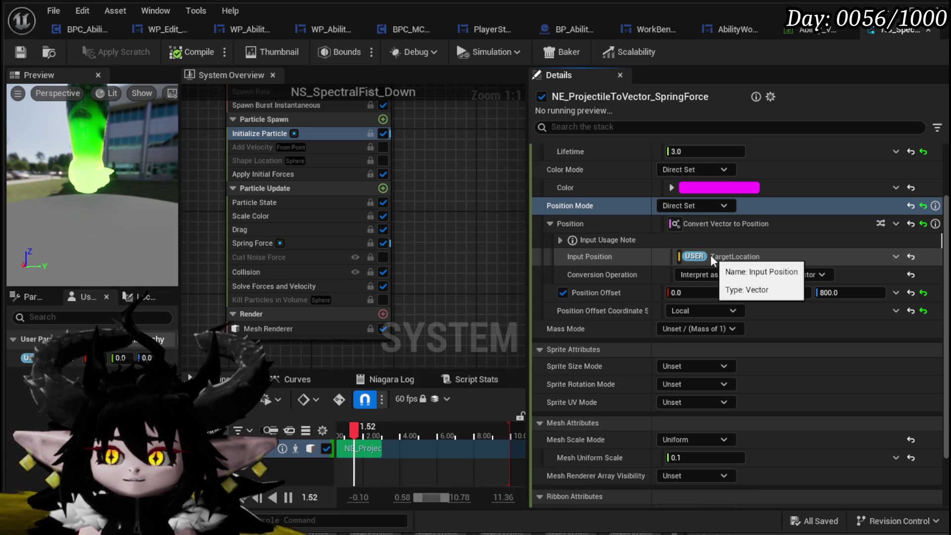
scroll(713, 260, "down", 2)
scroll(553, 243, "up", 3)
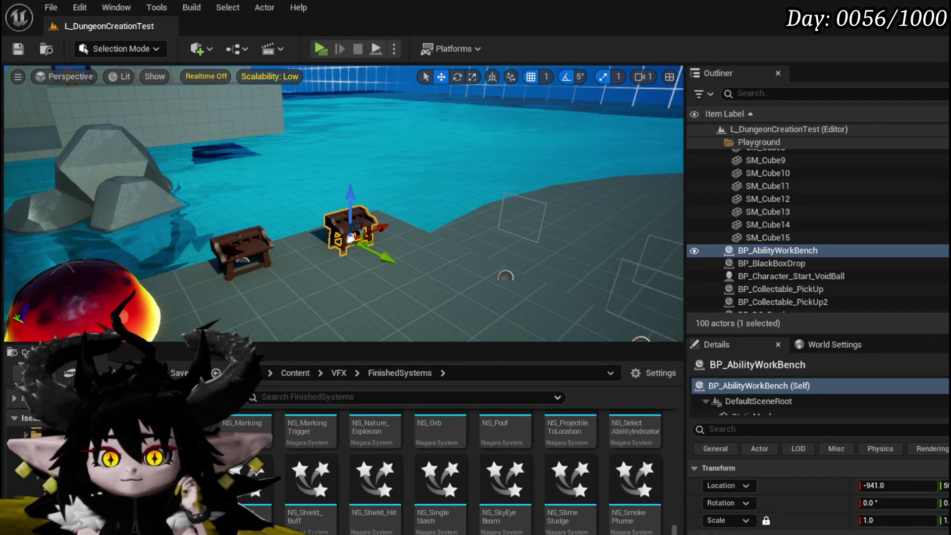
Open AbilityDecoder from the Managers folder and survey the upper part of its EventGraph
left_click(59, 475)
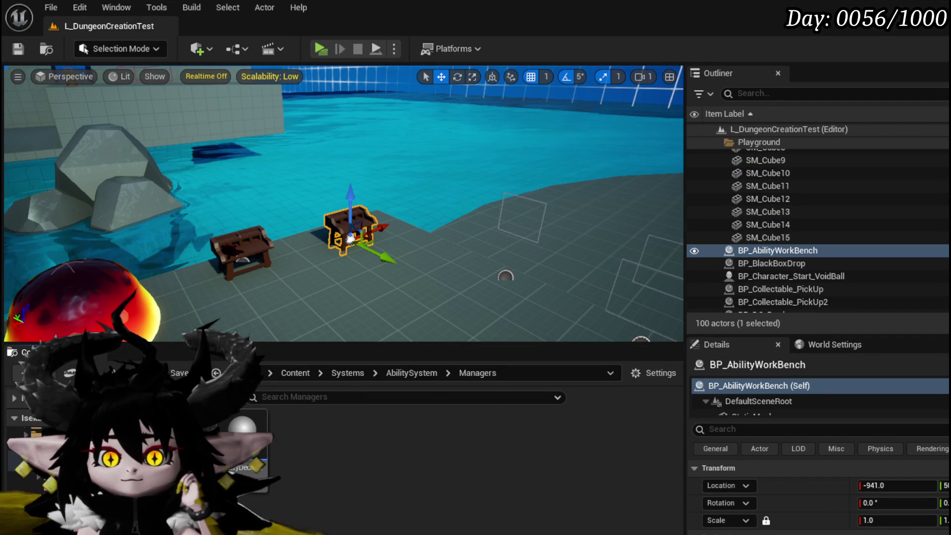
double_click(243, 441)
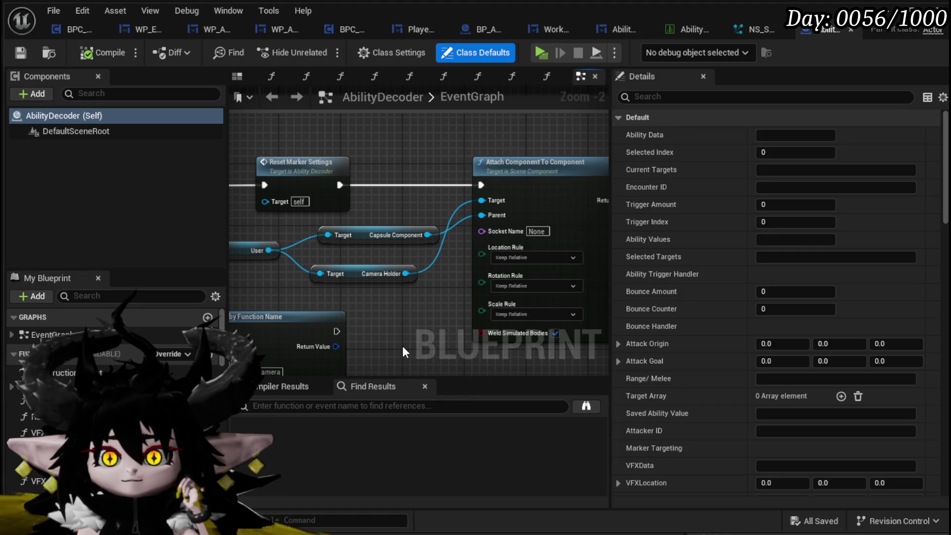
scroll(394, 312, "down", 4)
scroll(384, 288, "down", 7)
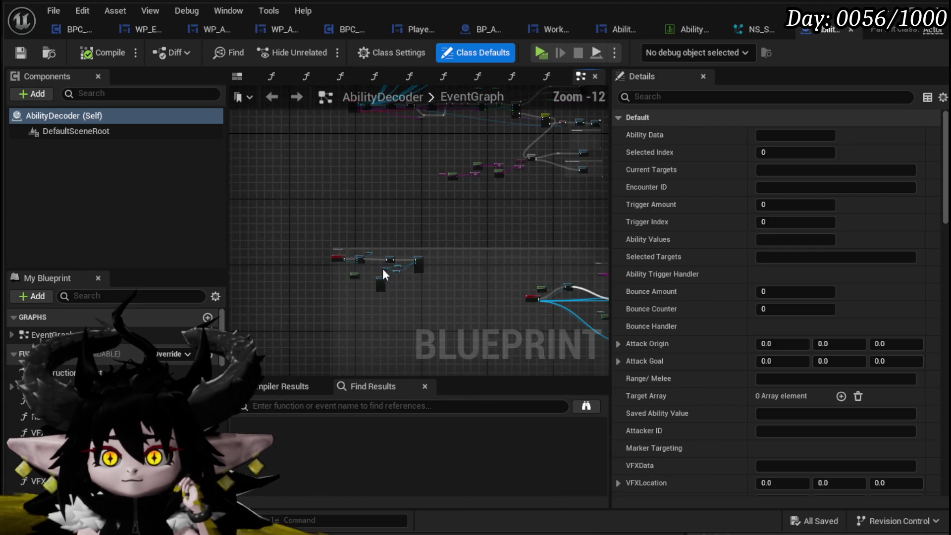
scroll(472, 222, "up", 1)
left_click_drag(472, 222, 390, 353)
scroll(409, 240, "up", 6)
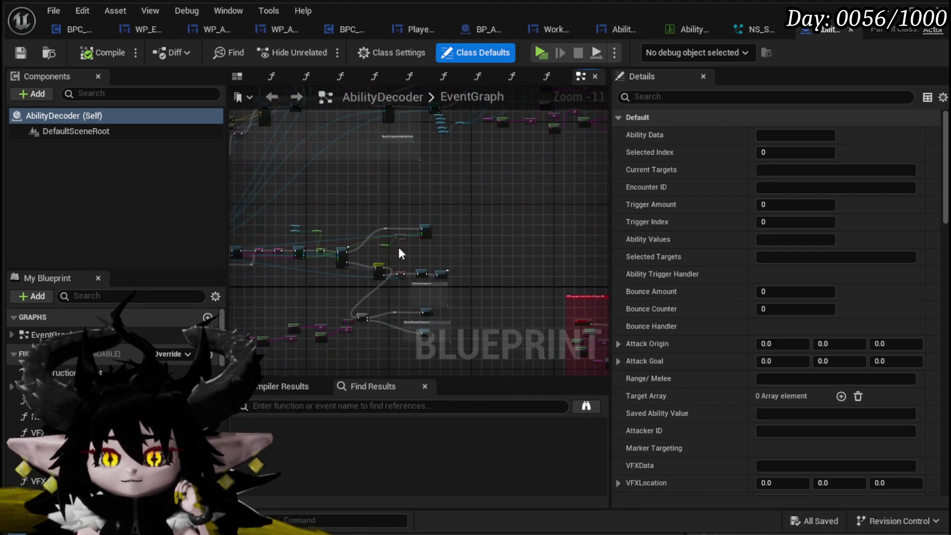
scroll(391, 261, "down", 3)
left_click_drag(432, 248, 432, 149)
Pan past the Attach Actor To Actor, Summon and Damage Sequence nodes and select Execute Timed VFX
scroll(469, 206, "up", 4)
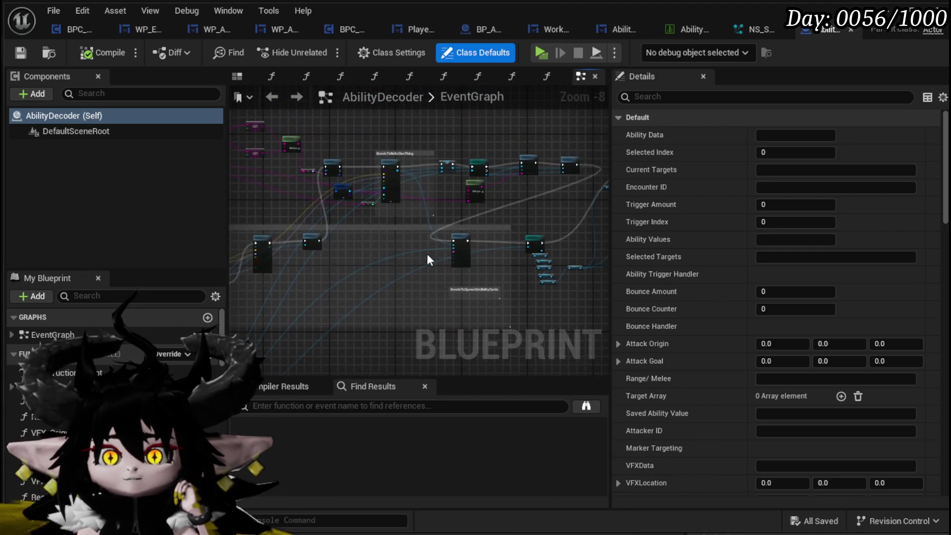
mouse_move(441, 287)
left_mouse_down()
mouse_move(342, 245)
mouse_move(495, 283)
left_mouse_up()
scroll(495, 282, "down", 3)
mouse_move(416, 272)
left_mouse_down()
mouse_move(356, 173)
mouse_move(264, 152)
left_mouse_up()
scroll(357, 226, "up", 4)
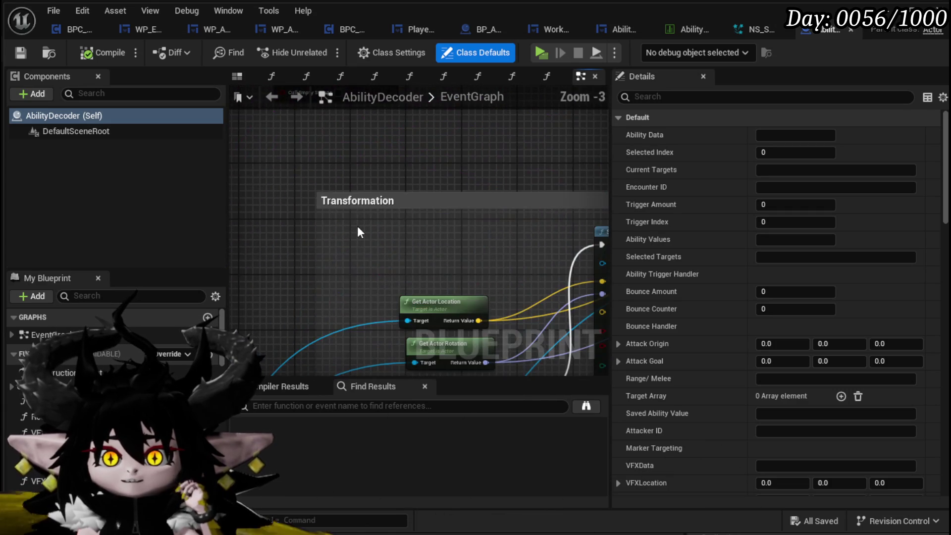
scroll(358, 226, "down", 5)
mouse_move(358, 266)
left_mouse_down()
mouse_move(363, 257)
mouse_move(337, 166)
left_mouse_up()
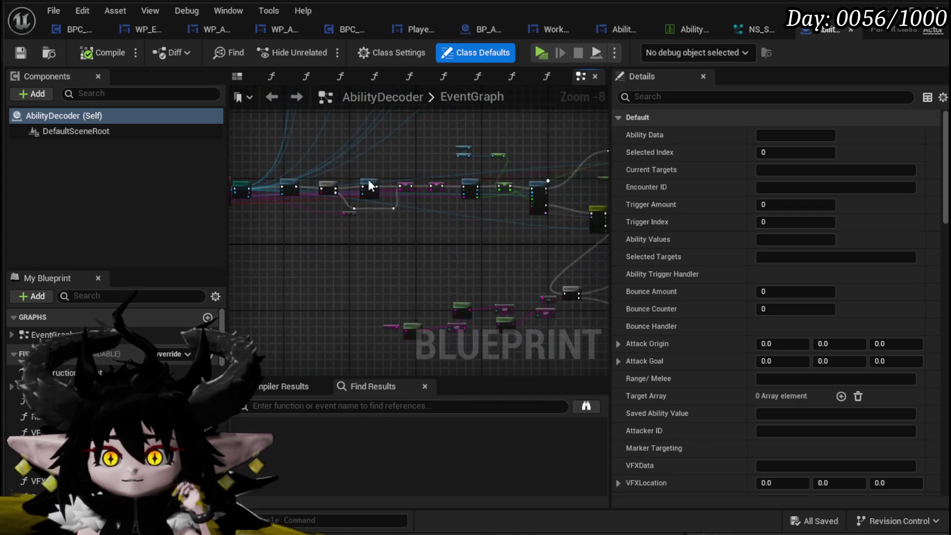
scroll(479, 271, "up", 4)
mouse_move(478, 273)
left_mouse_down()
mouse_move(431, 248)
mouse_move(388, 272)
mouse_move(363, 149)
mouse_move(447, 257)
left_mouse_up()
scroll(382, 292, "up", 2)
left_click(470, 175)
double_click(469, 175)
scroll(378, 208, "down", 2)
mouse_move(378, 209)
left_mouse_down()
mouse_move(376, 225)
mouse_move(353, 241)
left_mouse_up()
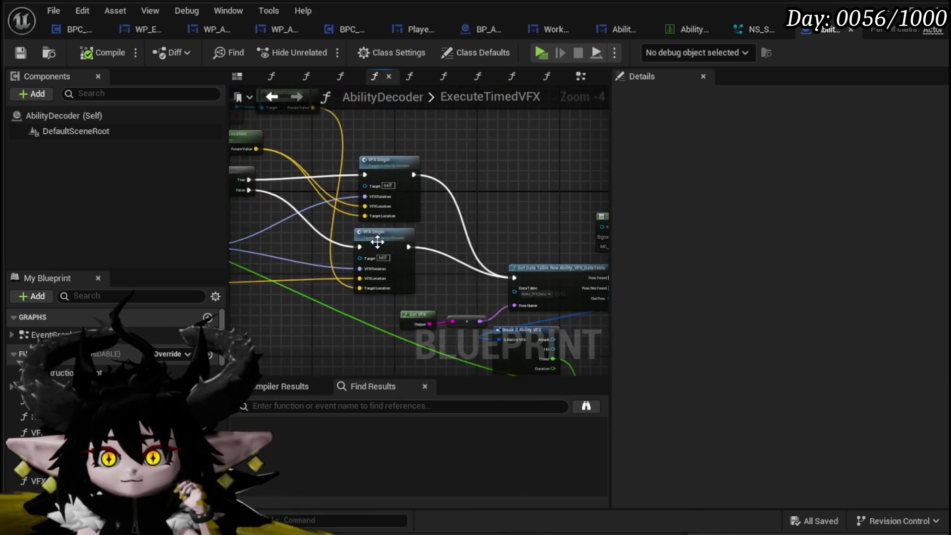
scroll(353, 241, "up", 3)
left_click_drag(546, 234, 327, 190)
scroll(391, 198, "down", 3)
left_click_drag(391, 199, 203, 176)
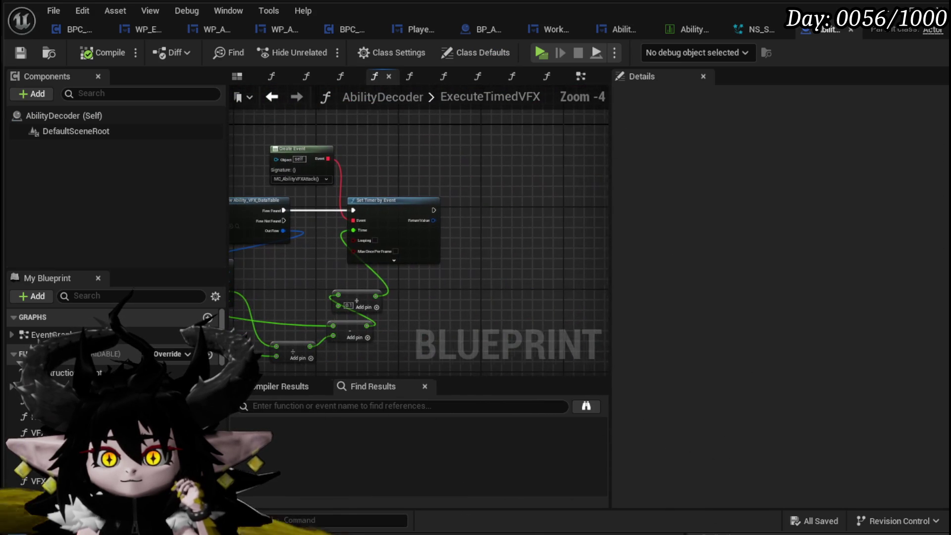
mouse_move(345, 257)
left_mouse_down()
mouse_move(424, 228)
mouse_move(492, 187)
mouse_move(474, 212)
mouse_move(390, 199)
mouse_move(417, 254)
mouse_move(514, 287)
mouse_move(296, 228)
left_mouse_up()
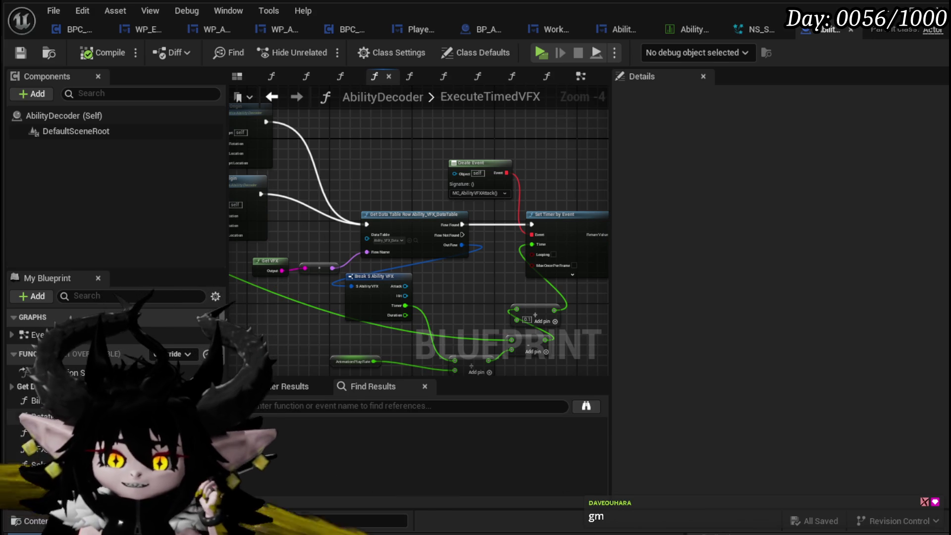
left_click(443, 76)
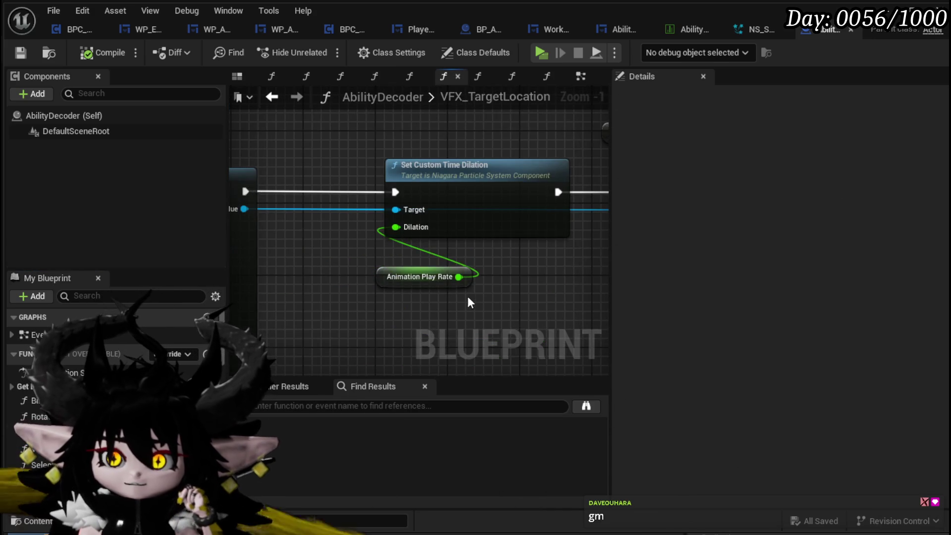
scroll(472, 297, "down", 3)
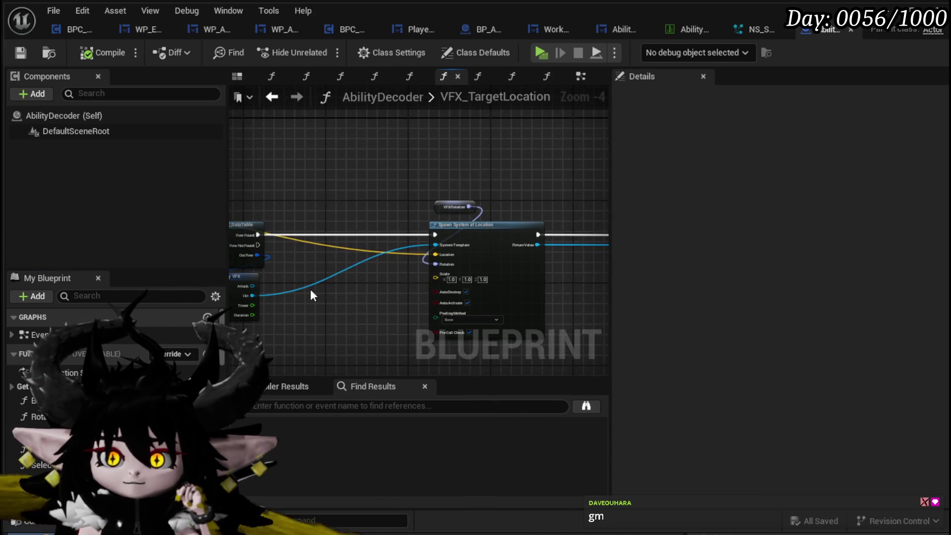
scroll(441, 293, "up", 3)
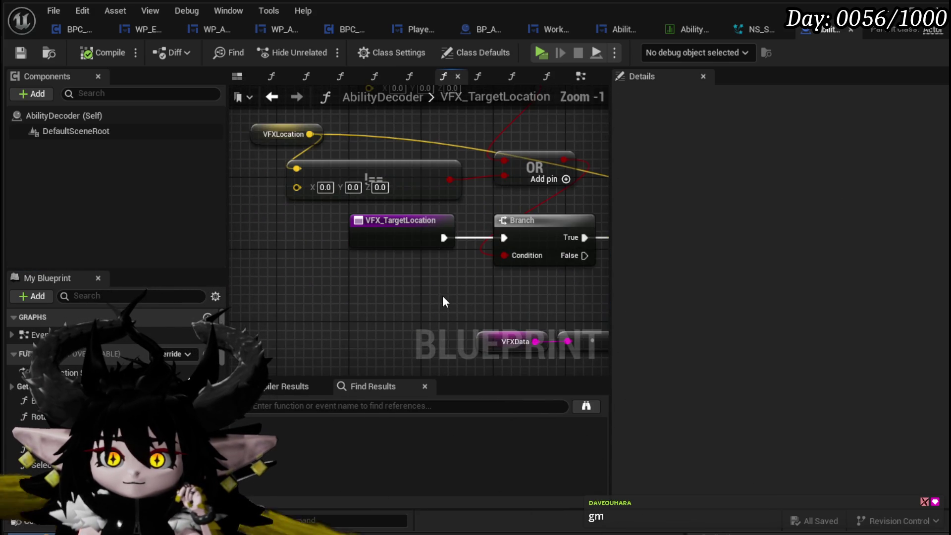
scroll(443, 301, "down", 1)
mouse_move(443, 301)
left_mouse_down()
mouse_move(424, 365)
mouse_move(358, 290)
left_mouse_up()
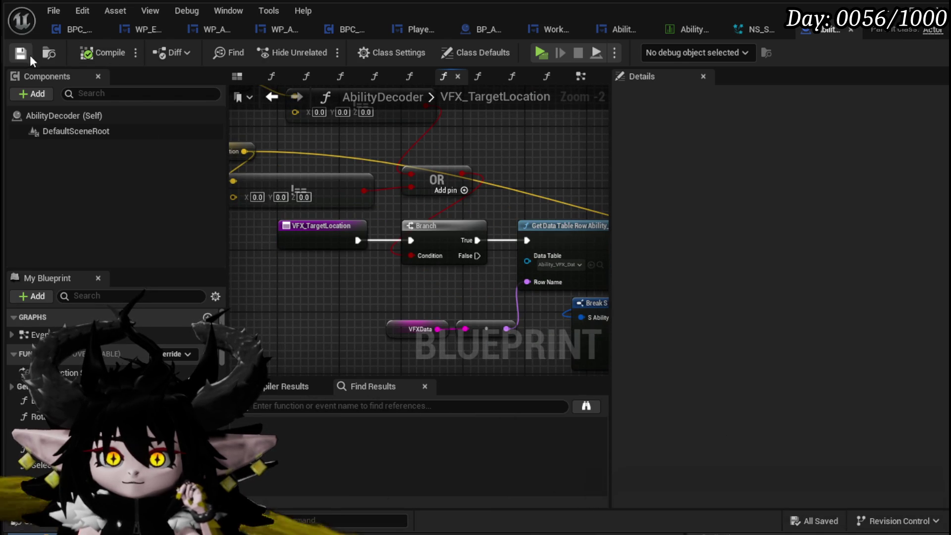
scroll(319, 223, "down", 3)
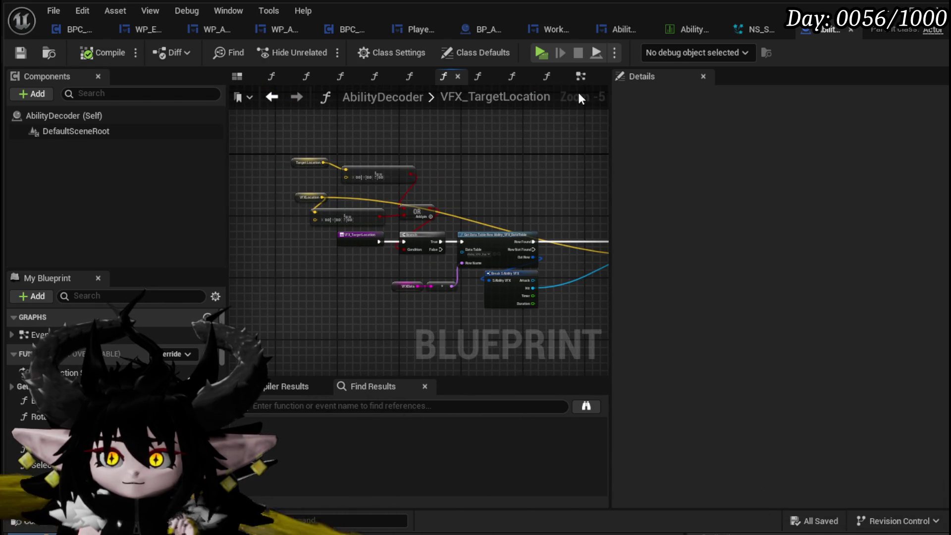
left_click(581, 75)
scroll(568, 131, "down", 4)
mouse_move(332, 205)
left_mouse_down()
mouse_move(532, 193)
mouse_move(518, 209)
left_mouse_up()
scroll(496, 173, "down", 4)
mouse_move(462, 127)
left_mouse_down()
mouse_move(492, 138)
mouse_move(420, 241)
left_mouse_up()
scroll(421, 241, "up", 6)
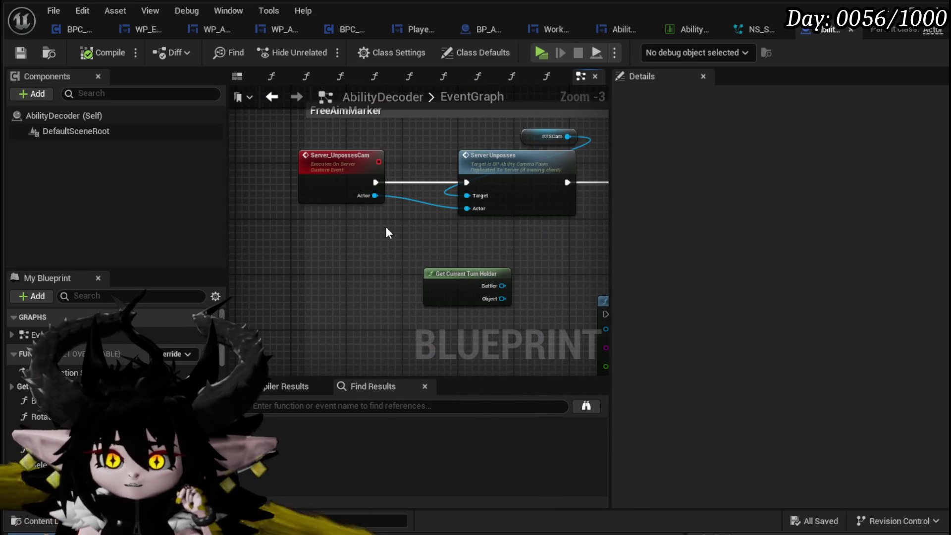
Pan the EventGraph to the red VFX comment block with its Print String, Append and GET nodes
scroll(386, 231, "down", 3)
scroll(323, 236, "up", 3)
scroll(435, 240, "down", 5)
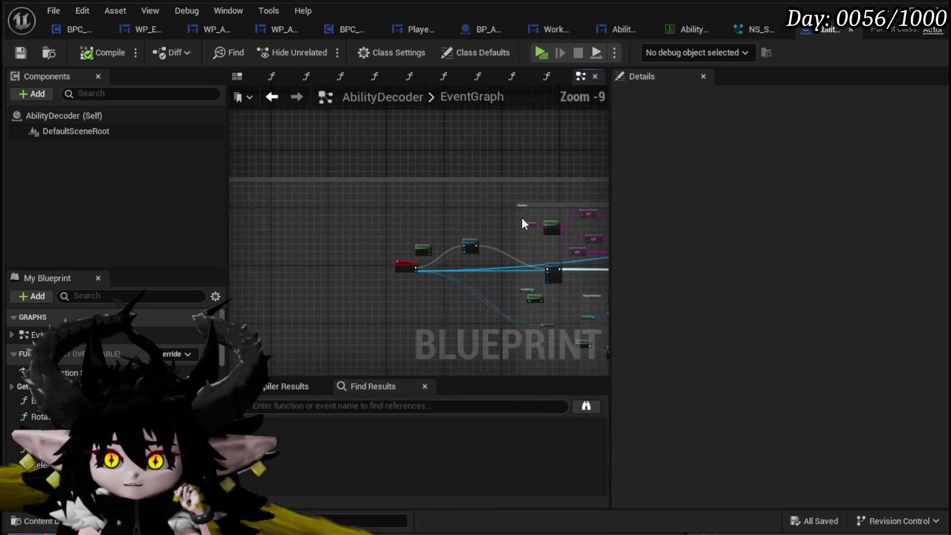
scroll(524, 223, "down", 1)
left_click_drag(406, 216, 444, 197)
left_click_drag(354, 246, 410, 236)
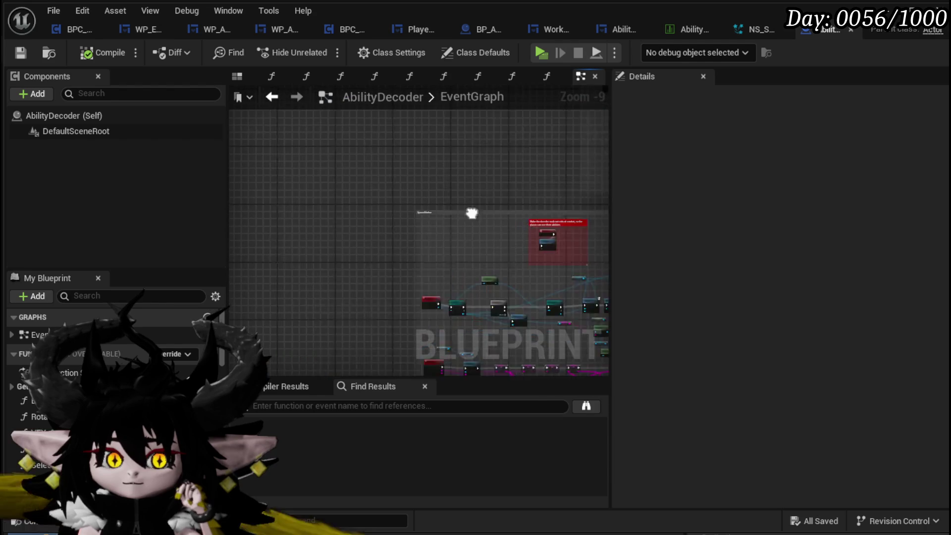
scroll(505, 208, "down", 3)
left_click_drag(506, 208, 318, 243)
scroll(319, 248, "up", 2)
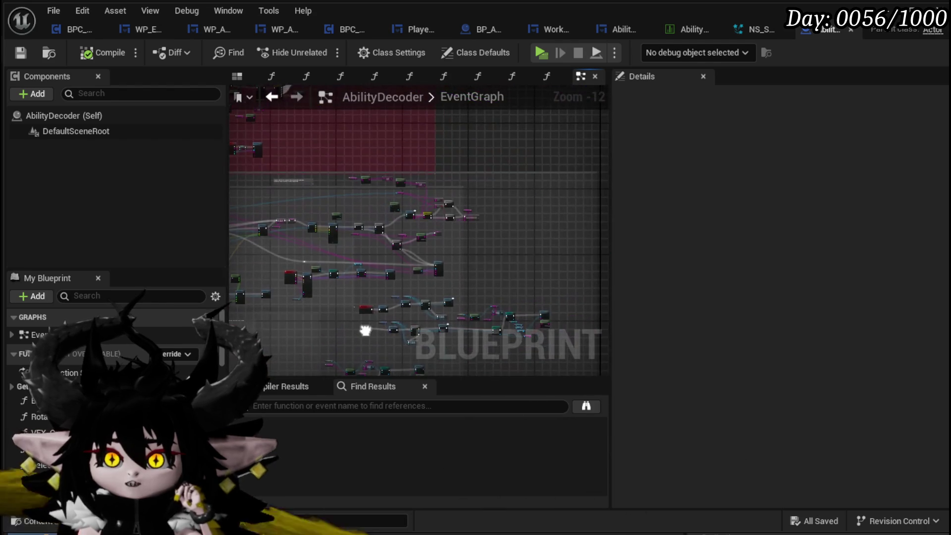
left_click_drag(431, 272, 284, 269)
scroll(449, 256, "up", 2)
scroll(447, 253, "up", 3)
left_click_drag(466, 278, 482, 308)
scroll(408, 199, "up", 3)
left_click_drag(409, 202, 417, 304)
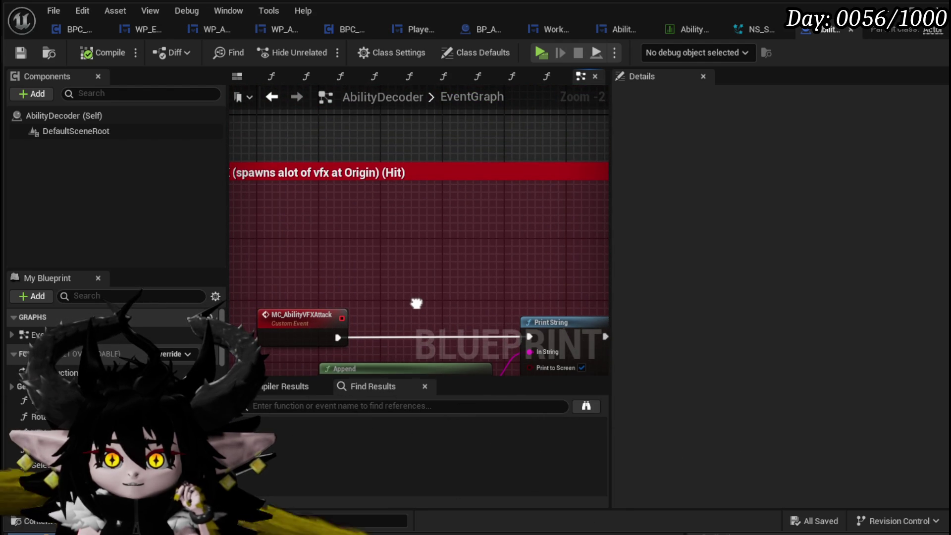
left_click_drag(416, 303, 419, 207)
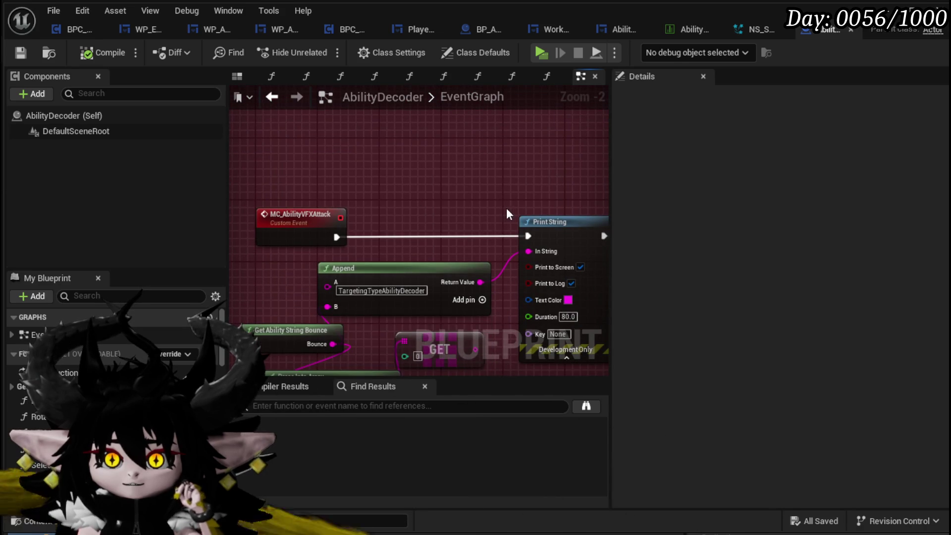
scroll(506, 214, "down", 2)
Open the VFX_TargetLocation function graph from the Switch on String VFX nodes, then return to EventGraph
mouse_move(503, 208)
left_mouse_down()
mouse_move(373, 251)
mouse_move(418, 117)
left_mouse_up()
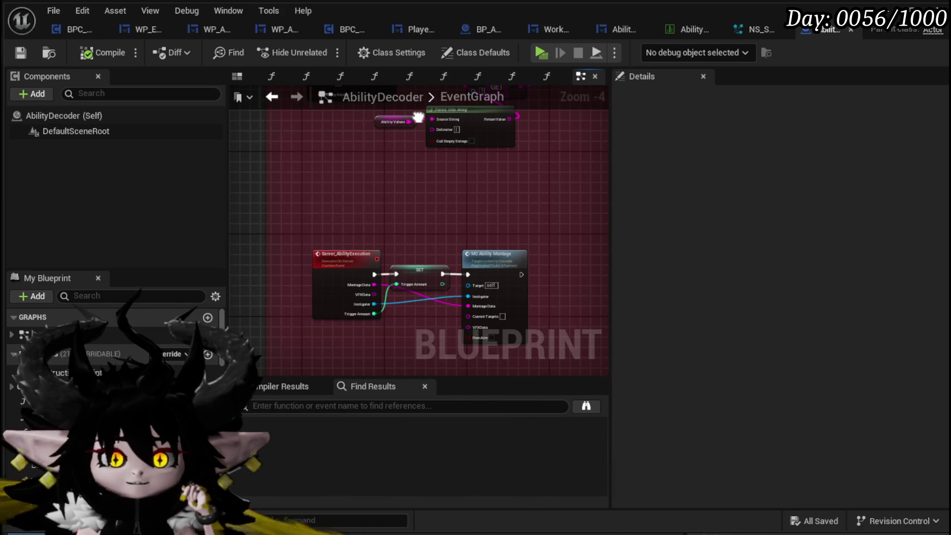
left_click_drag(418, 117, 379, 144)
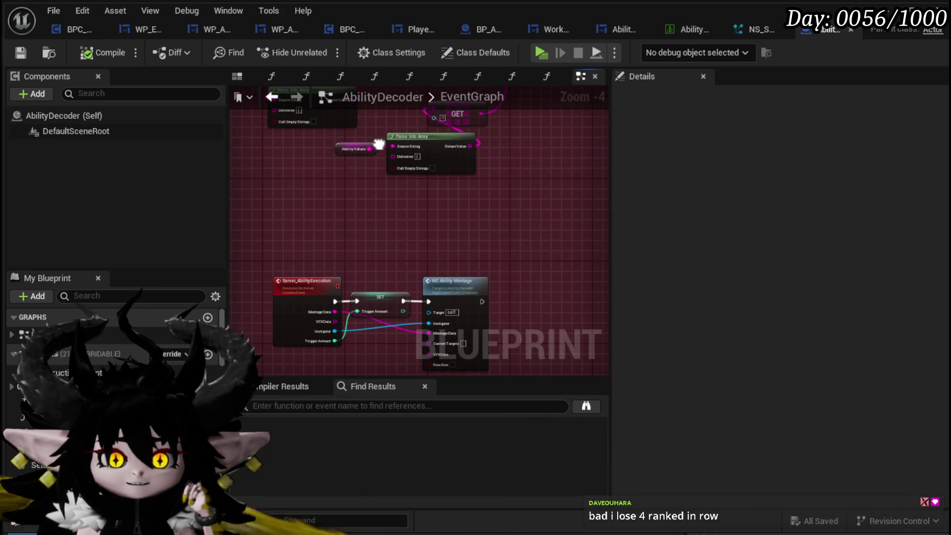
mouse_move(547, 192)
left_mouse_down()
mouse_move(431, 239)
mouse_move(525, 268)
mouse_move(414, 283)
left_mouse_up()
scroll(459, 246, "up", 3)
mouse_move(459, 246)
left_mouse_down()
mouse_move(382, 229)
mouse_move(385, 254)
mouse_move(414, 204)
mouse_move(483, 179)
mouse_move(413, 184)
mouse_move(460, 190)
left_mouse_up()
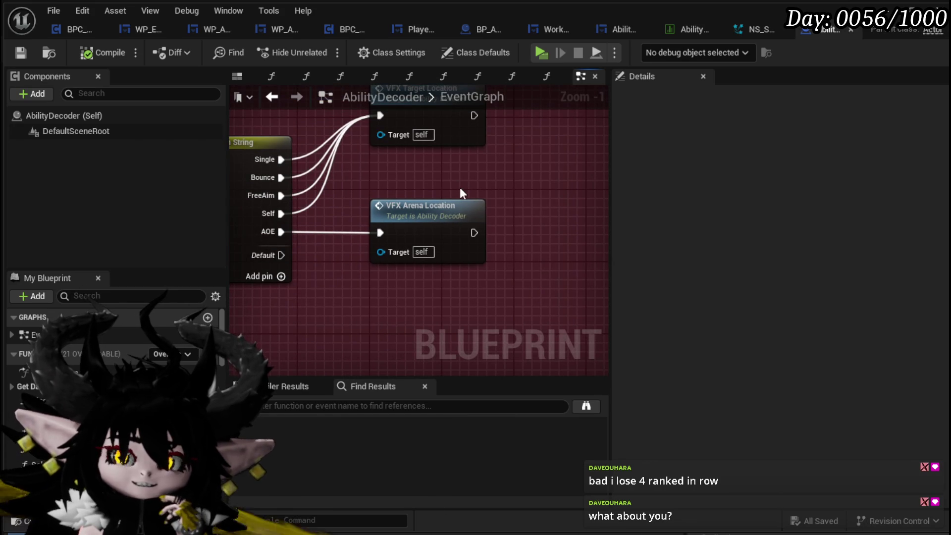
mouse_move(460, 187)
left_mouse_down()
mouse_move(449, 206)
mouse_move(427, 209)
mouse_move(441, 192)
left_mouse_up()
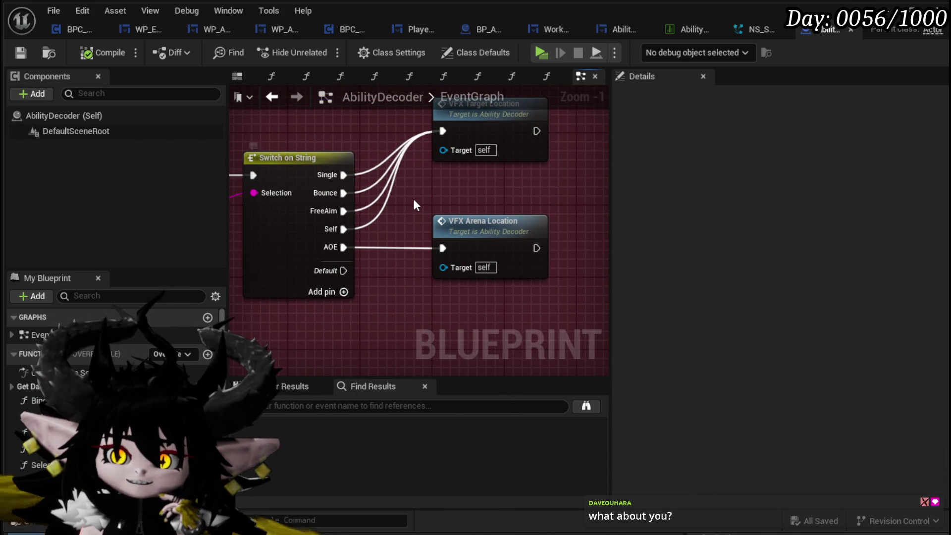
left_click_drag(413, 198, 394, 232)
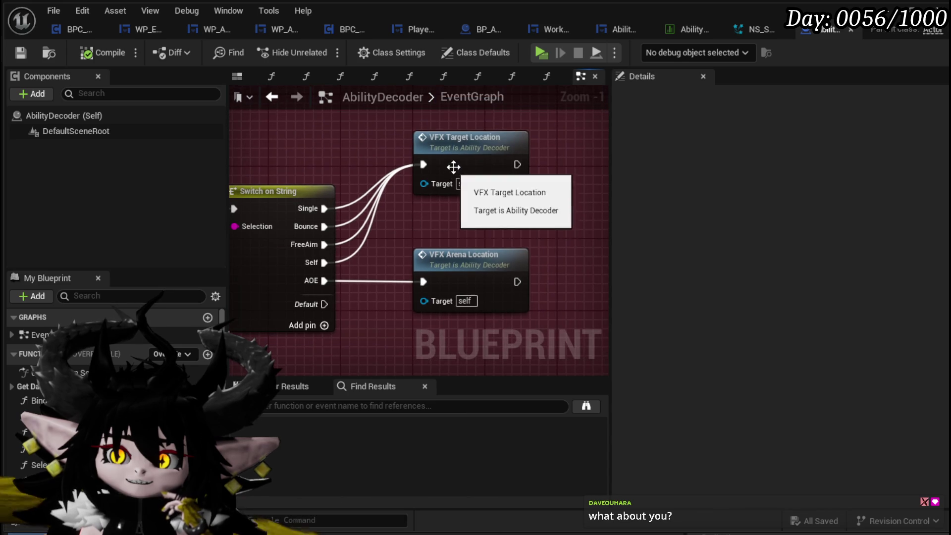
double_click(452, 169)
scroll(318, 171, "up", 3)
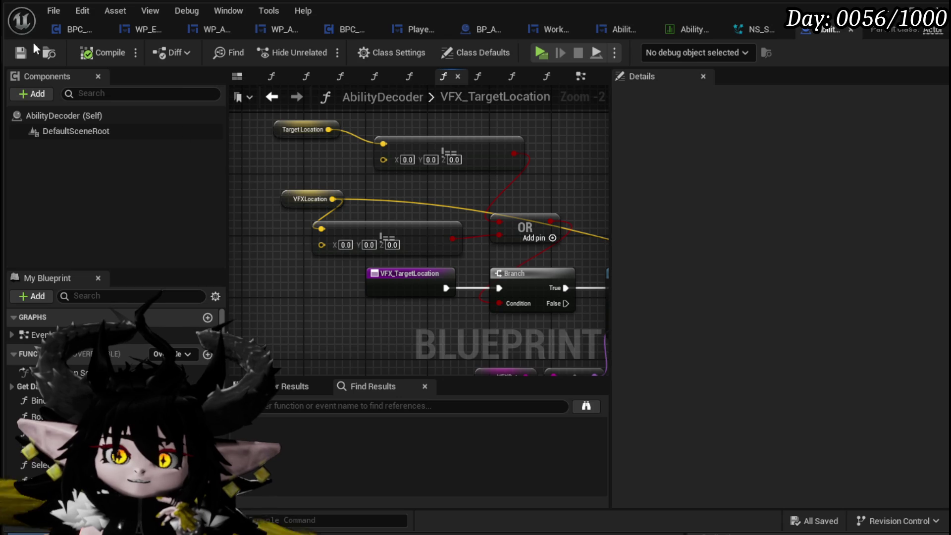
left_click(583, 79)
Pan past the MC_MoveAimMarker, Set Actor Location, Get Marker Data and MC Ability Montage nodes
scroll(426, 174, "down", 10)
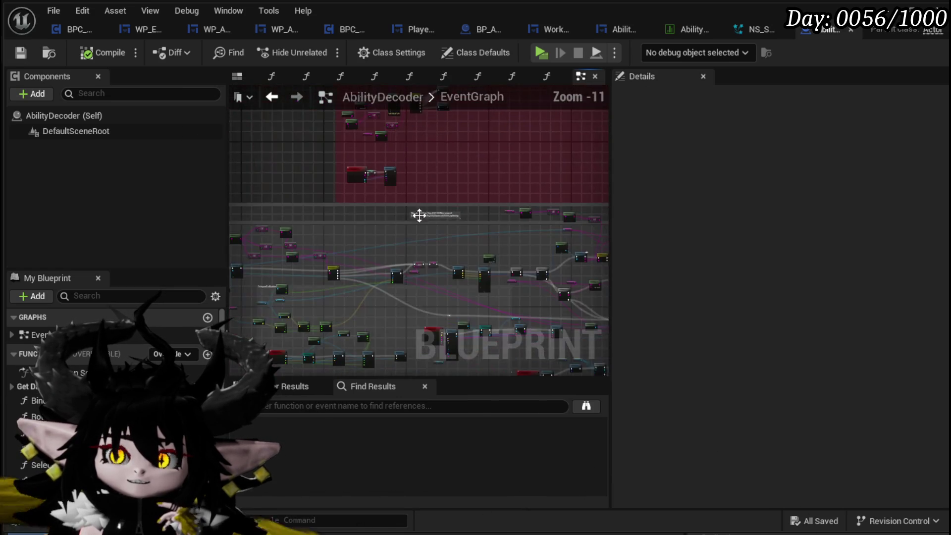
scroll(419, 212, "up", 7)
scroll(284, 194, "up", 1)
scroll(296, 211, "down", 2)
scroll(311, 209, "up", 4)
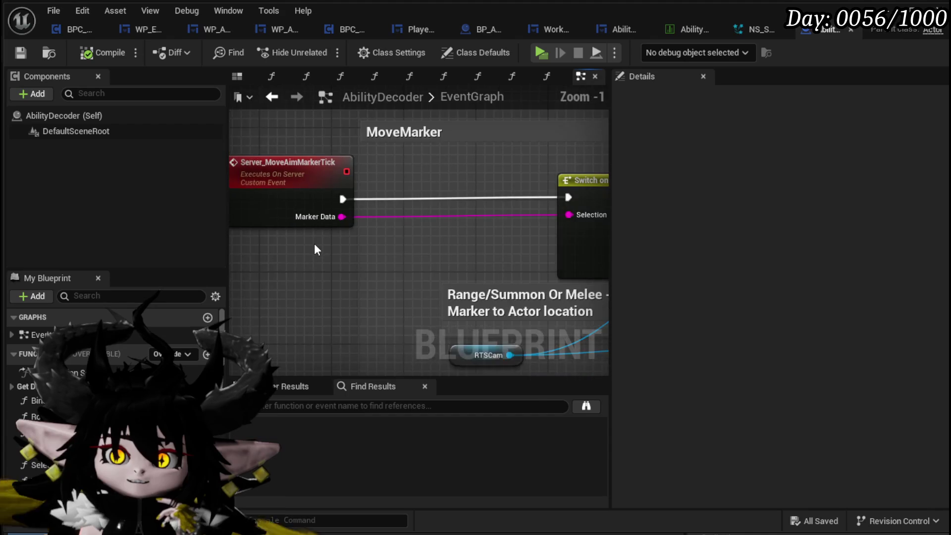
left_click_drag(317, 249, 293, 155)
scroll(295, 155, "down", 3)
scroll(398, 232, "up", 4)
scroll(397, 233, "down", 3)
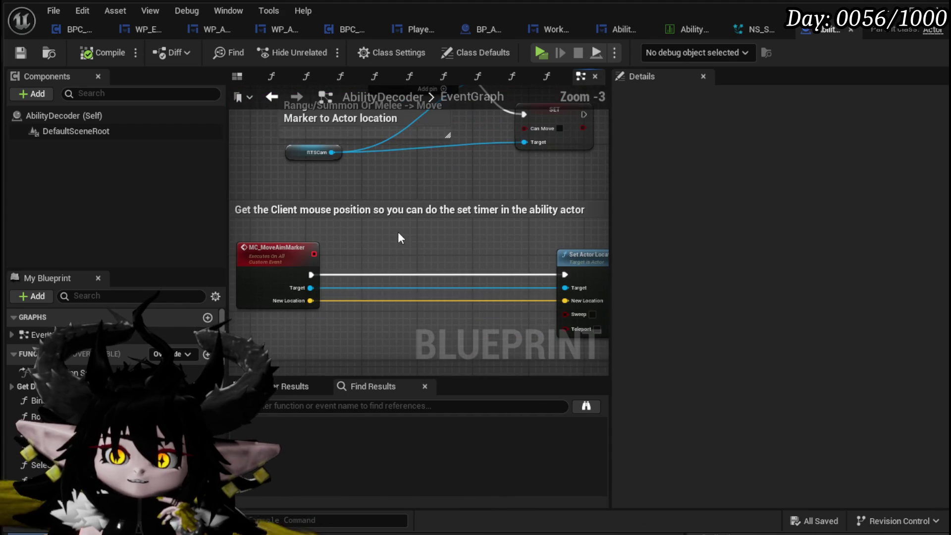
mouse_move(399, 233)
left_mouse_down()
mouse_move(297, 214)
mouse_move(385, 211)
mouse_move(377, 251)
mouse_move(558, 266)
mouse_move(348, 286)
mouse_move(297, 275)
left_mouse_up()
scroll(426, 296, "down", 3)
scroll(347, 247, "up", 3)
scroll(268, 269, "down", 4)
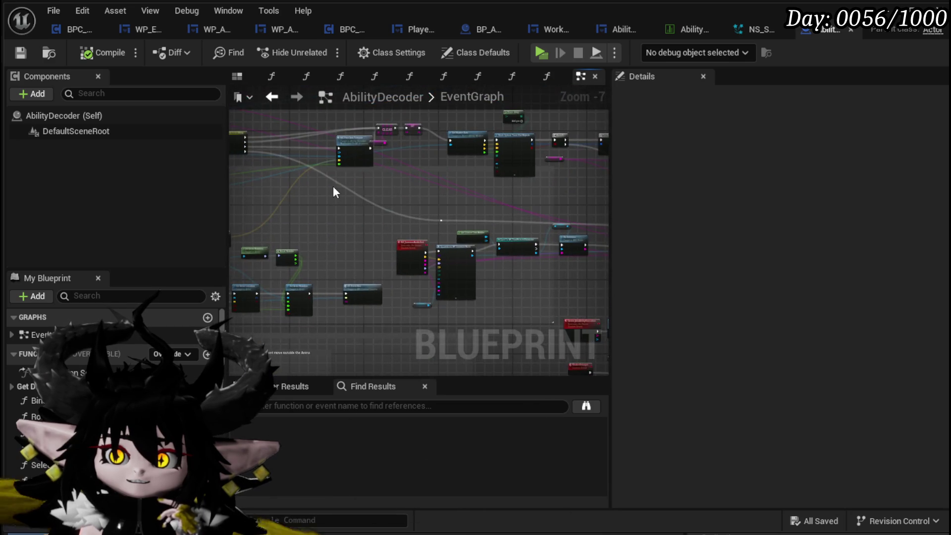
scroll(333, 191, "up", 3)
mouse_move(548, 272)
left_mouse_down()
mouse_move(471, 257)
mouse_move(335, 276)
mouse_move(266, 261)
left_mouse_up()
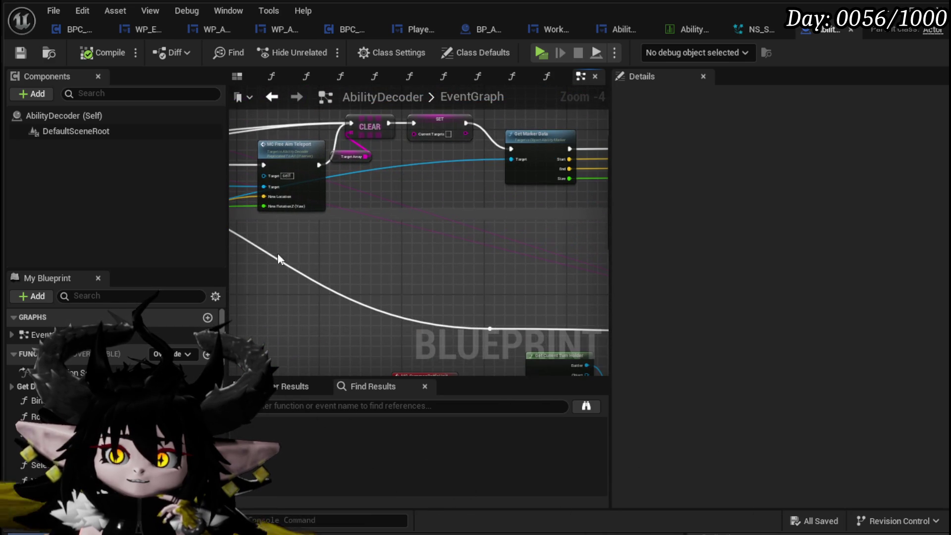
mouse_move(468, 214)
left_mouse_down()
mouse_move(382, 227)
mouse_move(236, 215)
mouse_move(313, 233)
mouse_move(252, 168)
left_mouse_up()
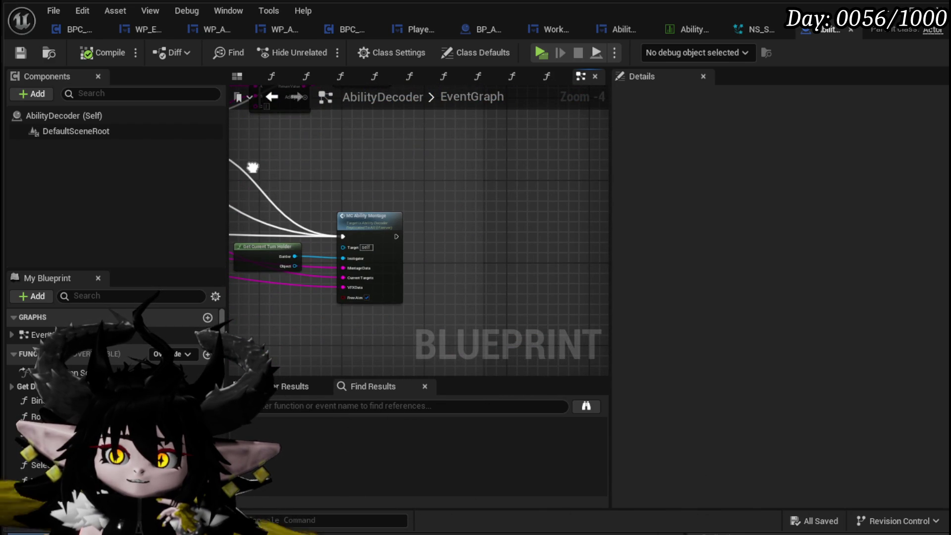
Navigate to the Switch on String and MC Free Aim Teleport nodes near Server_FreeAimExecution
scroll(429, 222, "up", 2)
scroll(427, 217, "down", 3)
mouse_move(355, 192)
left_mouse_down()
mouse_move(378, 319)
mouse_move(339, 254)
mouse_move(404, 335)
left_mouse_up()
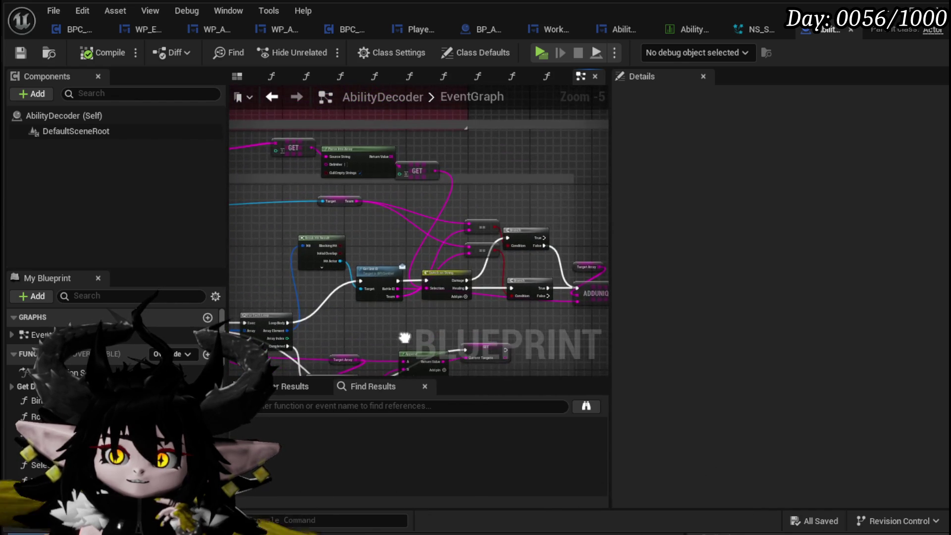
scroll(403, 336, "up", 2)
scroll(475, 240, "down", 2)
mouse_move(475, 240)
left_mouse_down()
mouse_move(385, 303)
mouse_move(497, 256)
left_mouse_up()
scroll(497, 257, "up", 3)
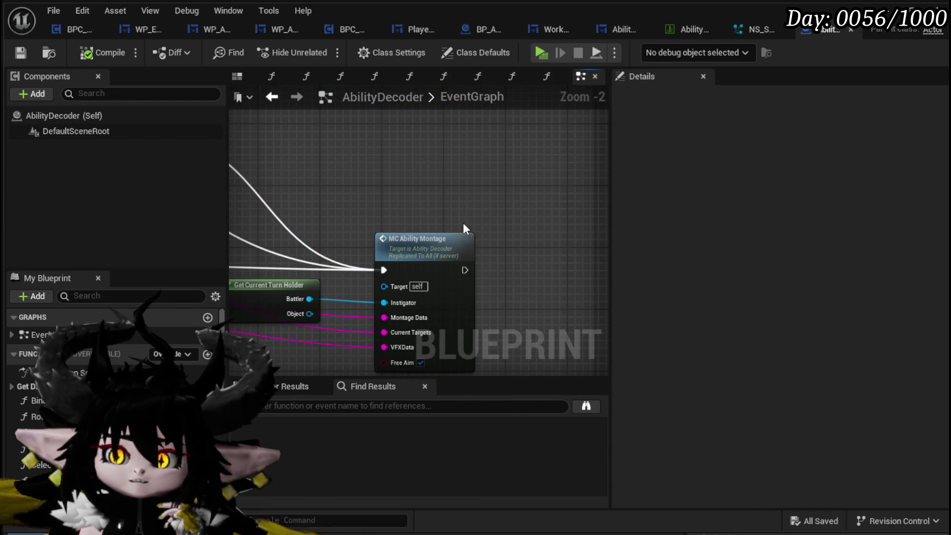
scroll(384, 212, "down", 1)
left_click_drag(384, 211, 533, 161)
scroll(461, 220, "down", 4)
left_click_drag(461, 221, 518, 243)
scroll(363, 216, "up", 3)
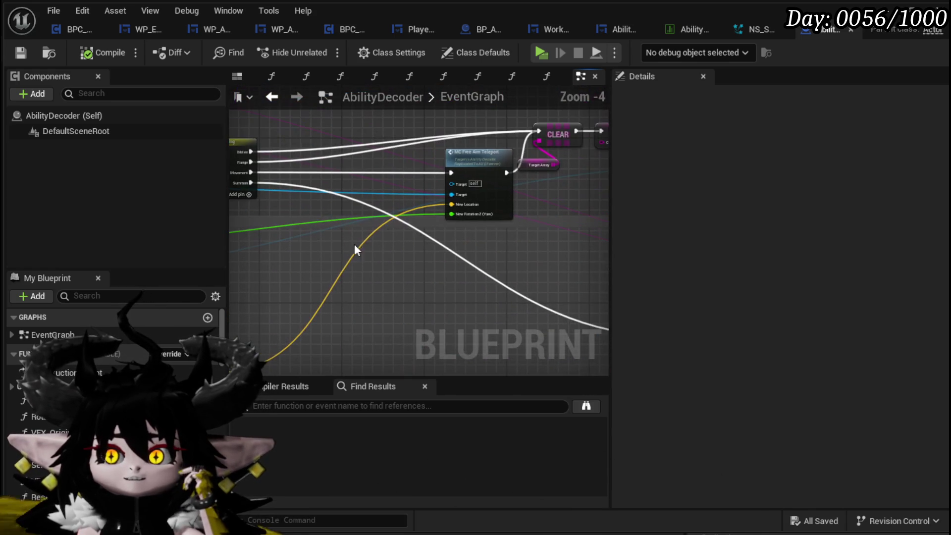
mouse_move(314, 221)
left_mouse_down()
mouse_move(370, 251)
mouse_move(261, 255)
mouse_move(495, 254)
mouse_move(413, 125)
mouse_move(556, 170)
mouse_move(519, 200)
mouse_move(405, 170)
mouse_move(489, 261)
left_mouse_up()
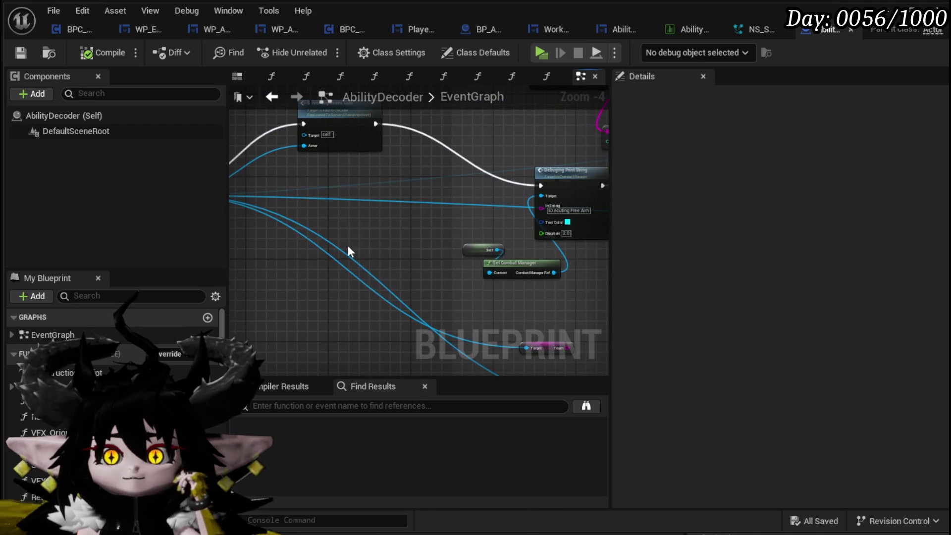
mouse_move(424, 233)
left_mouse_down()
mouse_move(366, 216)
mouse_move(482, 216)
mouse_move(214, 215)
left_mouse_up()
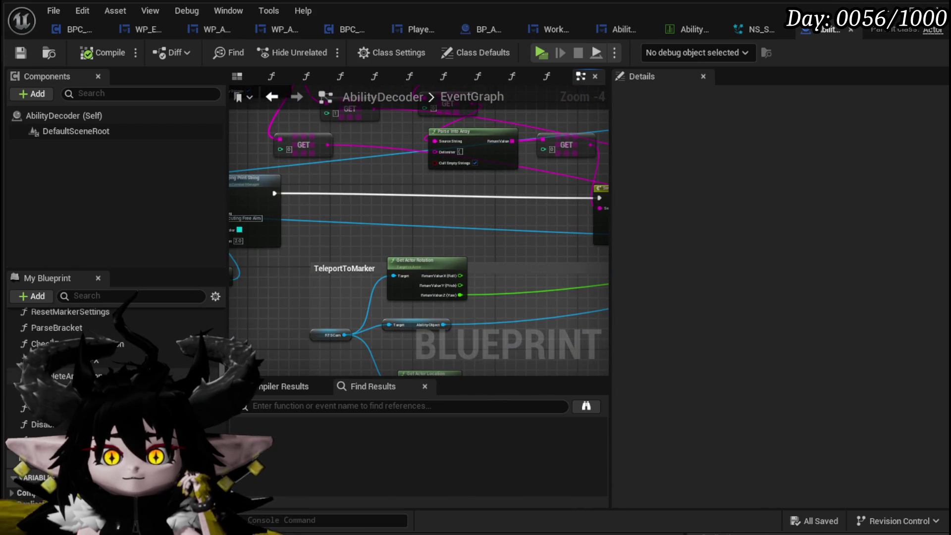
scroll(114, 396, "down", 5)
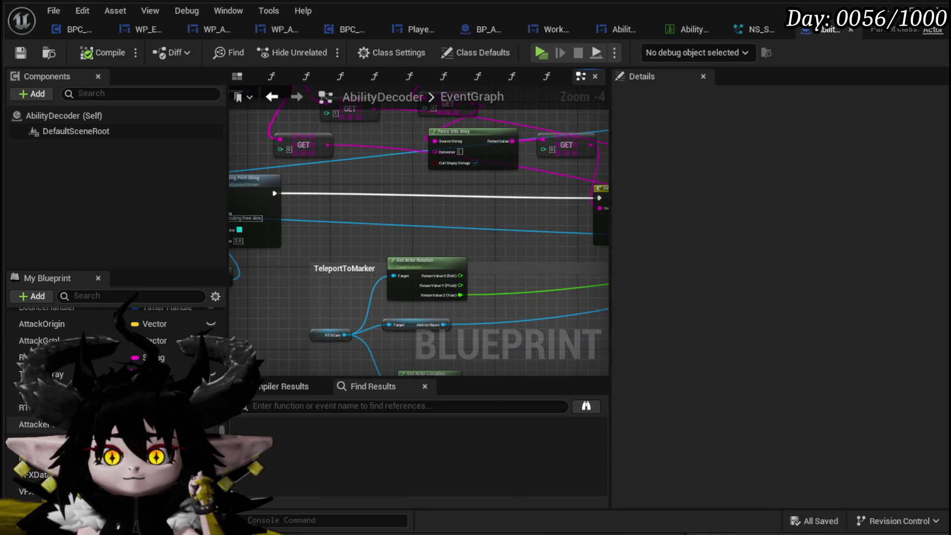
scroll(114, 396, "down", 1)
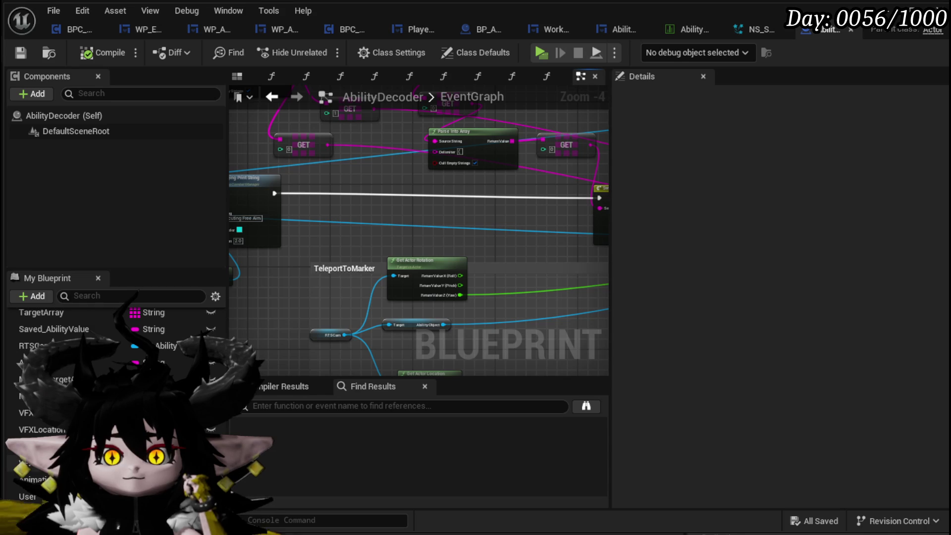
Add a Set Target Location node fed by Make Vector, executed after Print String, and compile
left_click_drag(40, 446, 539, 258)
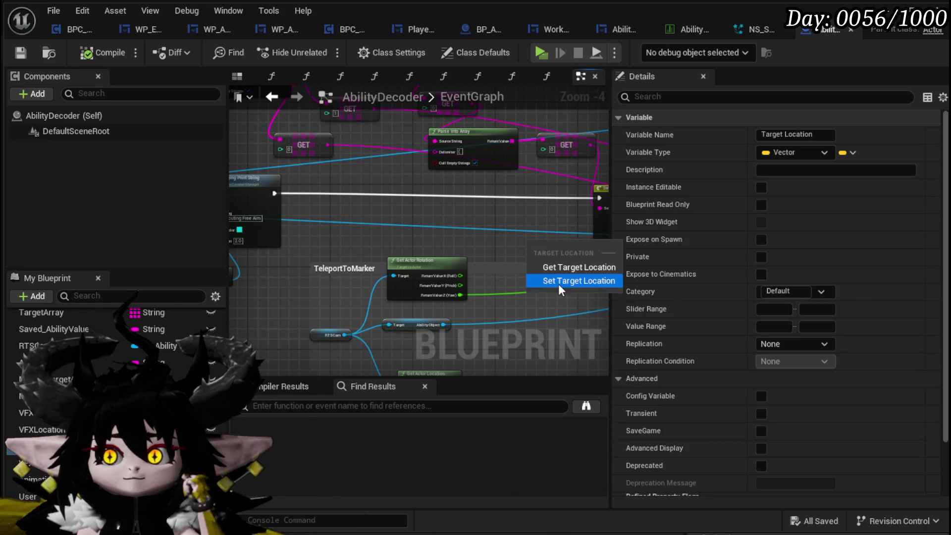
left_click(578, 281)
mouse_move(431, 218)
left_mouse_down()
mouse_move(340, 250)
mouse_move(466, 254)
left_mouse_up()
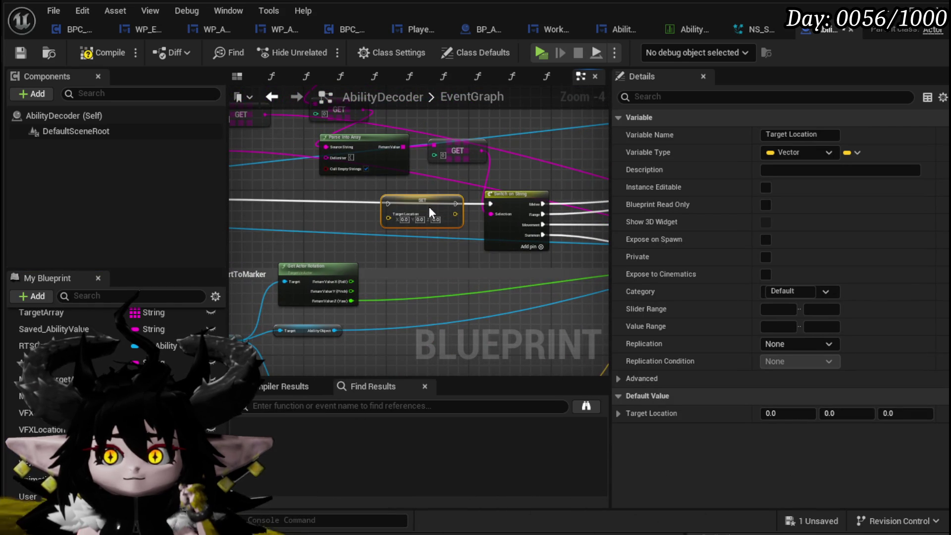
scroll(430, 205, "down", 3)
scroll(430, 254, "up", 2)
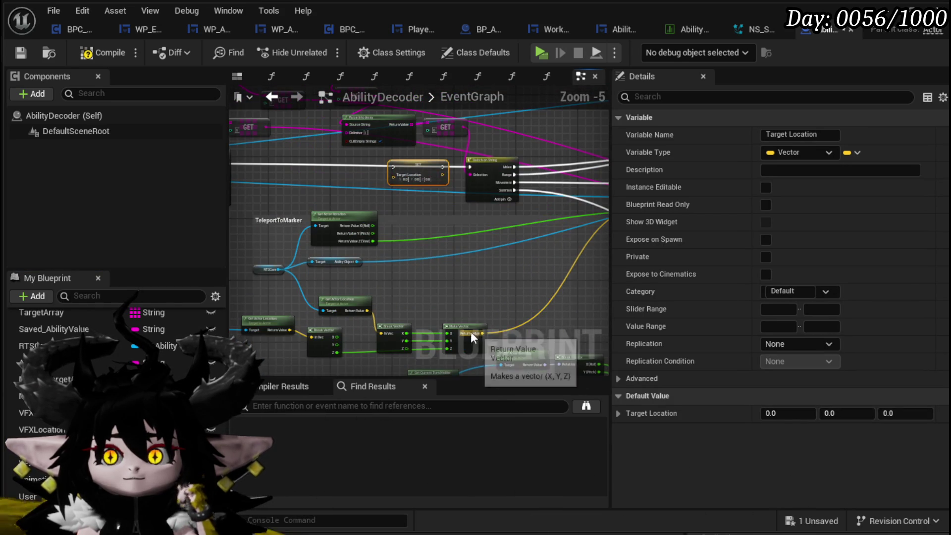
mouse_move(483, 335)
left_mouse_down()
mouse_move(409, 186)
mouse_move(394, 178)
left_mouse_up()
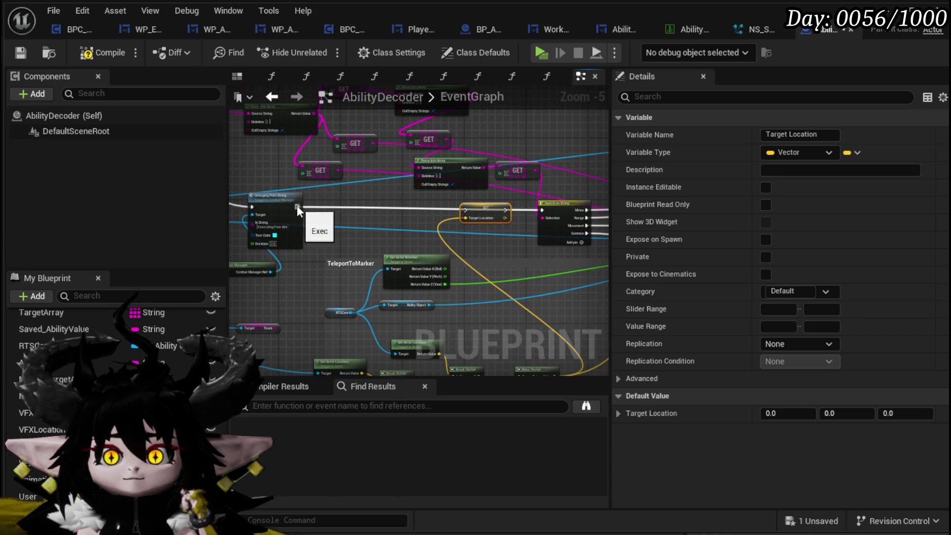
left_click_drag(459, 212, 544, 210)
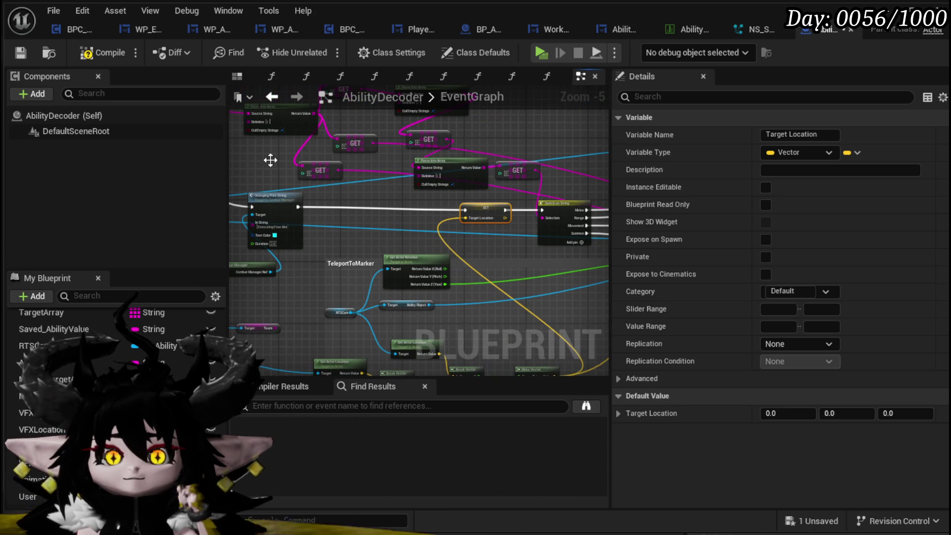
left_click(15, 52)
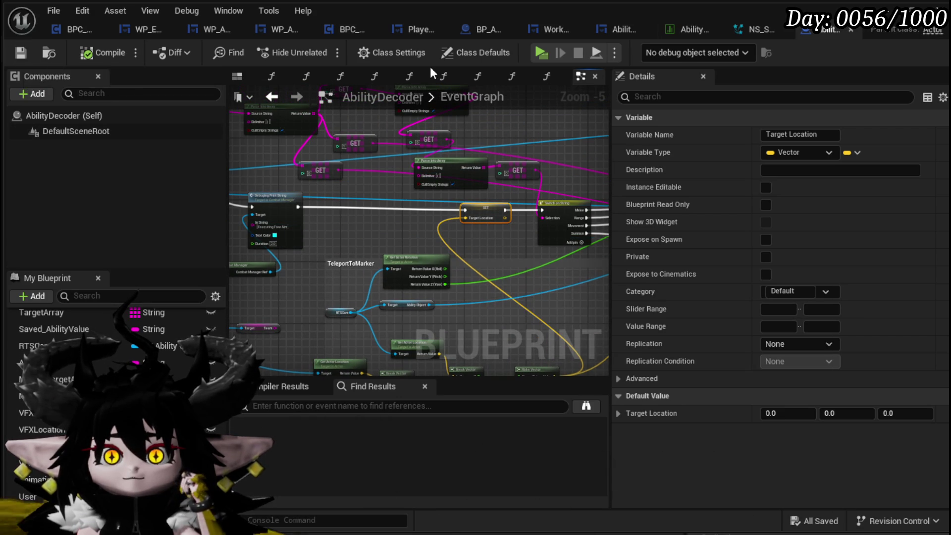
left_click(908, 13)
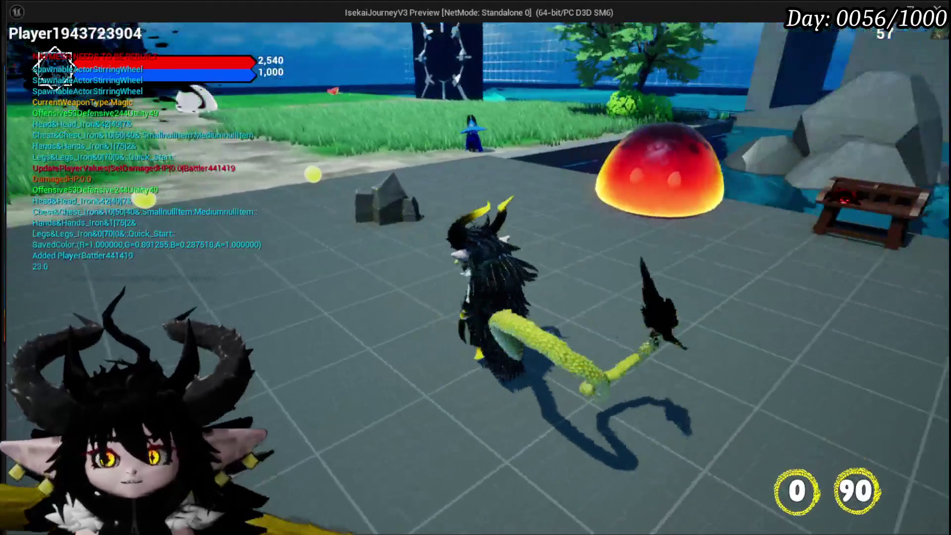
Battle the red spiky slime, fire the Burst card at a target area, then stop the game
key("w")
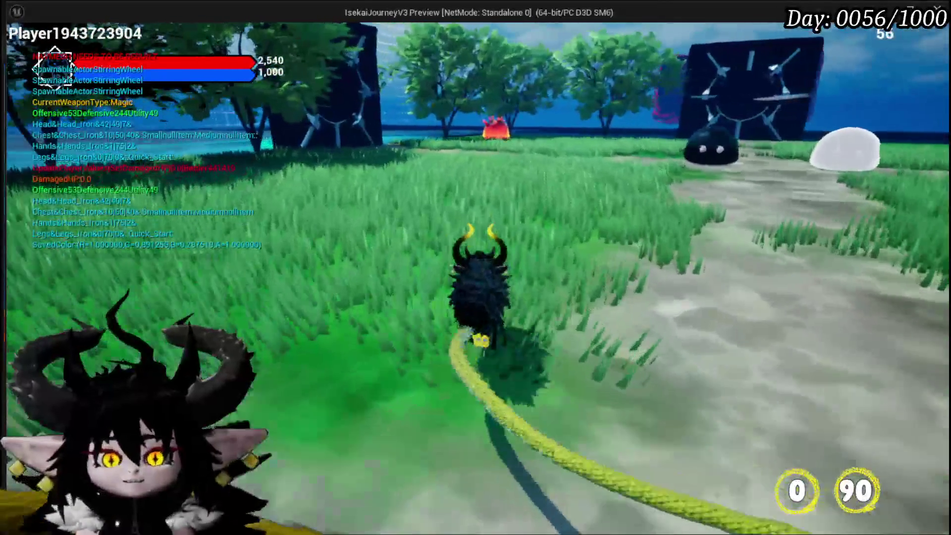
key("w")
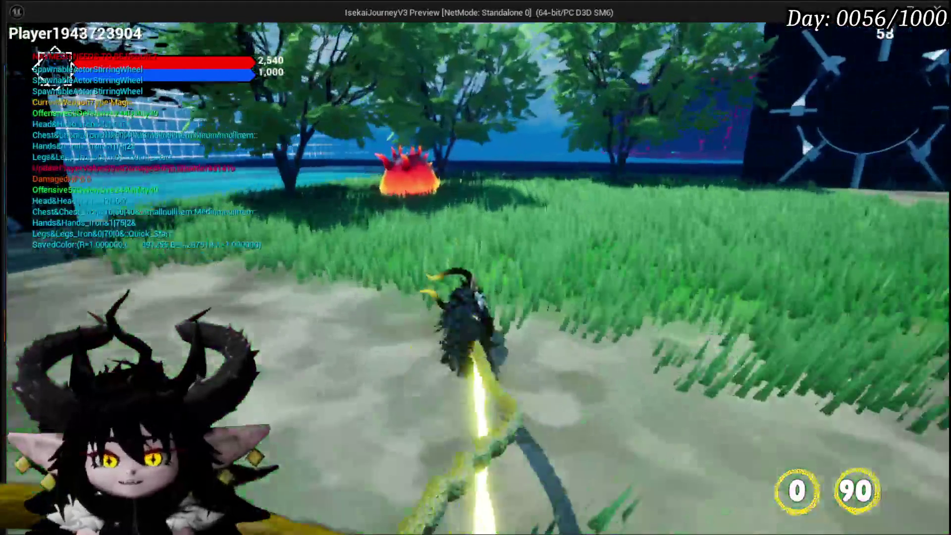
key("e")
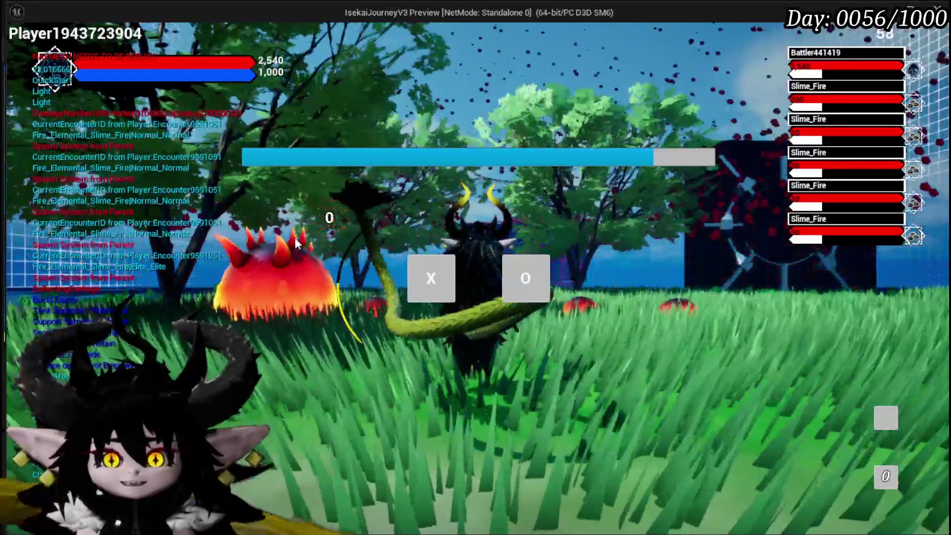
left_click(409, 283)
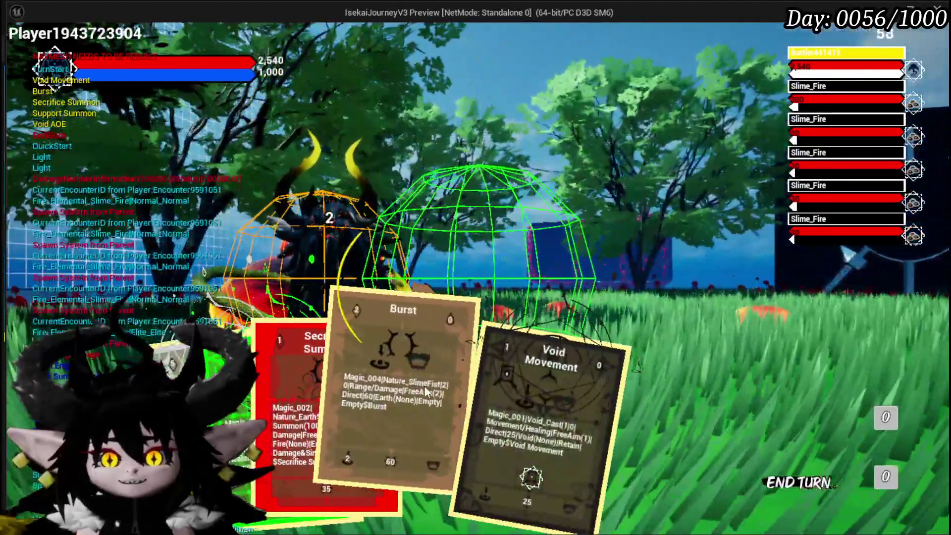
left_click(426, 361)
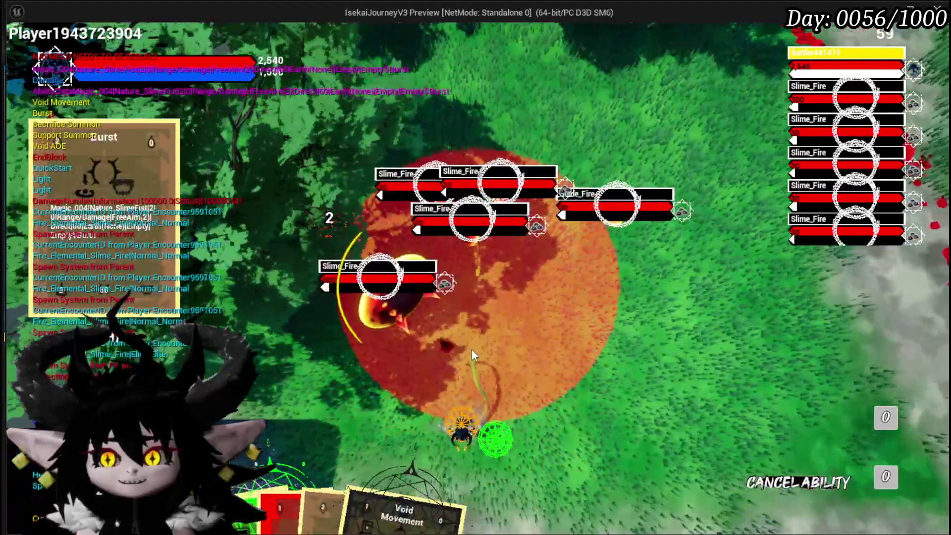
left_click(472, 351)
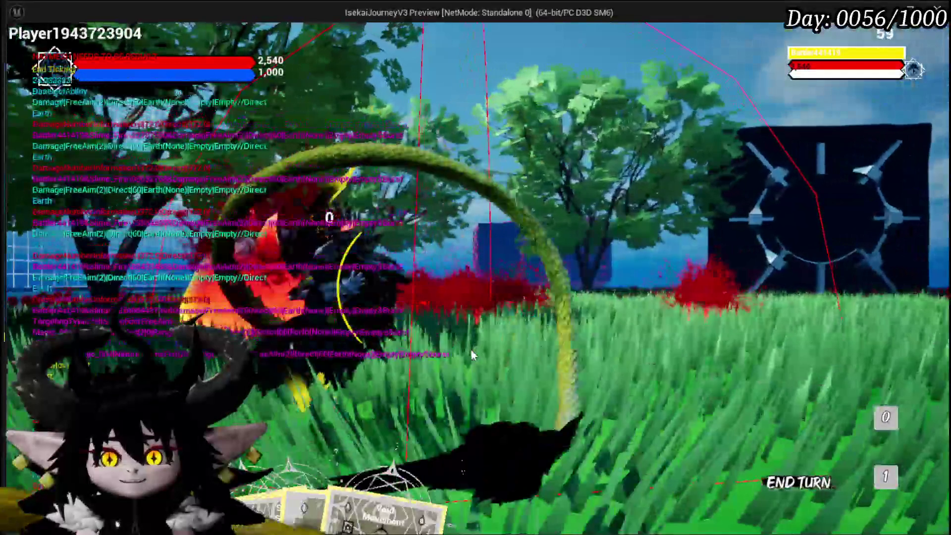
key("alt+Tab")
key("Escape")
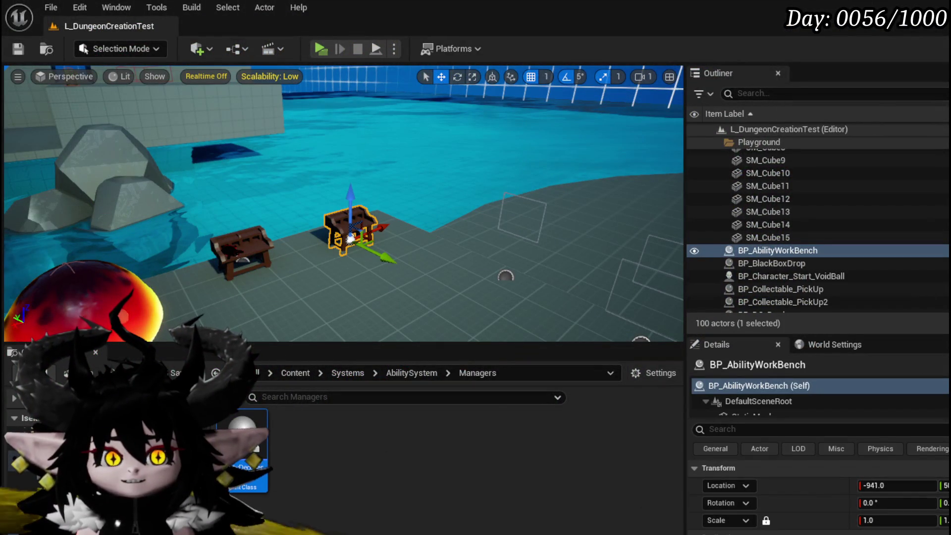
Save the level, wire Print String straight into Switch on String, delete SET Target Location, and save
left_click(17, 49)
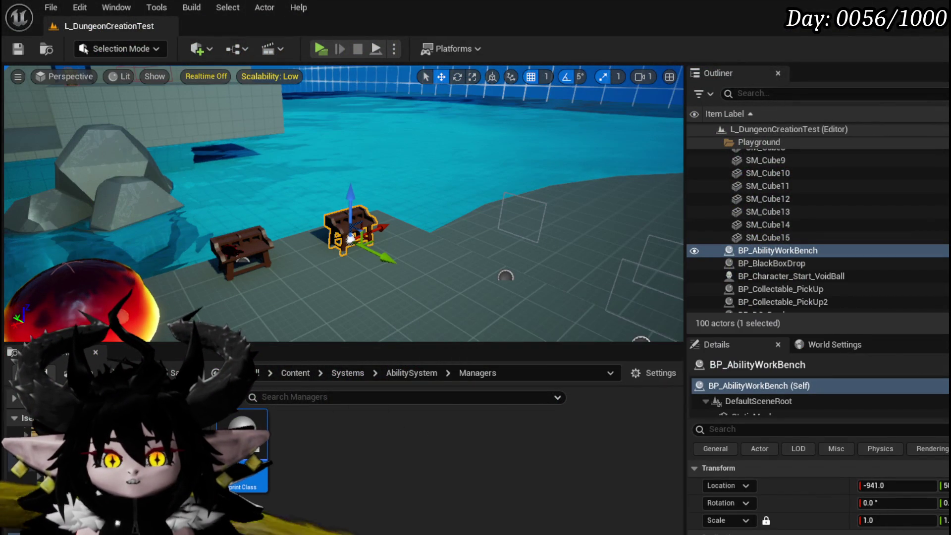
key("alt+Tab")
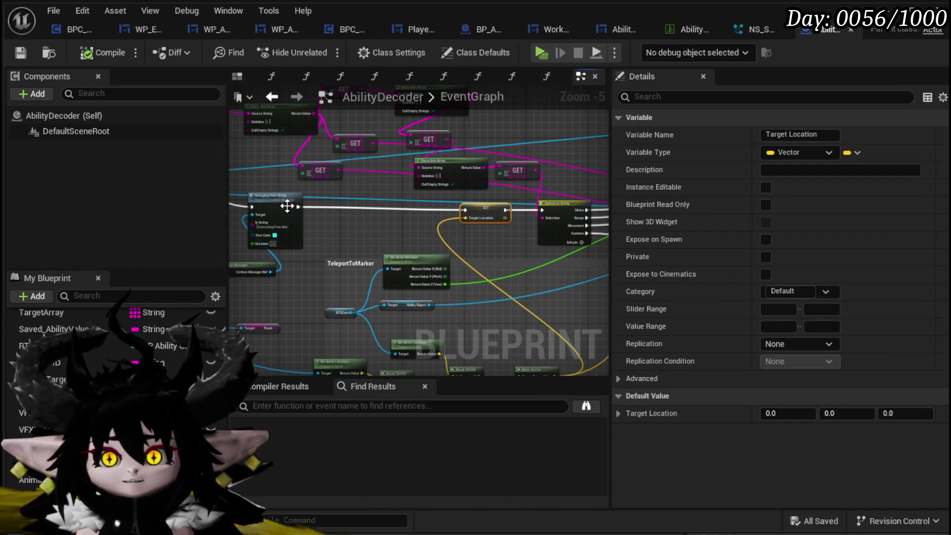
mouse_move(297, 204)
left_mouse_down()
mouse_move(572, 216)
mouse_move(541, 210)
left_mouse_up()
key("Delete")
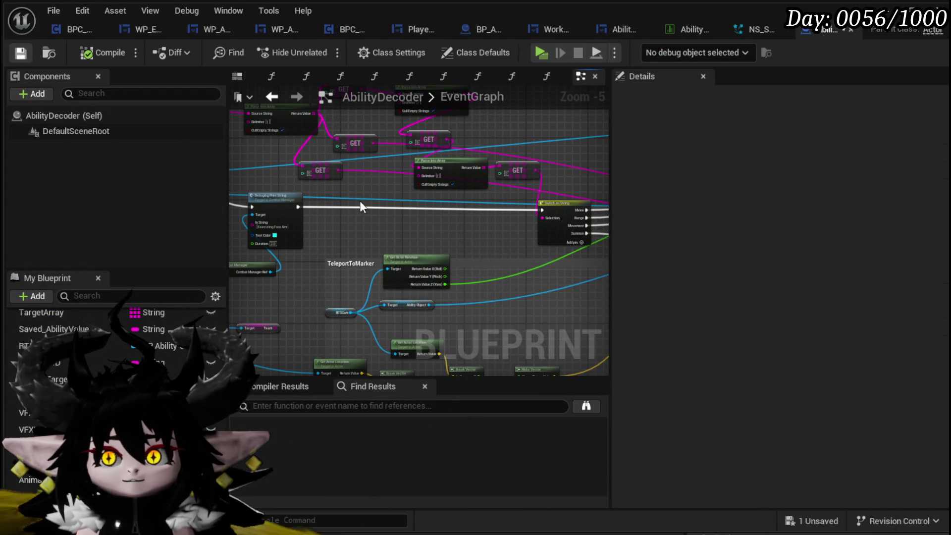
key("ctrl+s")
Pan around AbilityDecoder's EventGraph to review the Play Montage, Switch on Name, Summon and Branch nodes
scroll(452, 205, "down", 4)
left_click_drag(352, 205, 320, 279)
scroll(417, 213, "down", 3)
left_click_drag(417, 213, 364, 183)
scroll(474, 191, "up", 7)
scroll(488, 195, "up", 3)
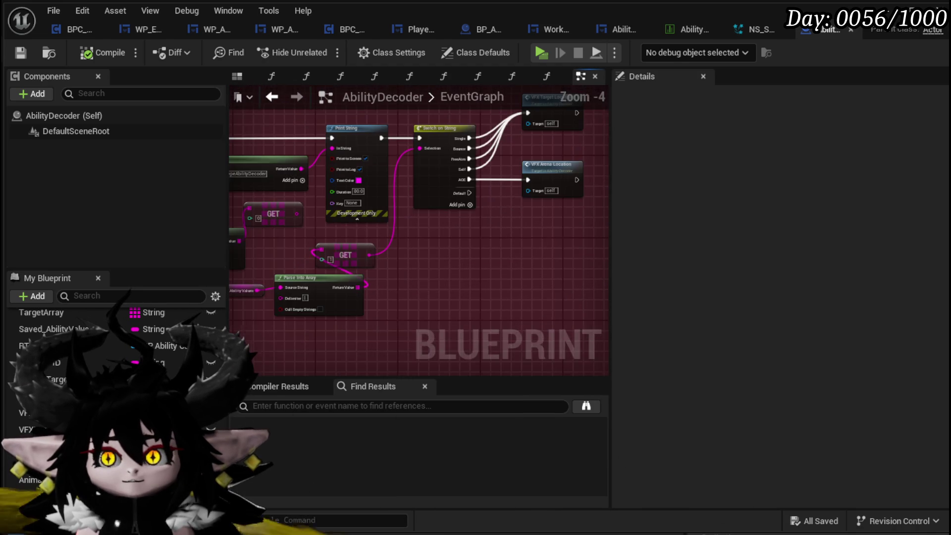
scroll(530, 173, "down", 2)
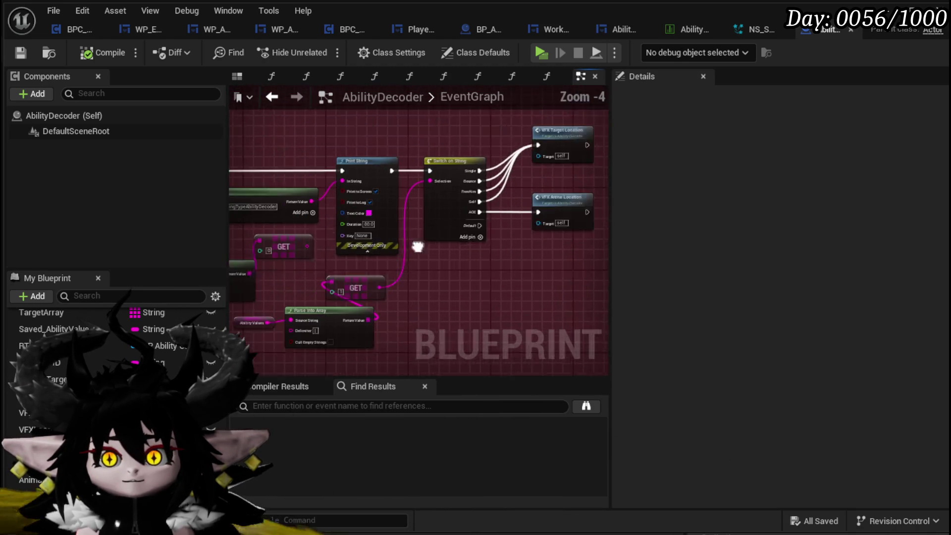
mouse_move(459, 221)
left_mouse_down()
mouse_move(479, 221)
mouse_move(520, 257)
left_mouse_up()
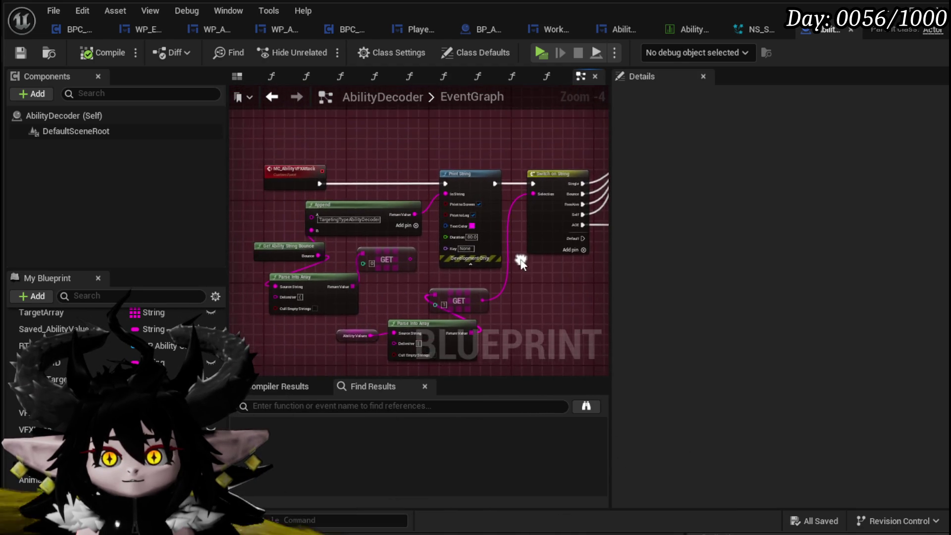
scroll(520, 257, "down", 8)
scroll(429, 218, "up", 5)
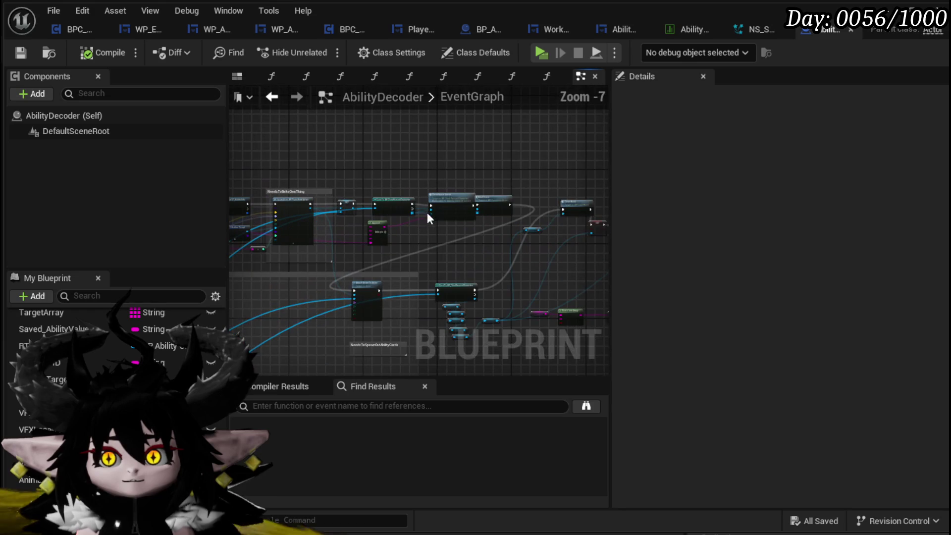
left_click_drag(396, 252, 513, 144)
scroll(514, 144, "down", 3)
scroll(389, 263, "up", 7)
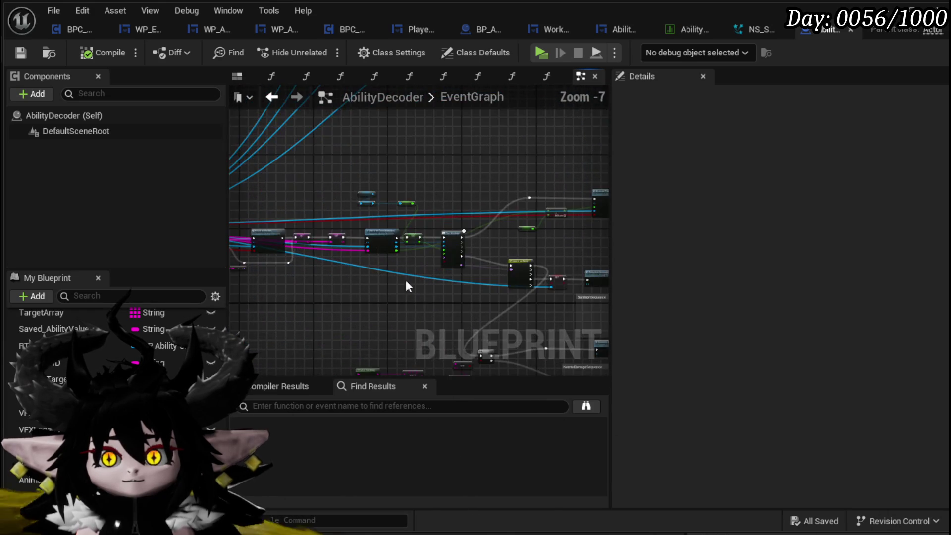
mouse_move(445, 265)
left_mouse_down()
mouse_move(272, 287)
mouse_move(394, 209)
mouse_move(399, 218)
mouse_move(374, 159)
left_mouse_up()
mouse_move(347, 294)
left_mouse_down()
mouse_move(382, 252)
mouse_move(463, 227)
mouse_move(347, 278)
left_mouse_up()
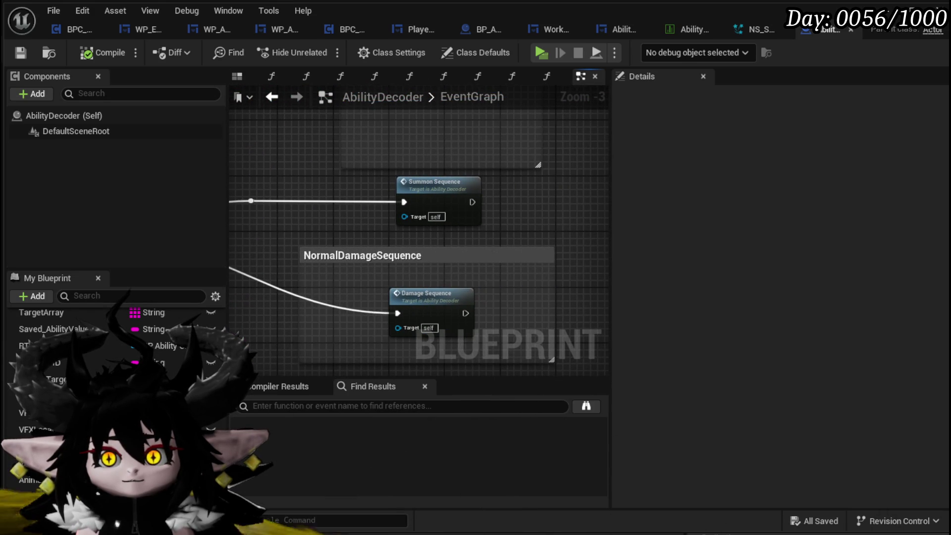
mouse_move(233, 262)
left_mouse_down()
mouse_move(381, 239)
mouse_move(342, 310)
mouse_move(356, 240)
mouse_move(230, 246)
left_mouse_up()
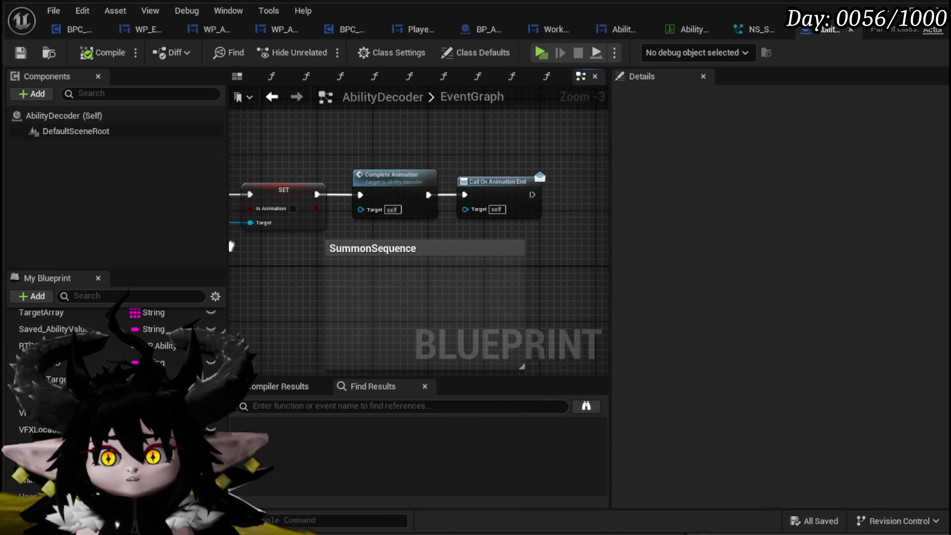
scroll(297, 168, "down", 3)
scroll(432, 225, "up", 3)
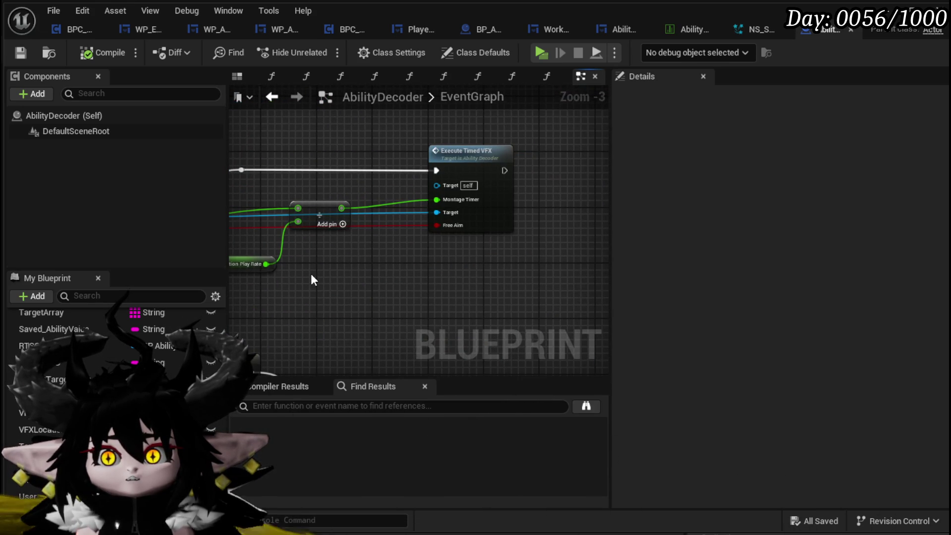
Open the Execute Timed VFX function and look over its Parse Into Array, GET, FIND and VFX Origin nodes
double_click(480, 163)
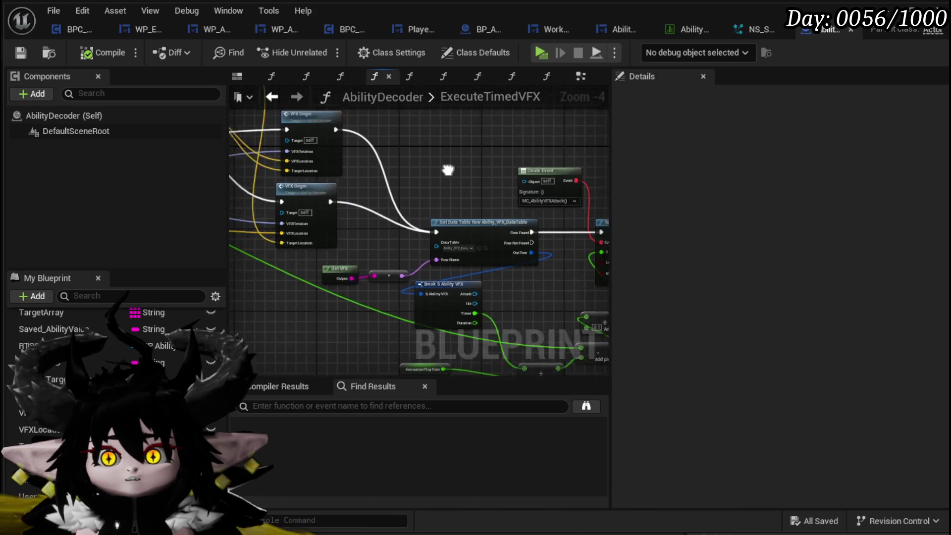
mouse_move(409, 171)
left_mouse_down()
mouse_move(484, 255)
mouse_move(354, 248)
mouse_move(367, 272)
mouse_move(418, 284)
mouse_move(311, 162)
mouse_move(248, 163)
left_mouse_up()
mouse_move(507, 180)
left_mouse_down()
mouse_move(602, 184)
mouse_move(365, 291)
mouse_move(417, 254)
mouse_move(314, 212)
mouse_move(587, 270)
left_mouse_up()
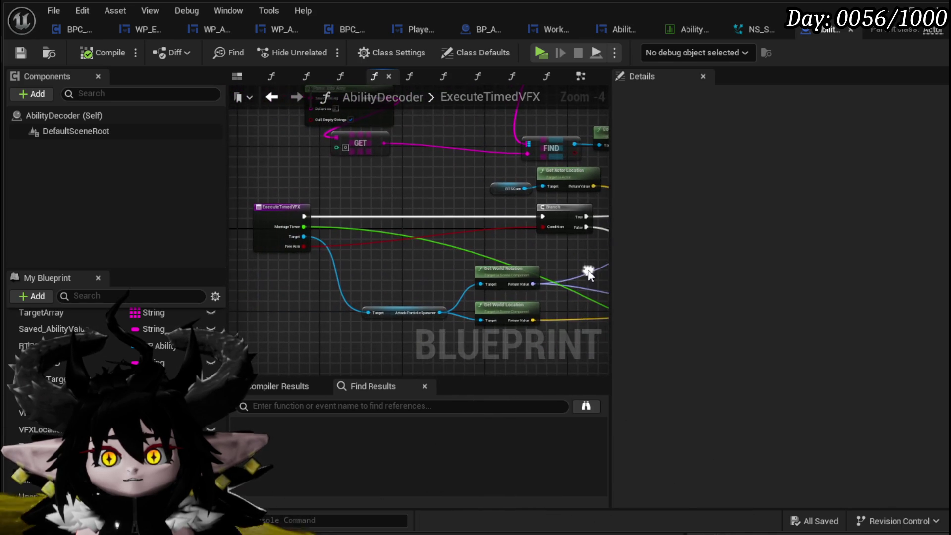
scroll(305, 251, "up", 1)
mouse_move(494, 243)
left_mouse_down()
mouse_move(313, 253)
mouse_move(565, 239)
mouse_move(443, 238)
mouse_move(541, 233)
mouse_move(529, 208)
left_mouse_up()
Return to the EventGraph, find the Execute Timed VFX call and reopen the ExecuteTimedVFX graph
left_click(279, 103)
scroll(367, 247, "down", 1)
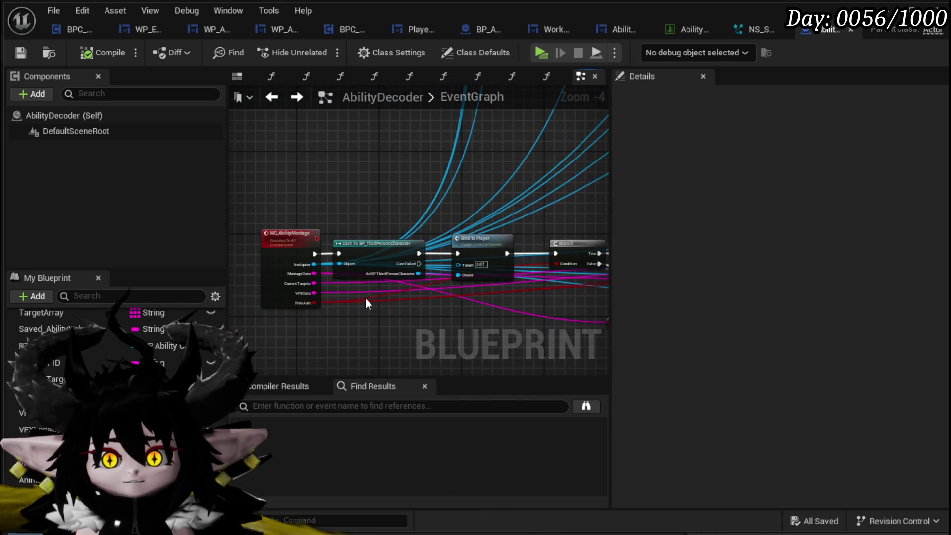
left_click_drag(377, 297, 311, 305)
scroll(447, 254, "up", 2)
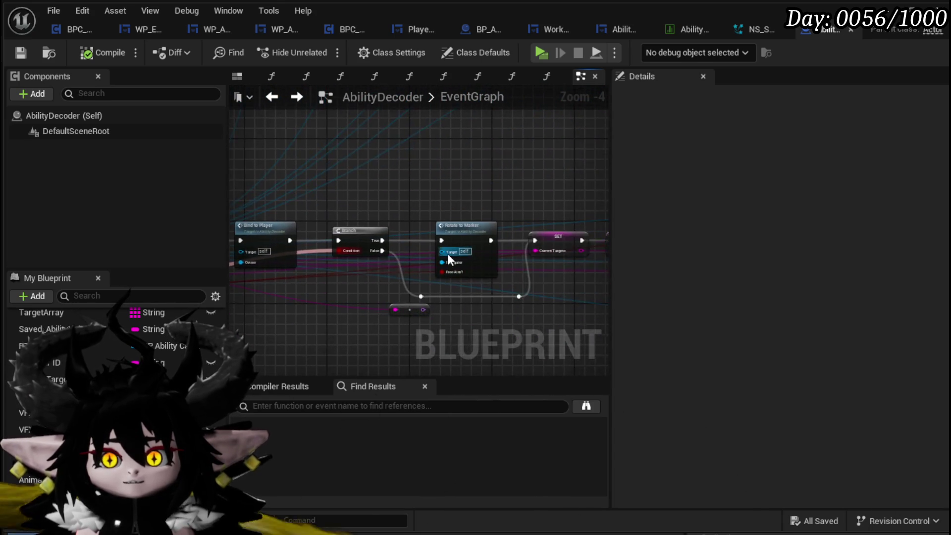
left_click_drag(496, 311, 335, 302)
scroll(335, 302, "down", 2)
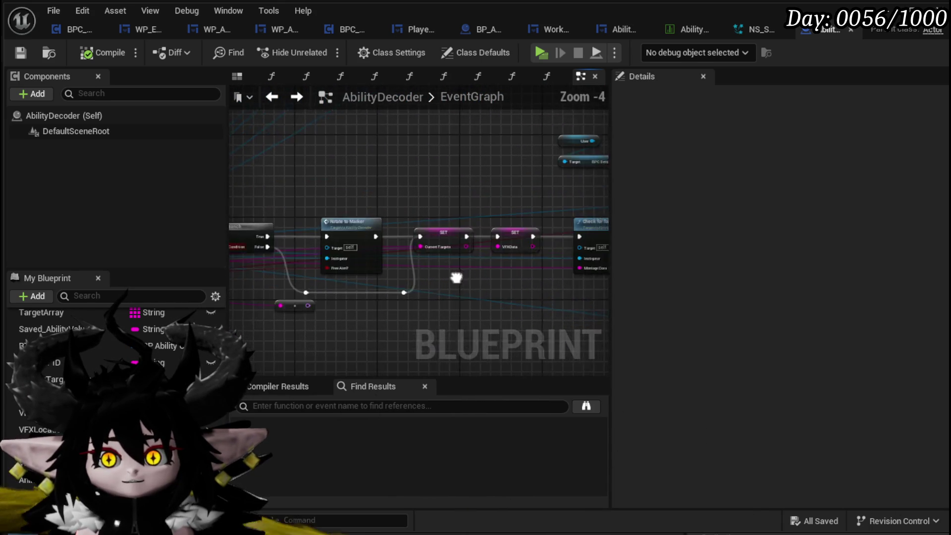
left_click_drag(457, 276, 235, 282)
mouse_move(490, 215)
left_mouse_down()
mouse_move(392, 233)
mouse_move(488, 206)
mouse_move(361, 213)
left_mouse_up()
left_click(489, 206)
double_click(488, 206)
Inspect the RTSCam, Get Actor Location, Parse and GET nodes, then open the VFX_Origin function
scroll(363, 268, "up", 1)
scroll(363, 268, "down", 2)
scroll(544, 186, "up", 2)
scroll(545, 185, "down", 2)
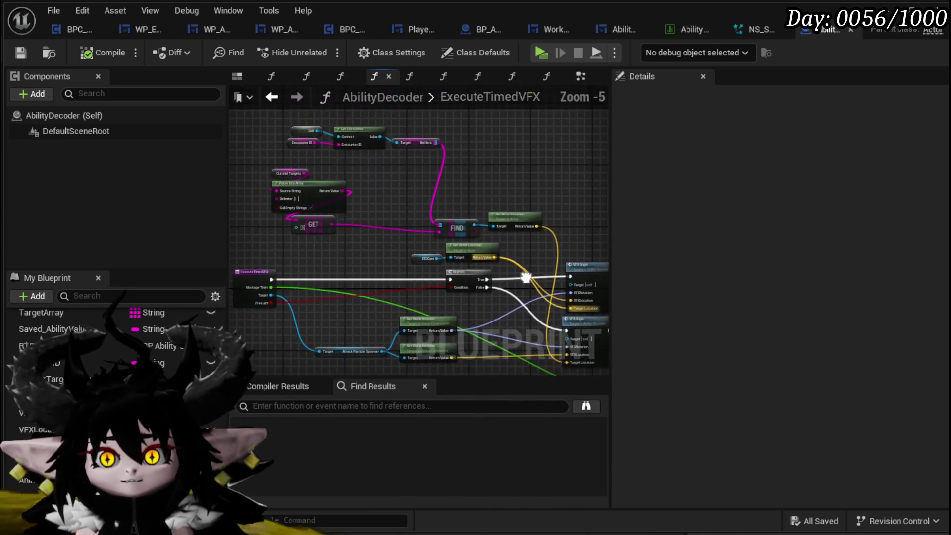
scroll(524, 276, "up", 3)
left_click_drag(379, 264, 466, 235)
scroll(425, 230, "down", 2)
mouse_move(408, 259)
left_mouse_down()
mouse_move(472, 233)
mouse_move(463, 270)
mouse_move(307, 180)
left_mouse_up()
scroll(431, 201, "down", 2)
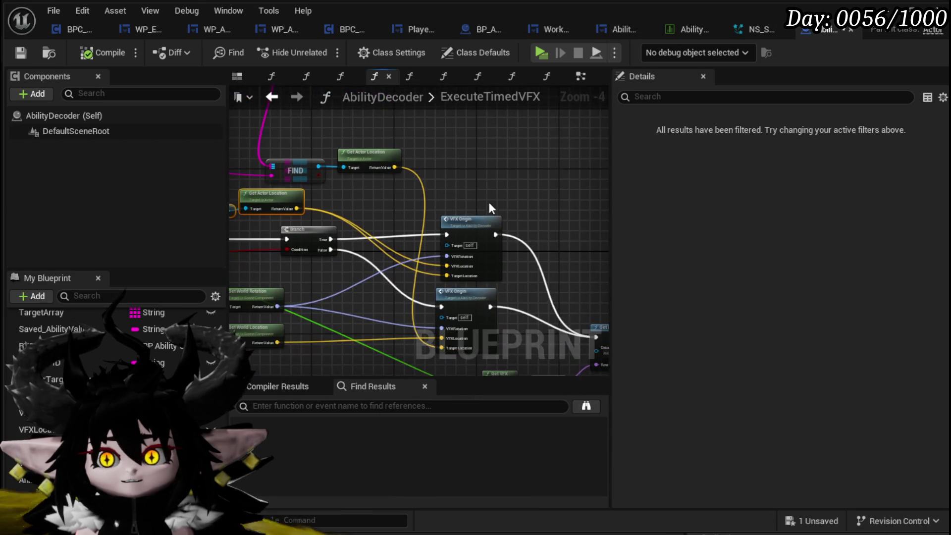
scroll(486, 189, "up", 3)
double_click(433, 198)
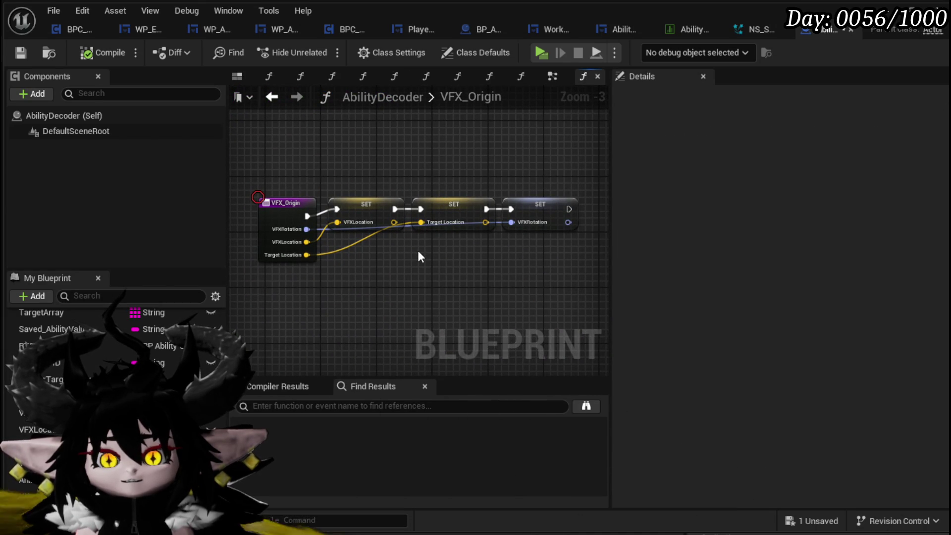
Enable a breakpoint on the VFX_Origin entry node and save AbilityDecoder
right_click(275, 206)
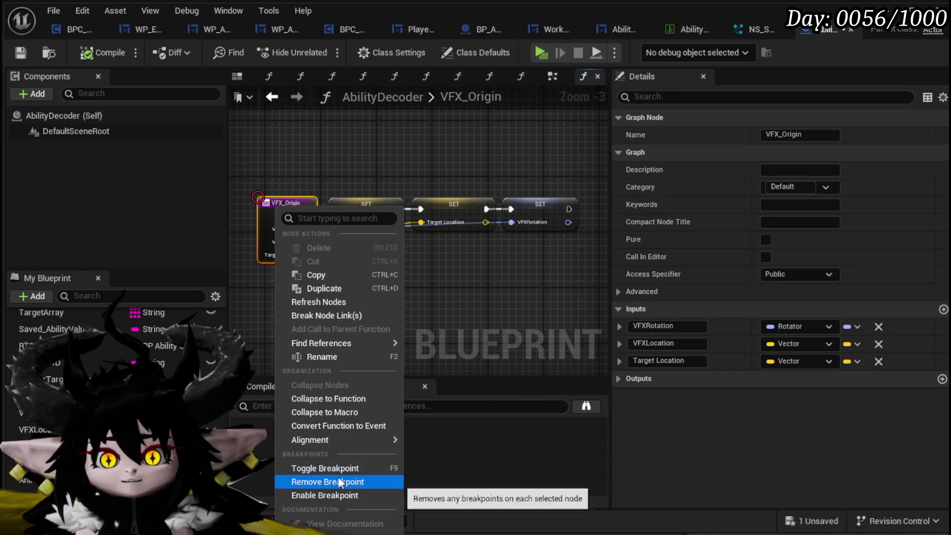
left_click(451, 301)
left_click(450, 301)
right_click(289, 210)
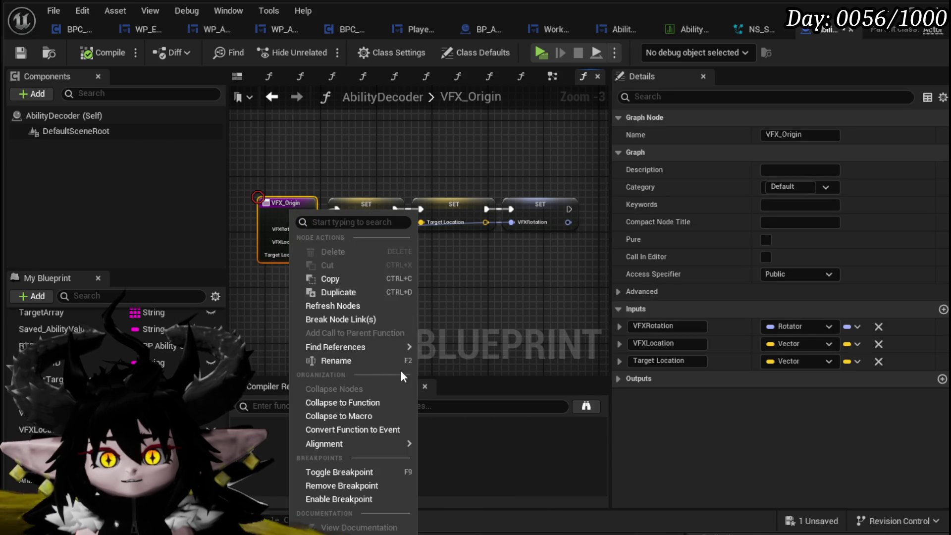
left_click(330, 497)
left_click(20, 53)
Cast Burst in a test play, check the Target Location value at the breakpoint, resume, and save all
left_click_drag(393, 277, 457, 197)
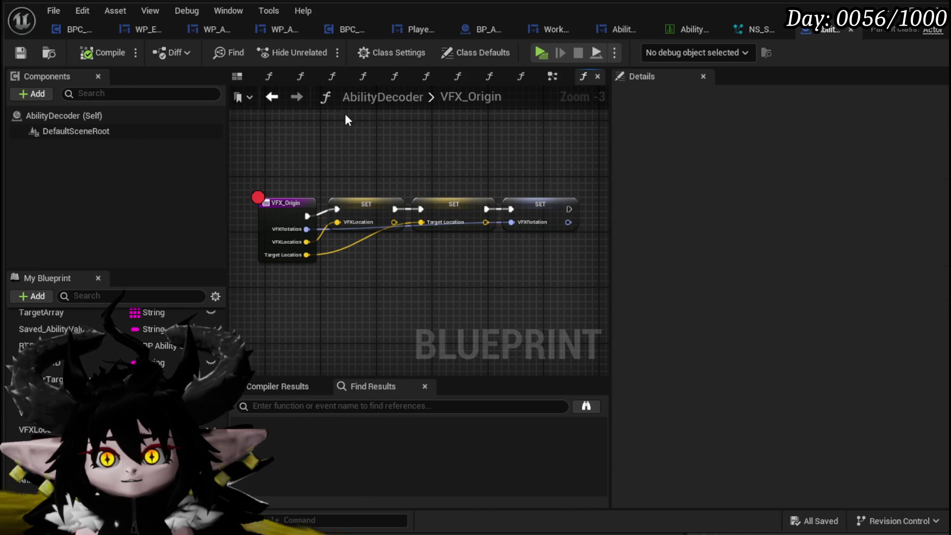
left_click(274, 99)
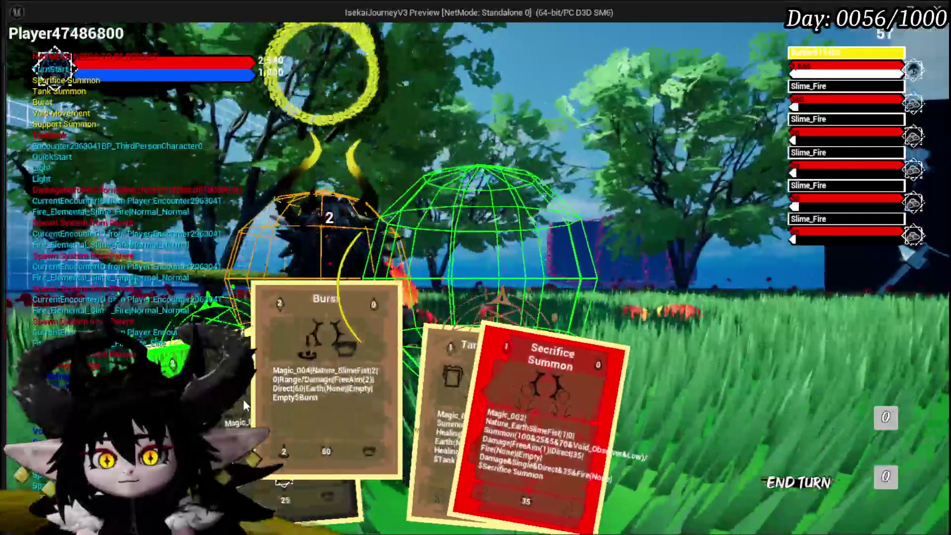
left_click(414, 349)
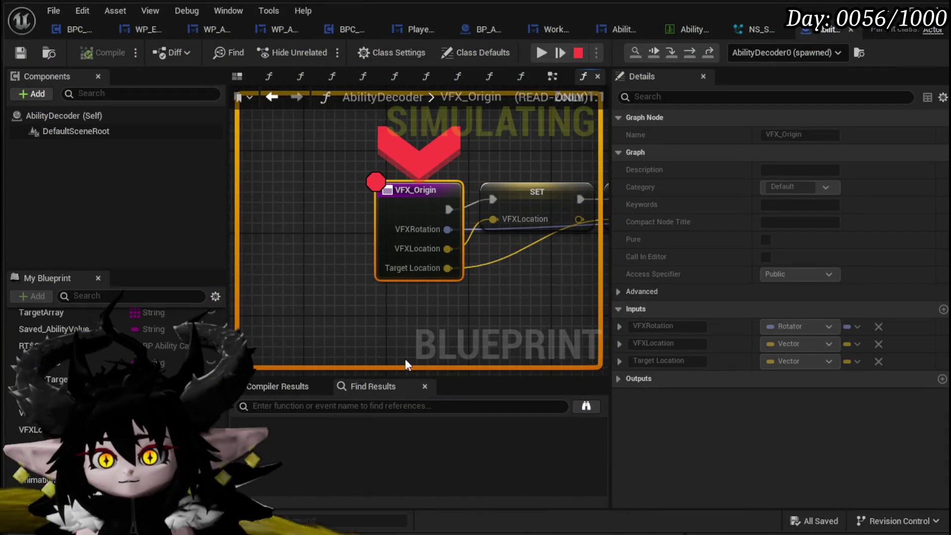
mouse_move(407, 255)
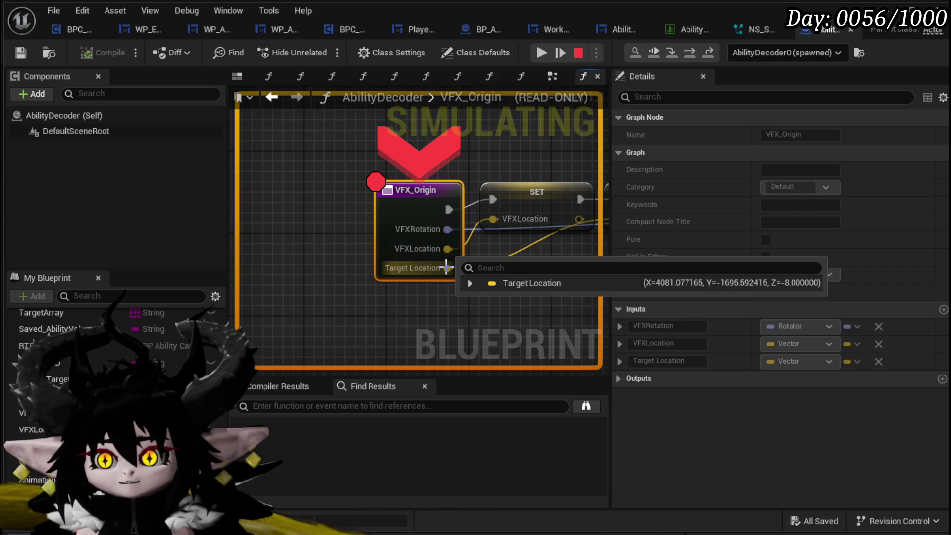
left_click(542, 55)
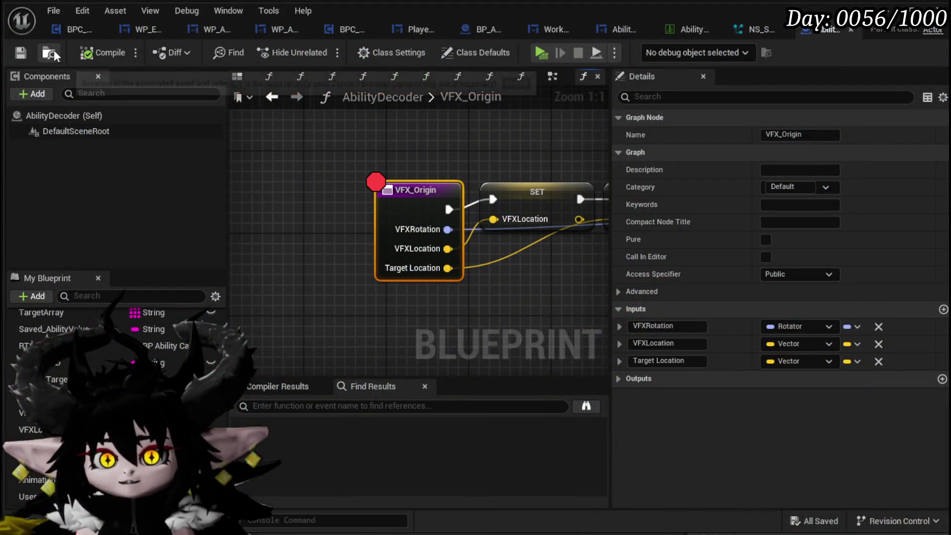
left_click(20, 52)
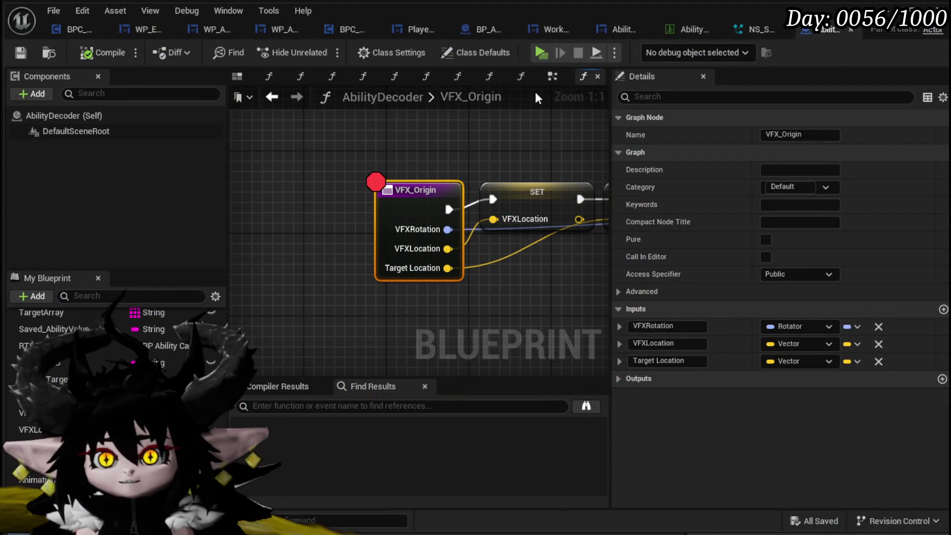
Look over the ExecuteTimedVFX graph
left_click(277, 97)
scroll(397, 188, "down", 4)
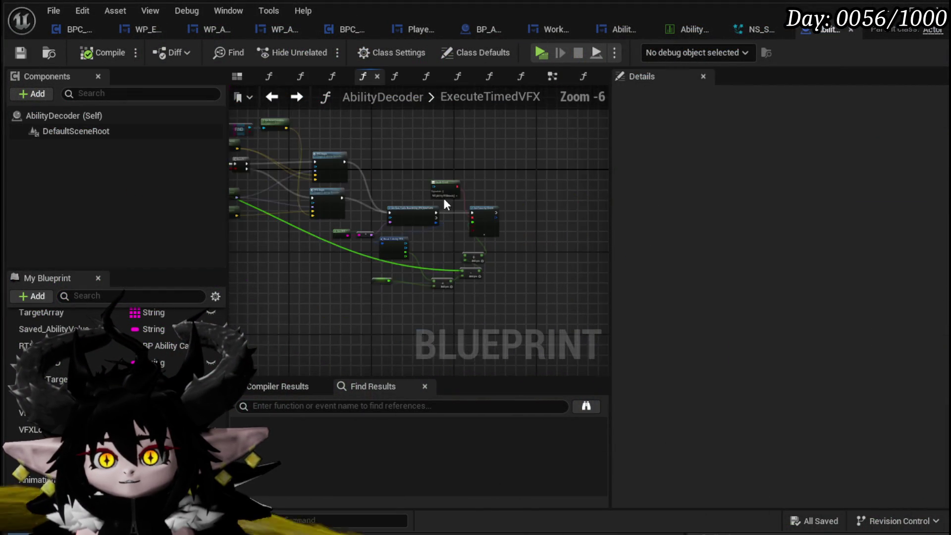
scroll(399, 192, "up", 4)
mouse_move(349, 237)
left_mouse_down()
mouse_move(395, 283)
mouse_move(428, 198)
mouse_move(419, 282)
left_mouse_up()
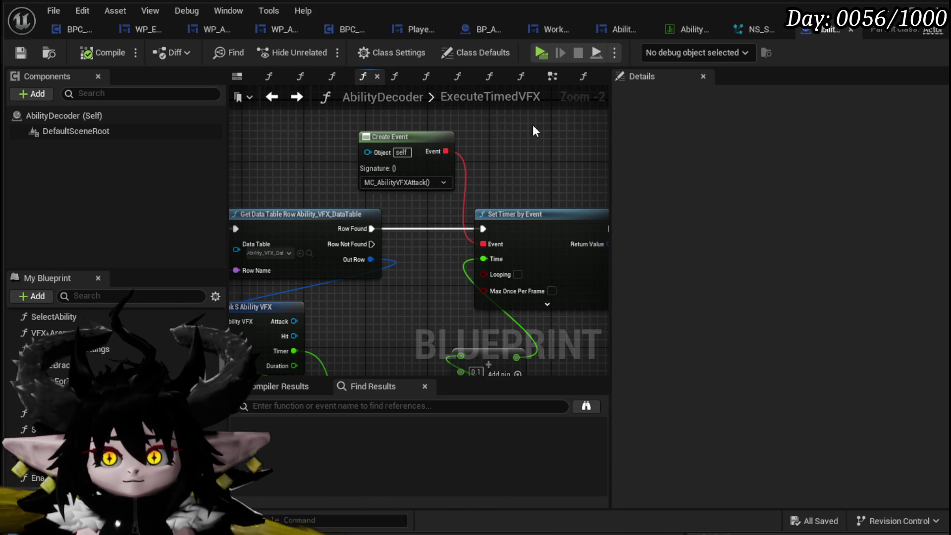
In the EventGraph, toggle a breakpoint on the MC_AbilityVFXAttack event
left_click(288, 100)
scroll(372, 190, "down", 3)
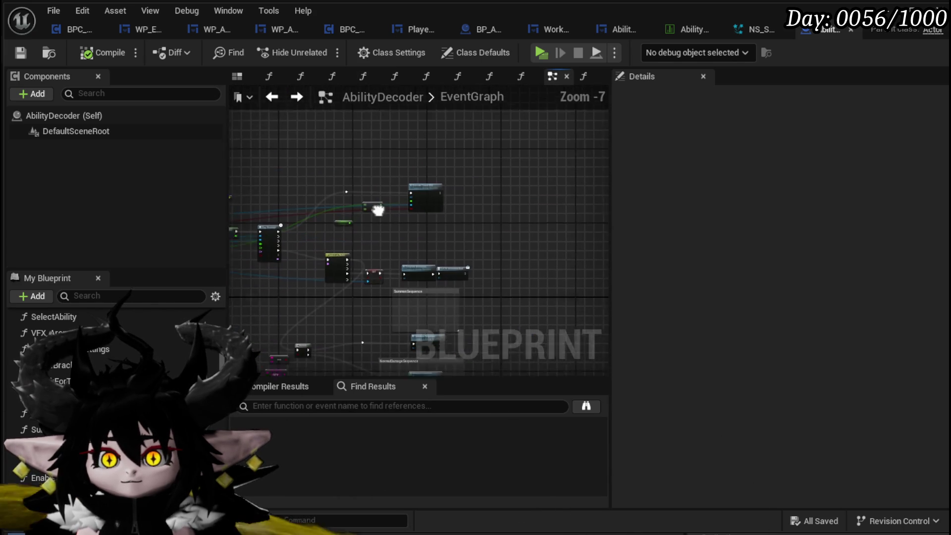
scroll(359, 183, "up", 4)
scroll(387, 197, "down", 3)
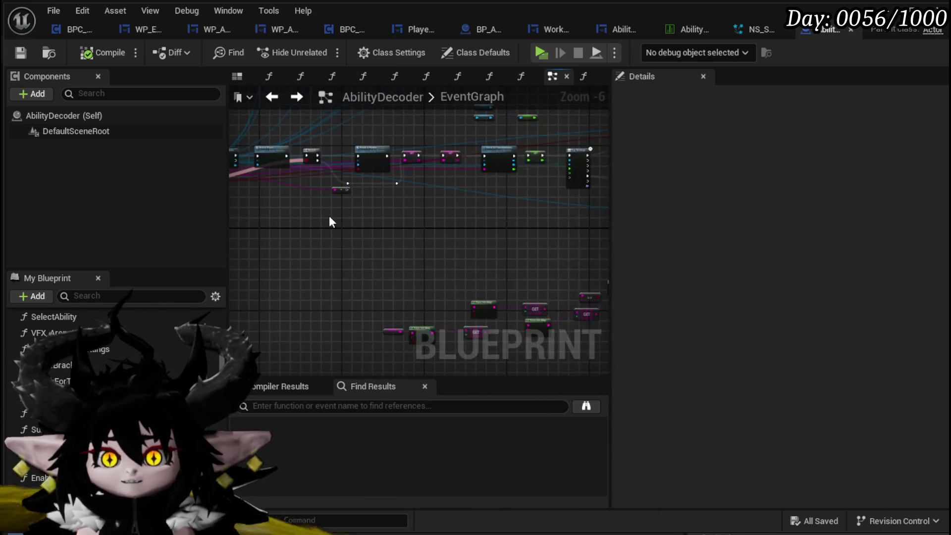
scroll(467, 224, "down", 5)
scroll(338, 258, "down", 1)
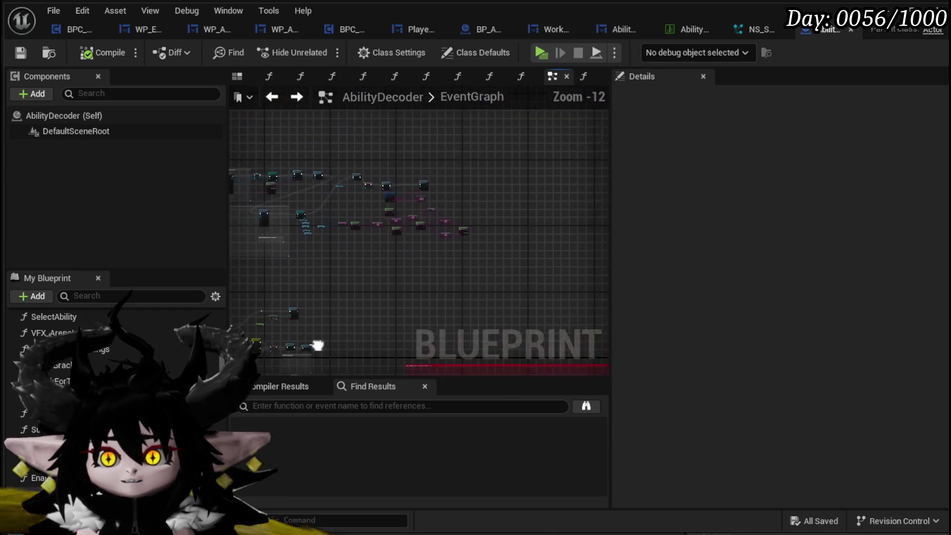
scroll(382, 162, "up", 4)
scroll(455, 229, "down", 4)
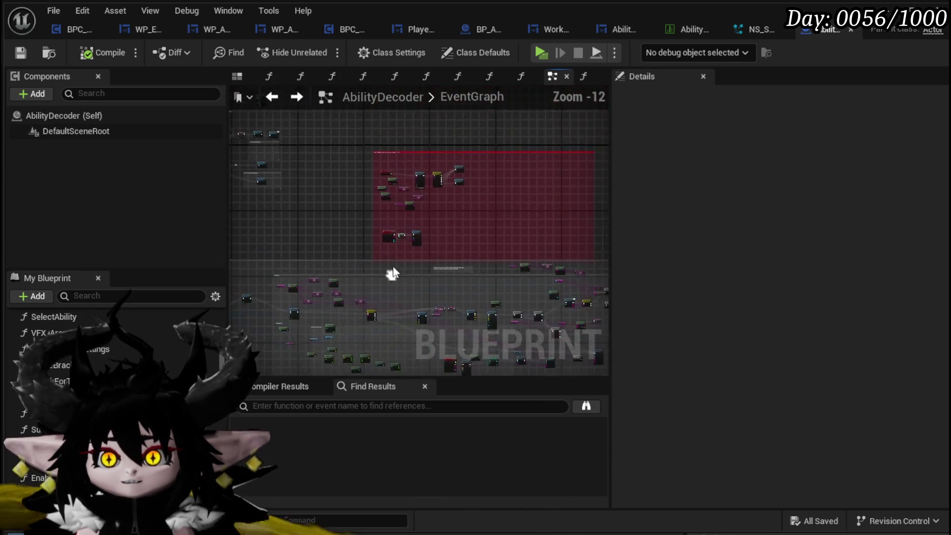
scroll(391, 204, "up", 8)
left_click(458, 194)
mouse_move(459, 193)
left_mouse_down()
mouse_move(388, 204)
mouse_move(529, 203)
left_mouse_up()
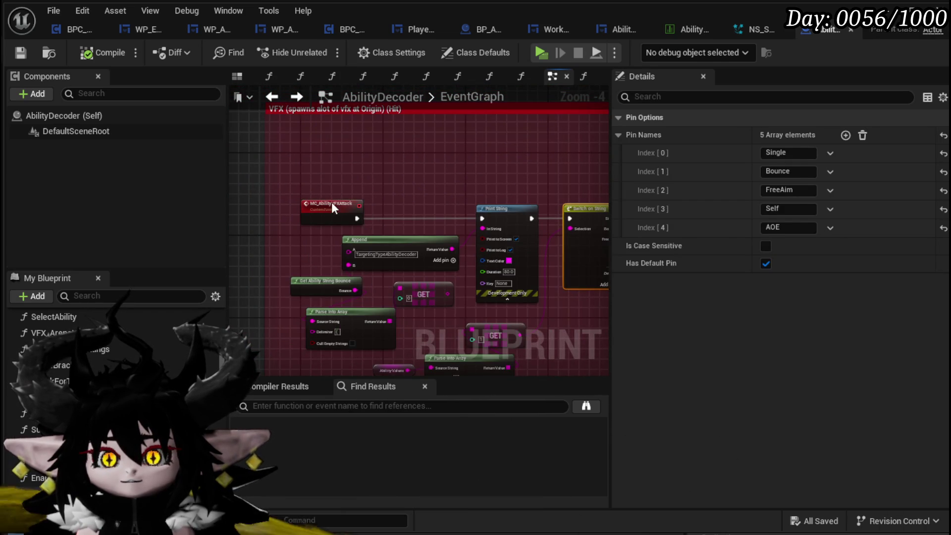
right_click(332, 203)
left_click(358, 464)
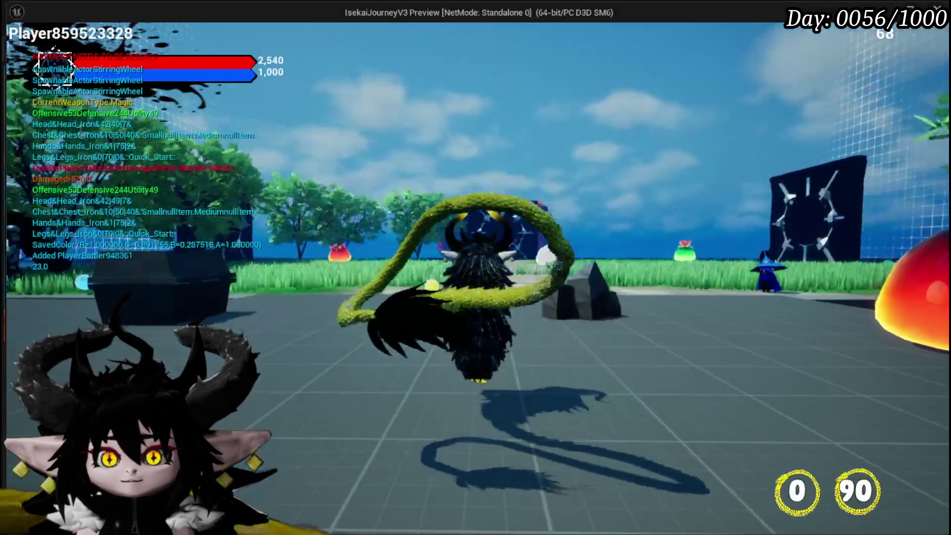
Run to the fire slimes, start the battle, and select the Burst card
key("w")
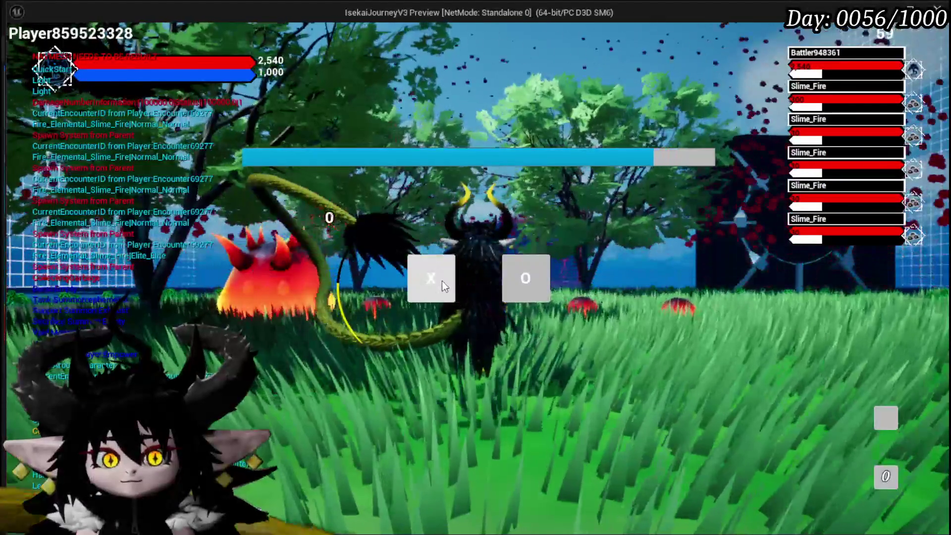
left_click(442, 281)
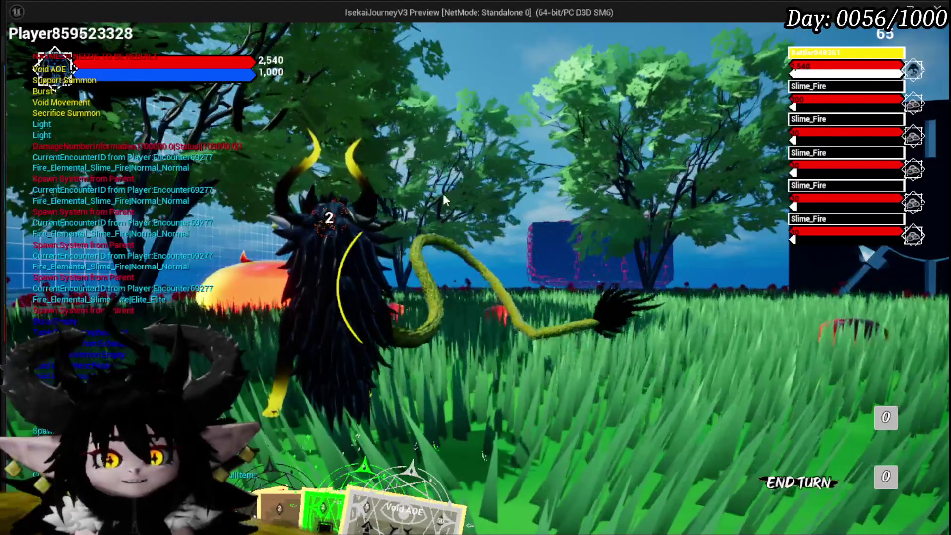
mouse_move(291, 427)
left_click(317, 412)
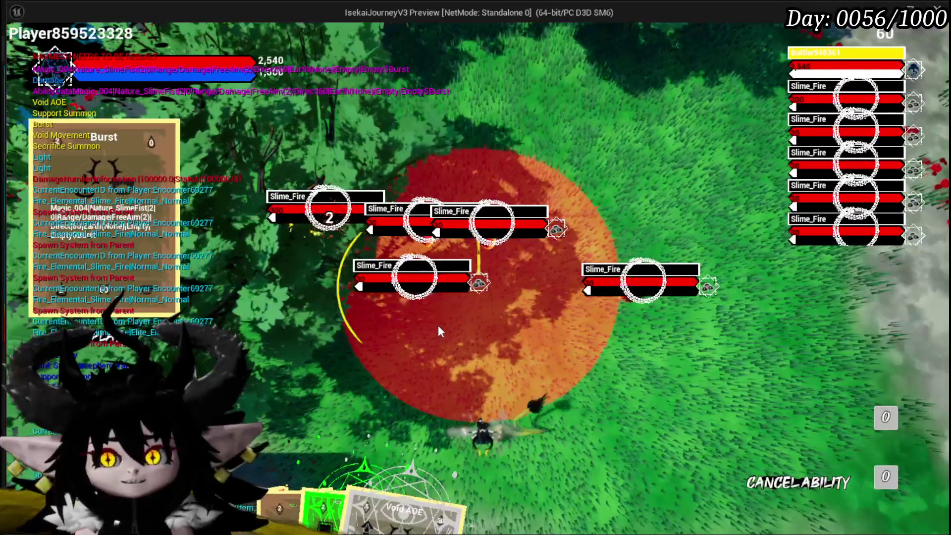
Cast Burst on the slime group and disable the VFX_Origin breakpoint
left_click(437, 325)
right_click(428, 209)
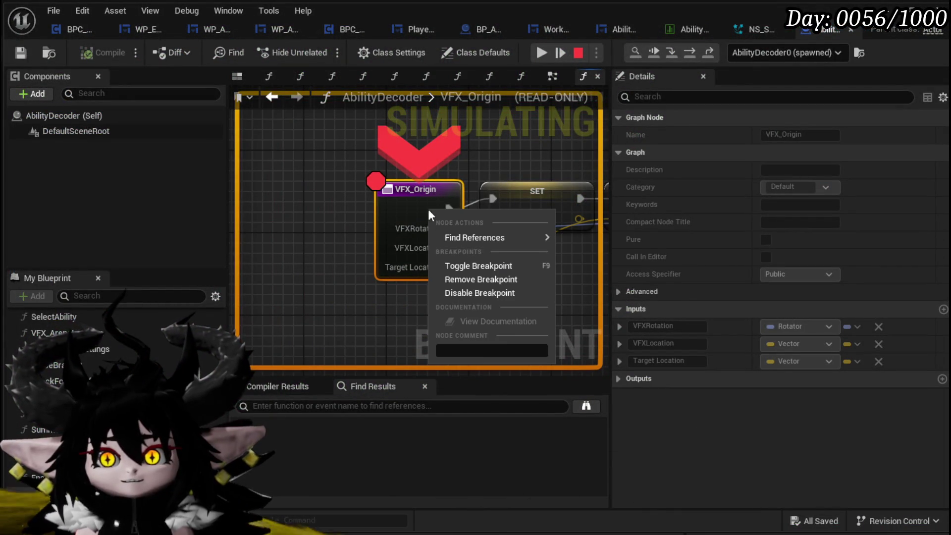
left_click(489, 294)
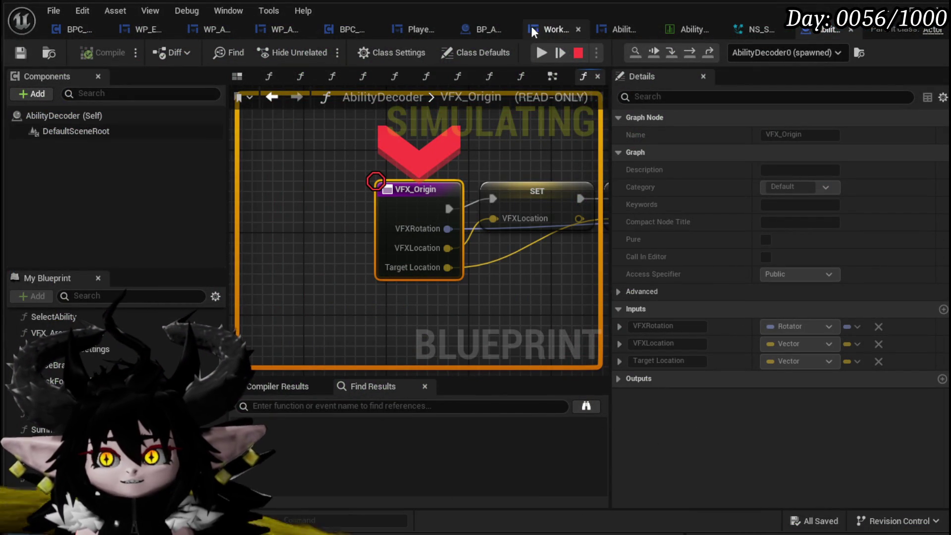
Step through execution, resume, stop the test, and wire Switch on String's Default output into VFX Target Location
left_click(541, 53)
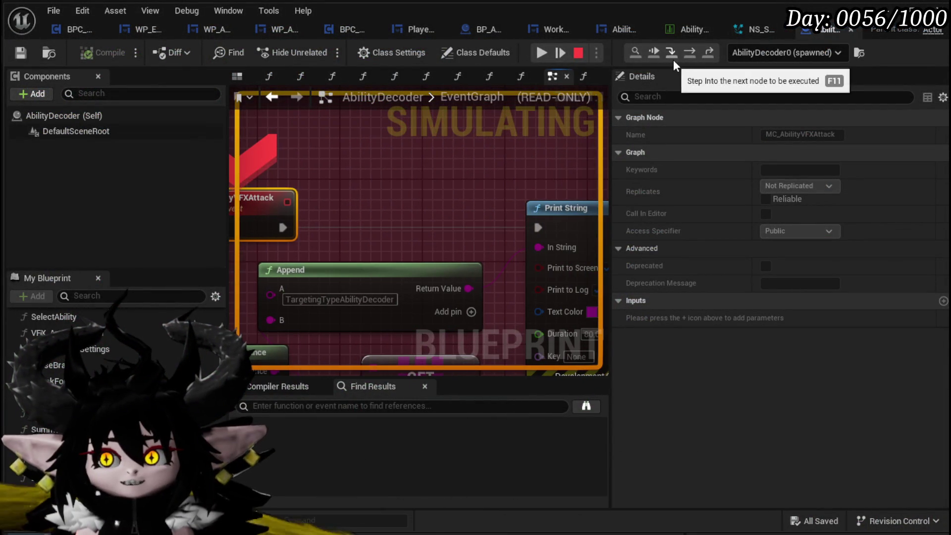
left_click(688, 51)
left_click(687, 52)
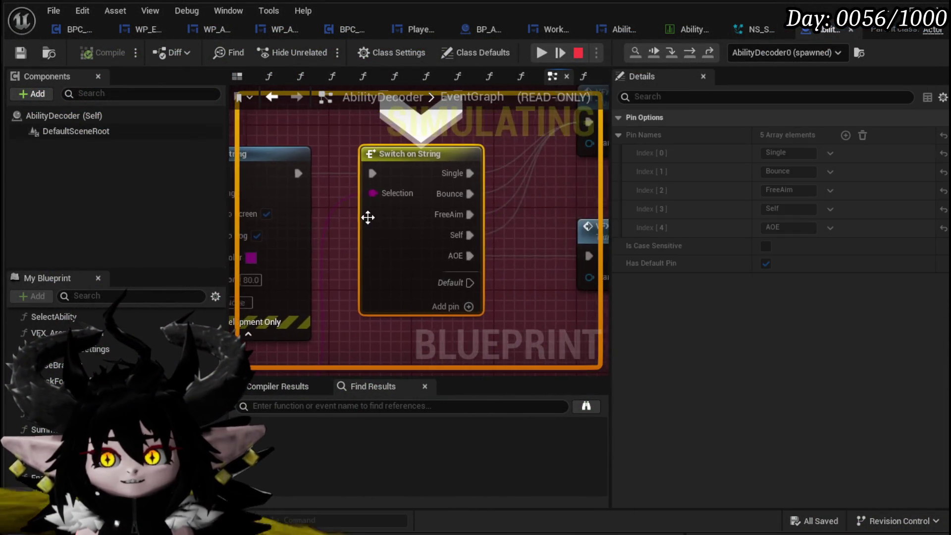
scroll(346, 224, "down", 2)
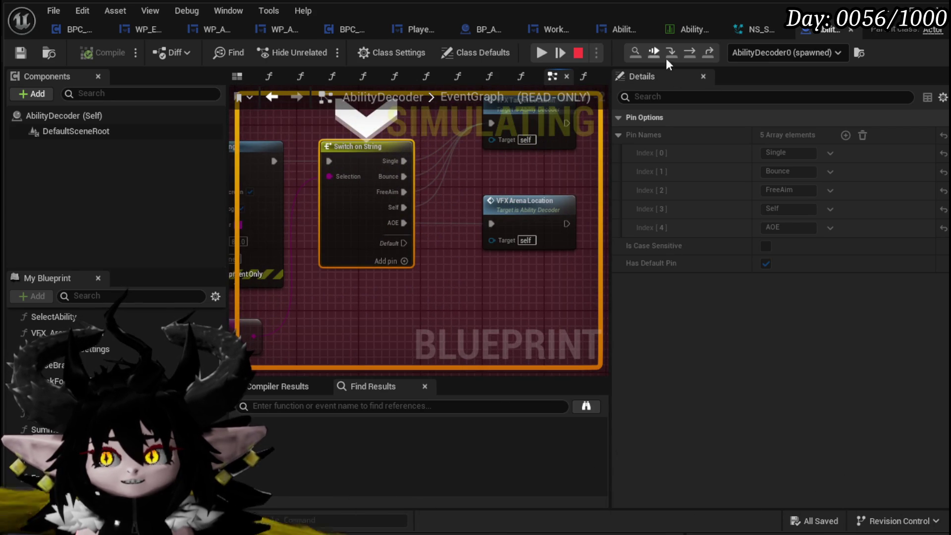
left_click(688, 53)
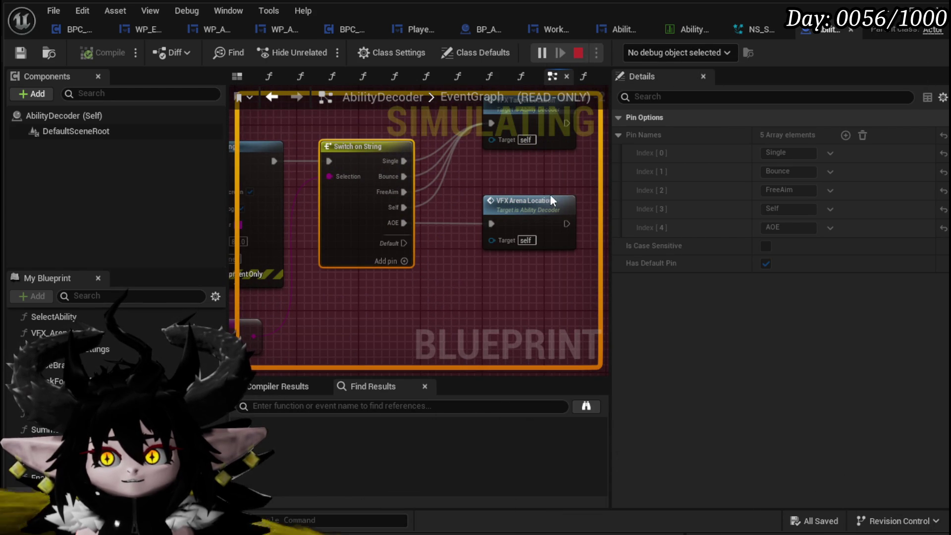
key("Escape")
mouse_move(404, 244)
left_mouse_down()
mouse_move(509, 123)
mouse_move(490, 168)
left_mouse_up()
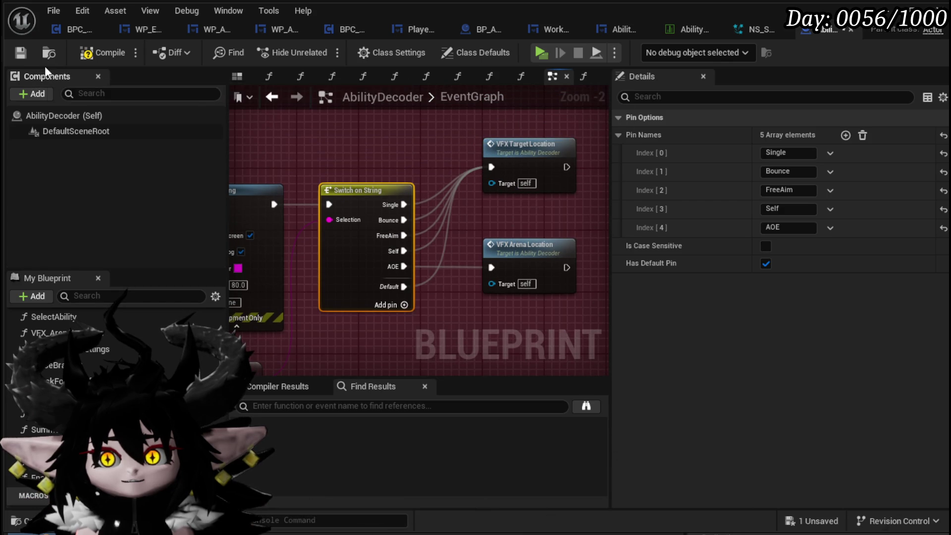
Compile and save AbilityDecoder, then run to the fire slimes and cast Burst
left_click(19, 53)
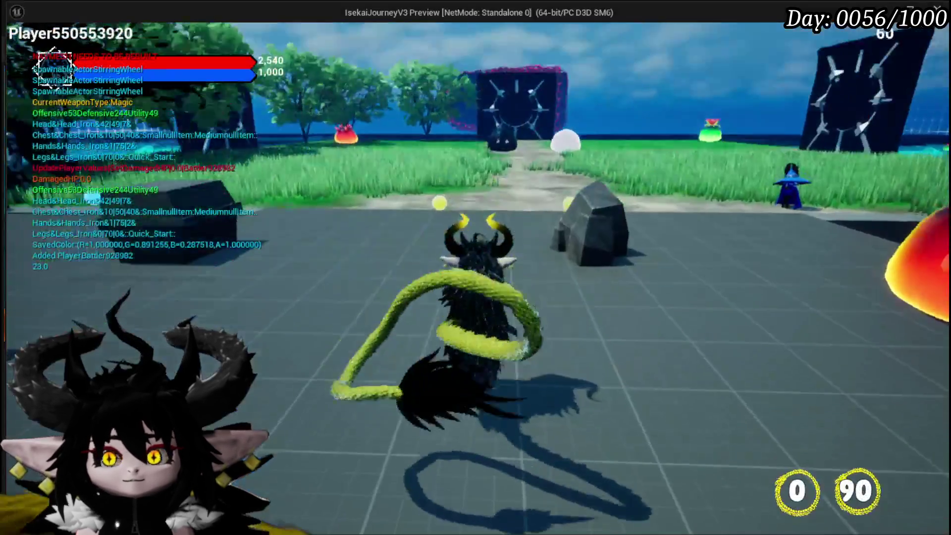
key("w")
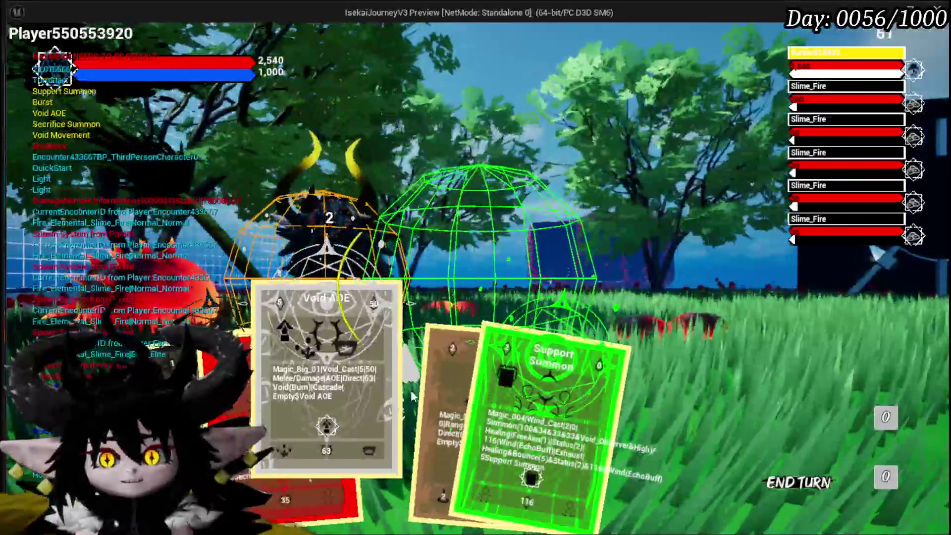
left_click(429, 384)
left_click(430, 384)
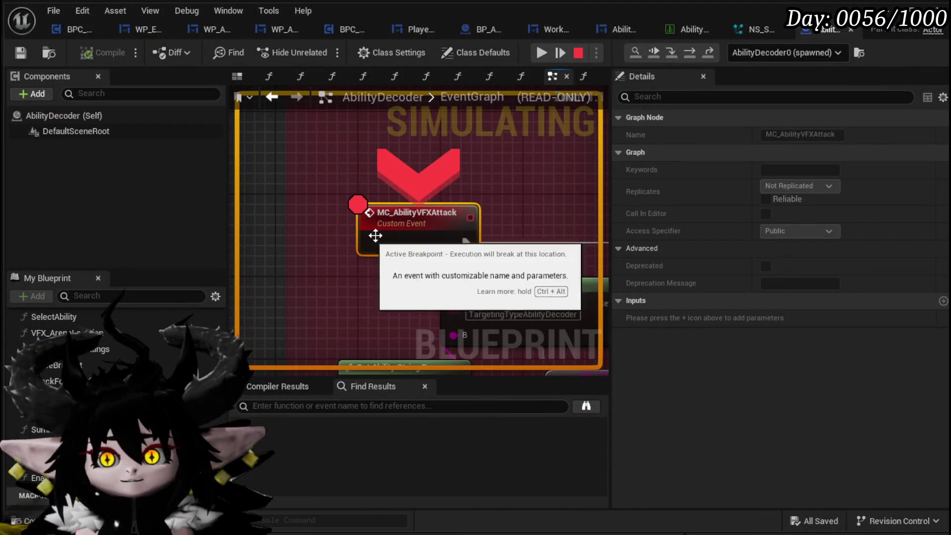
Disable the MC_AbilityVFXAttack breakpoint and resume so Burst hits the slimes for 372 each
right_click(403, 221)
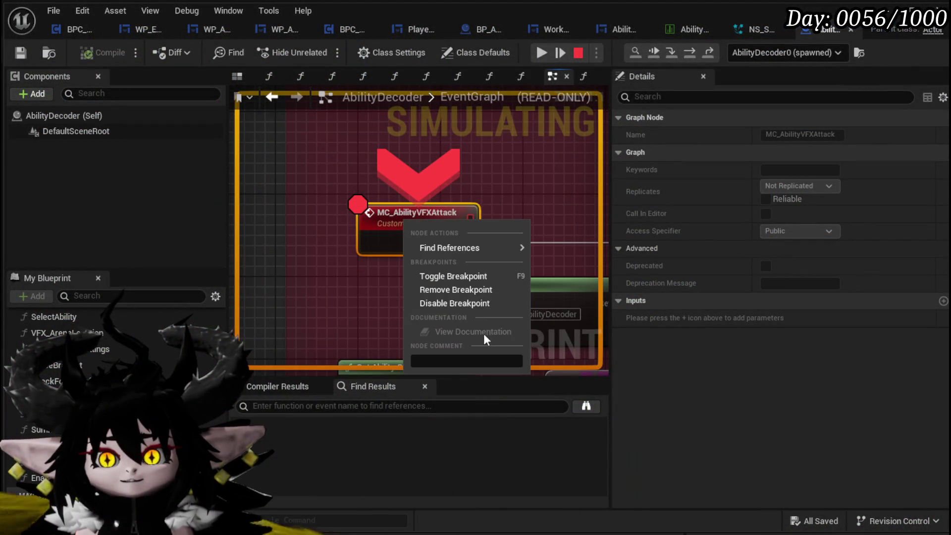
left_click(444, 303)
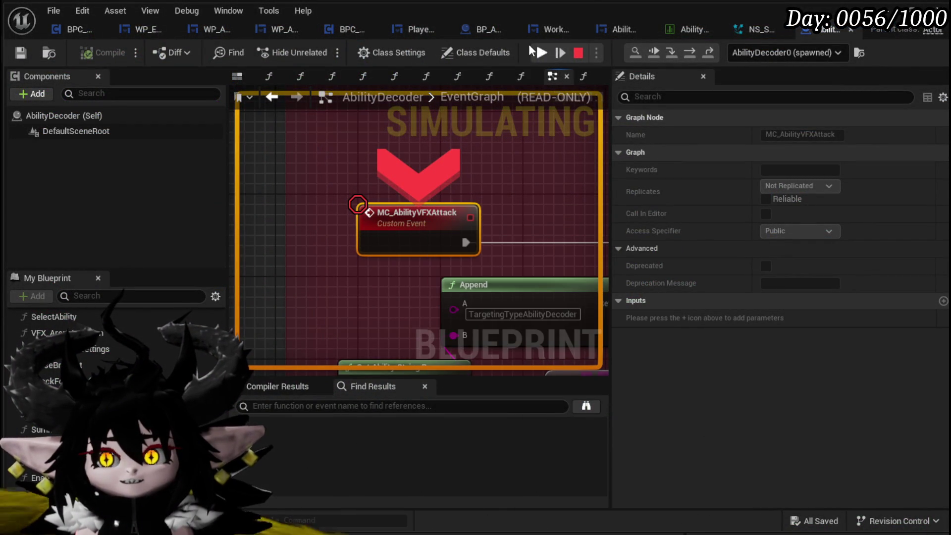
left_click(536, 51)
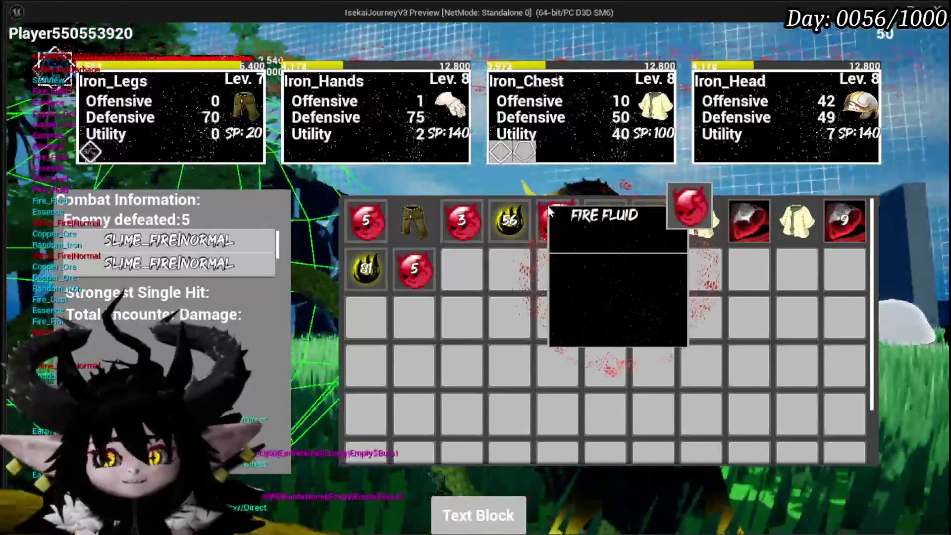
scroll(424, 207, "down", 5)
scroll(446, 238, "up", 3)
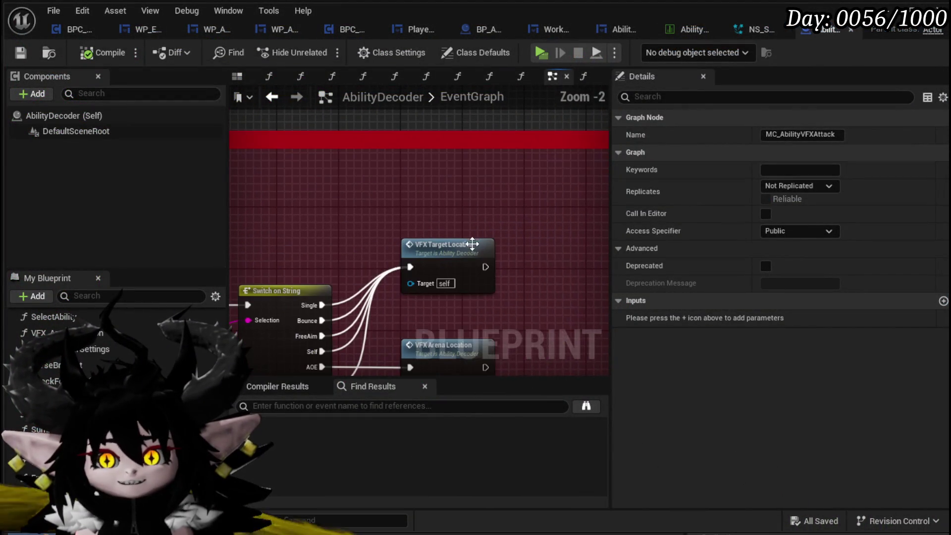
Toggle a breakpoint on VFX Target Location, play, start a slime battle and cast Burst
right_click(472, 252)
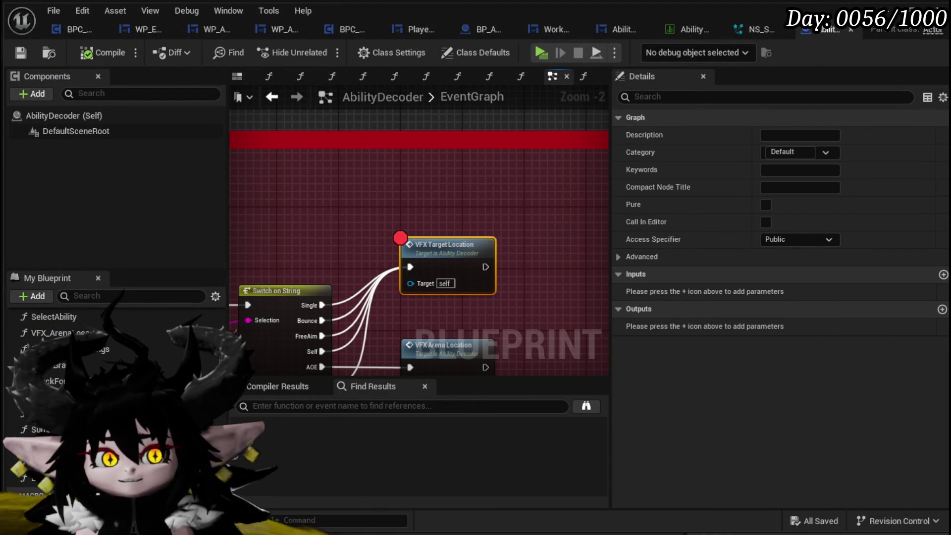
left_click(930, 5)
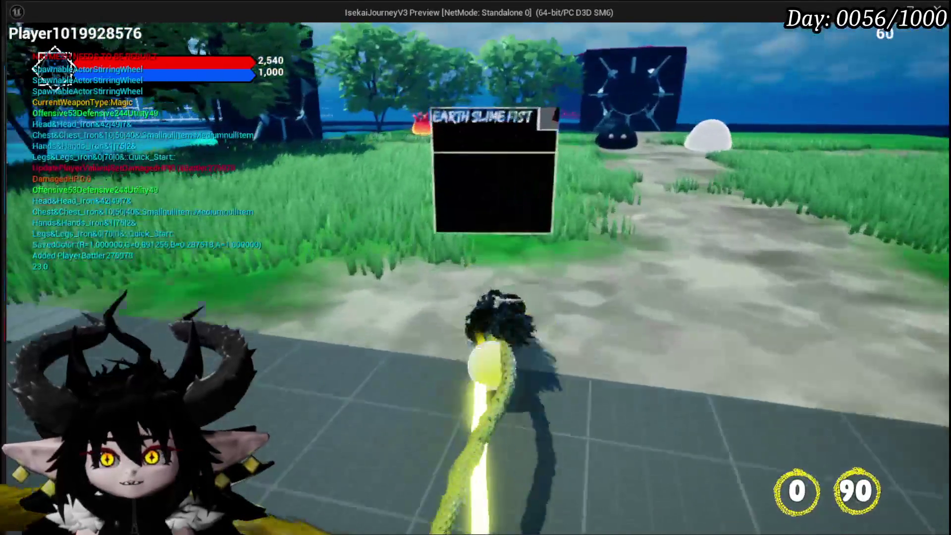
key("space")
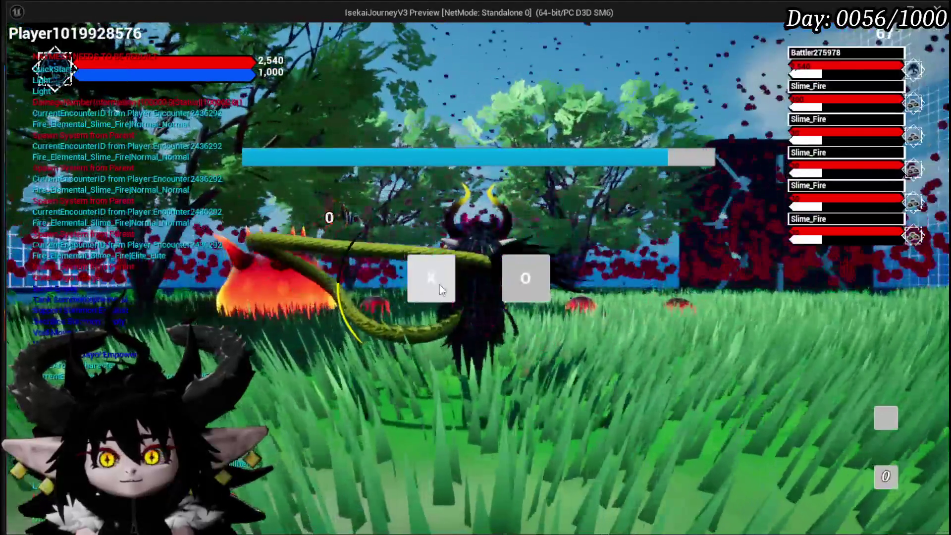
left_click(439, 285)
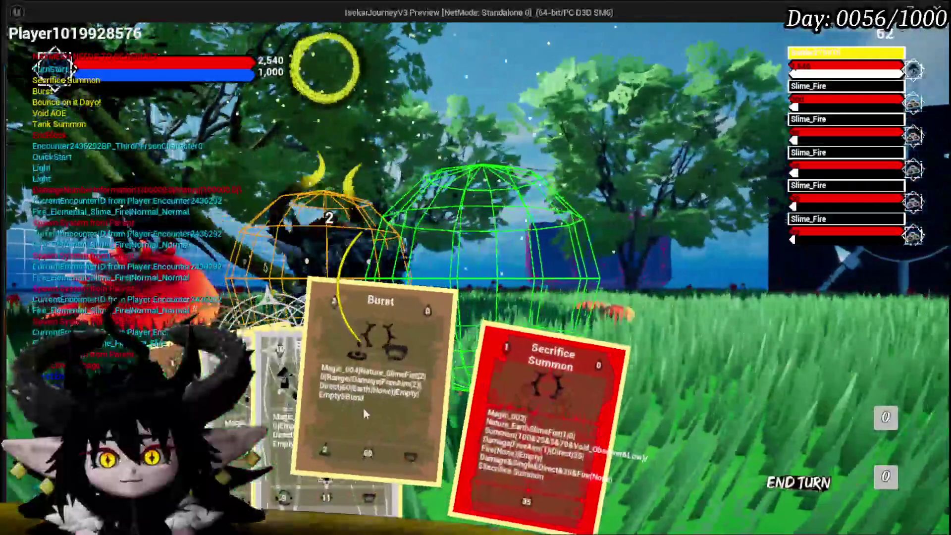
left_click(363, 414)
left_click(423, 332)
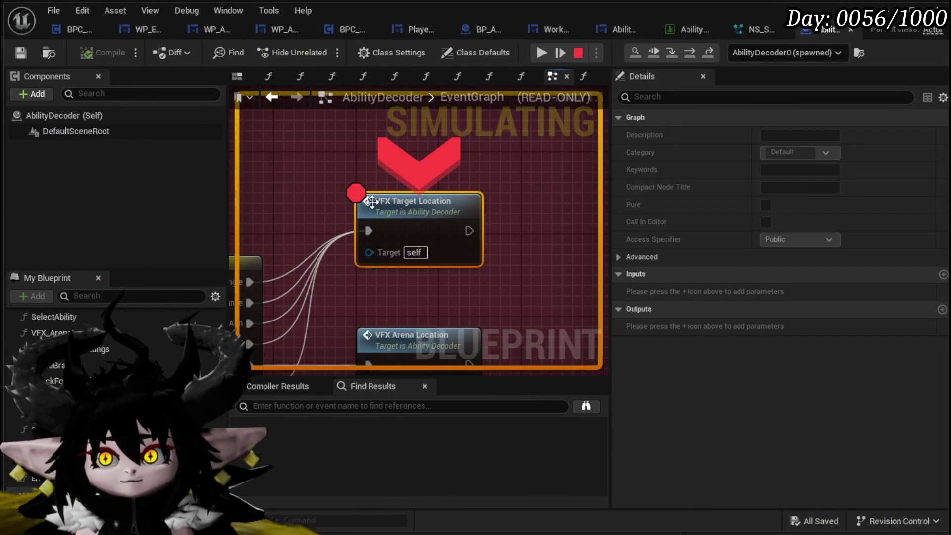
Step through VFX_TargetLocation past Branch, Get Data Table Row, Spawn System at Location and Set Niagara Variable
left_click(671, 55)
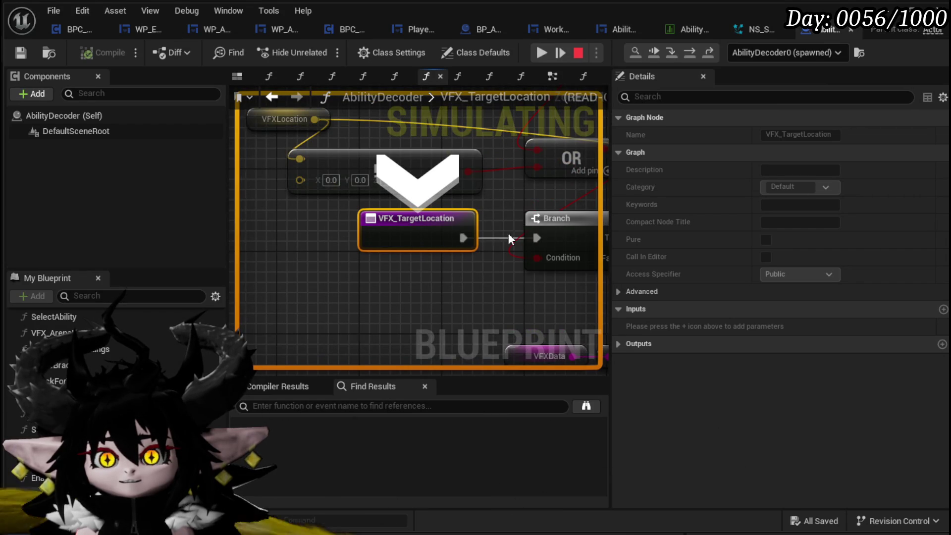
scroll(511, 239, "down", 2)
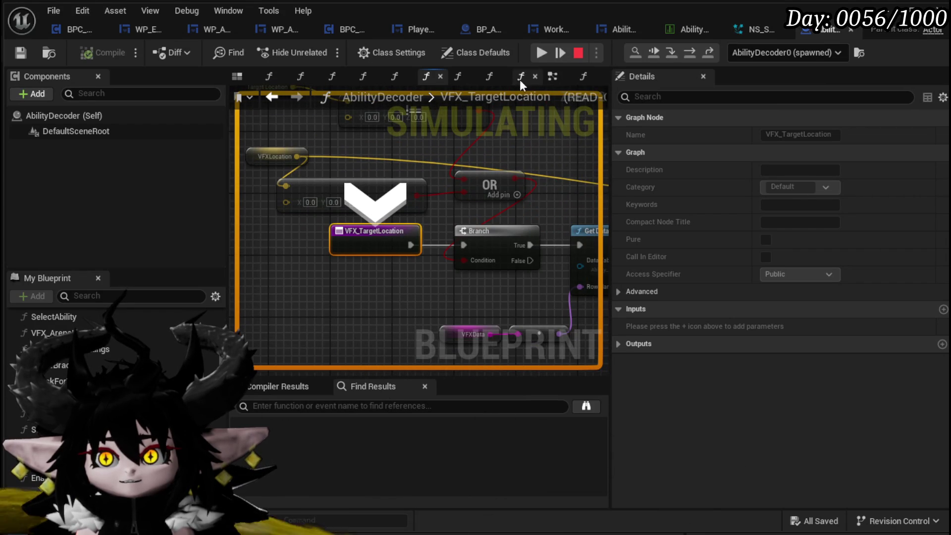
left_click(685, 57)
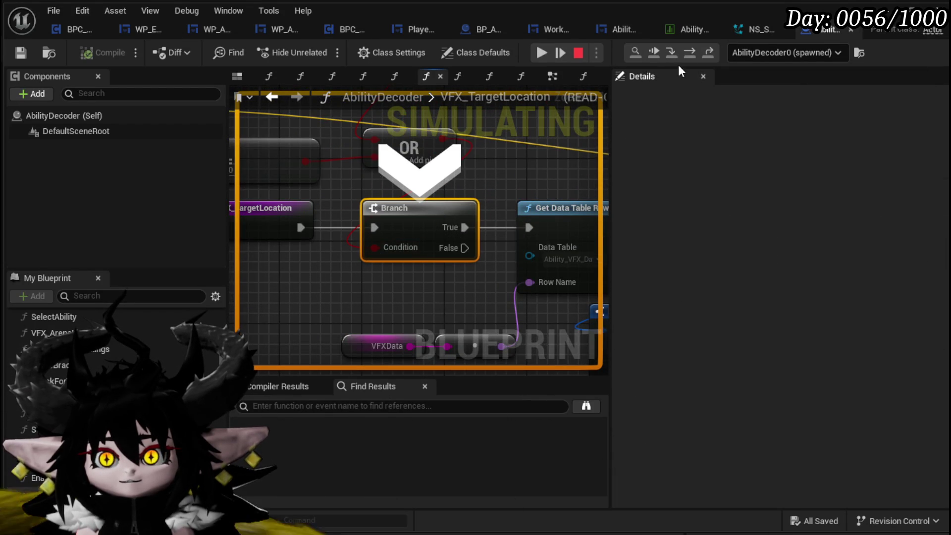
left_click(694, 51)
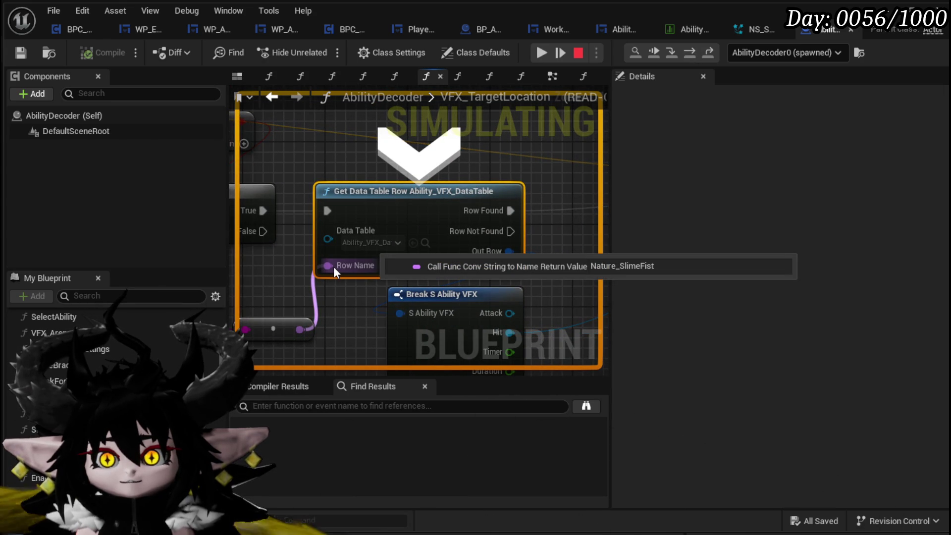
left_click(687, 53)
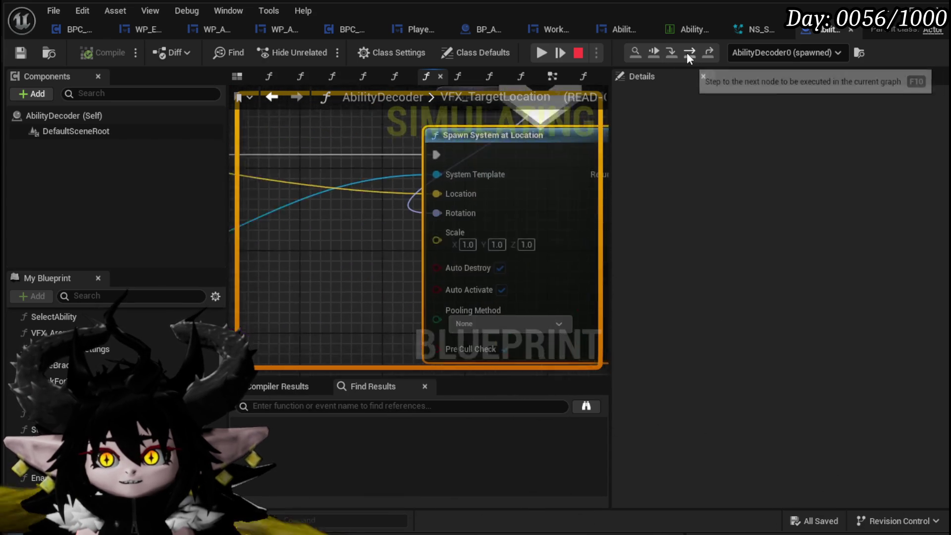
mouse_move(334, 180)
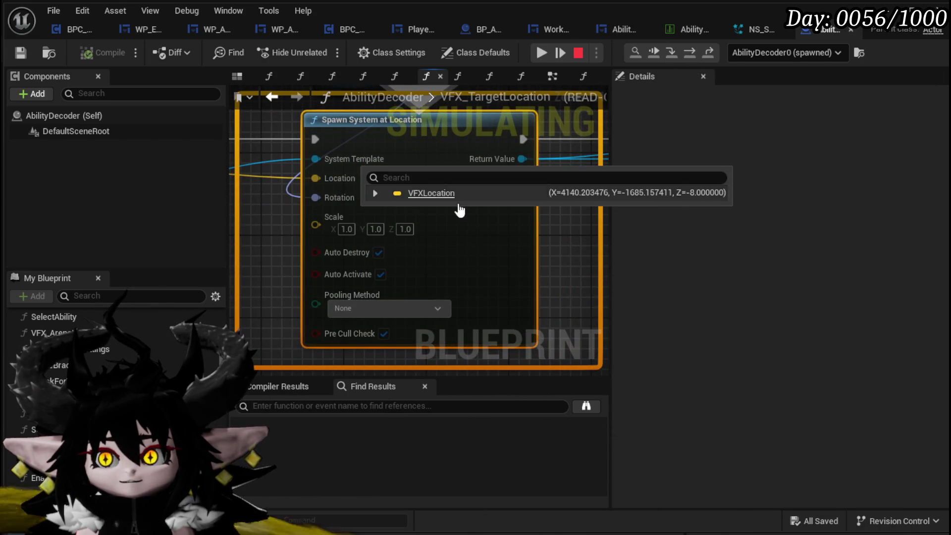
key("F10")
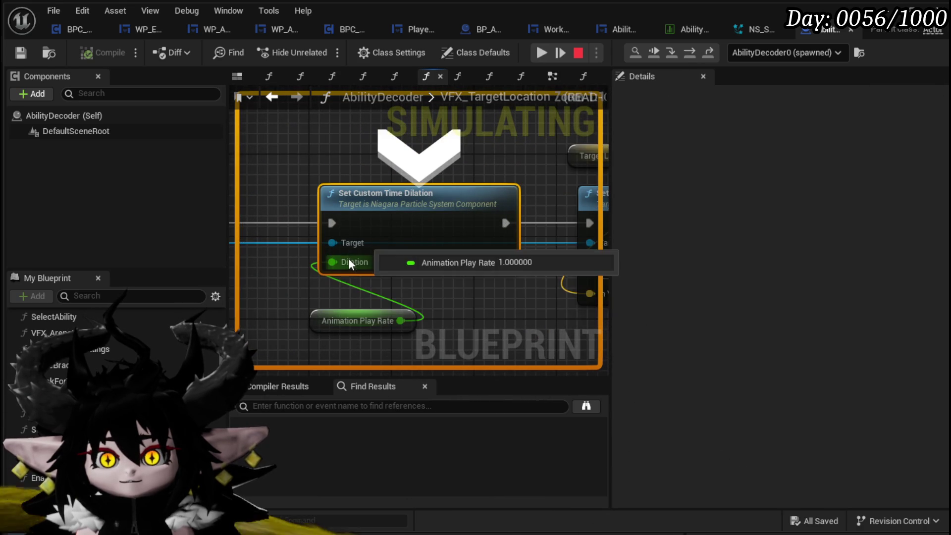
left_click(691, 54)
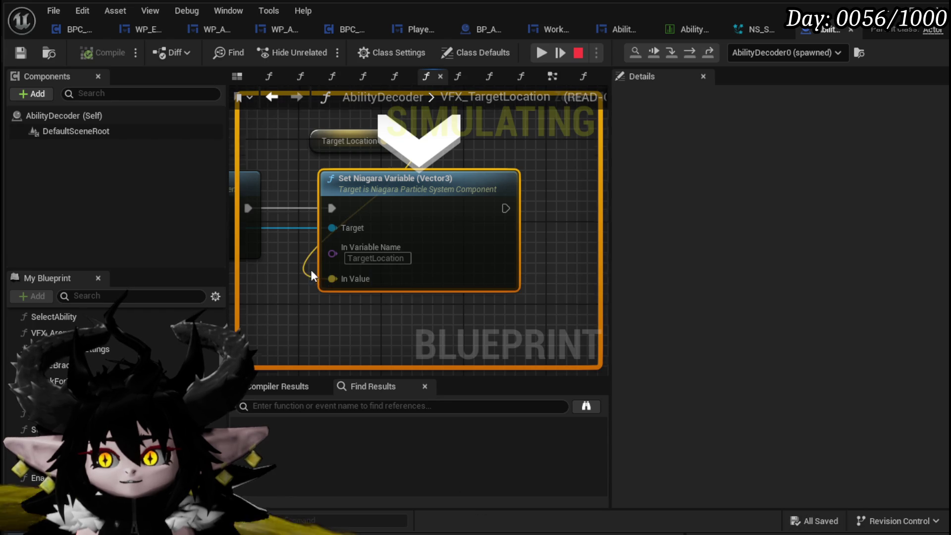
Resume the game, open the inventory screen, and stop the test session
left_click(541, 57)
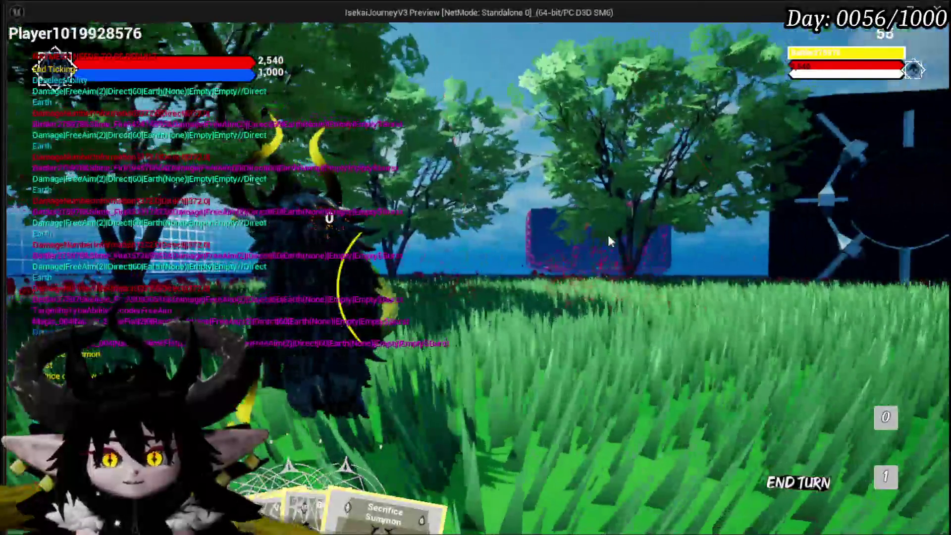
key("i")
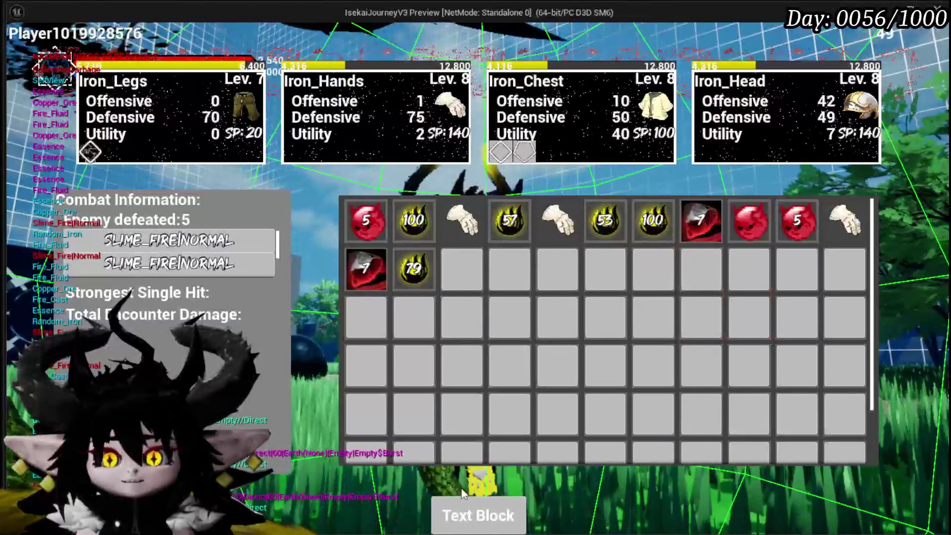
key("Escape")
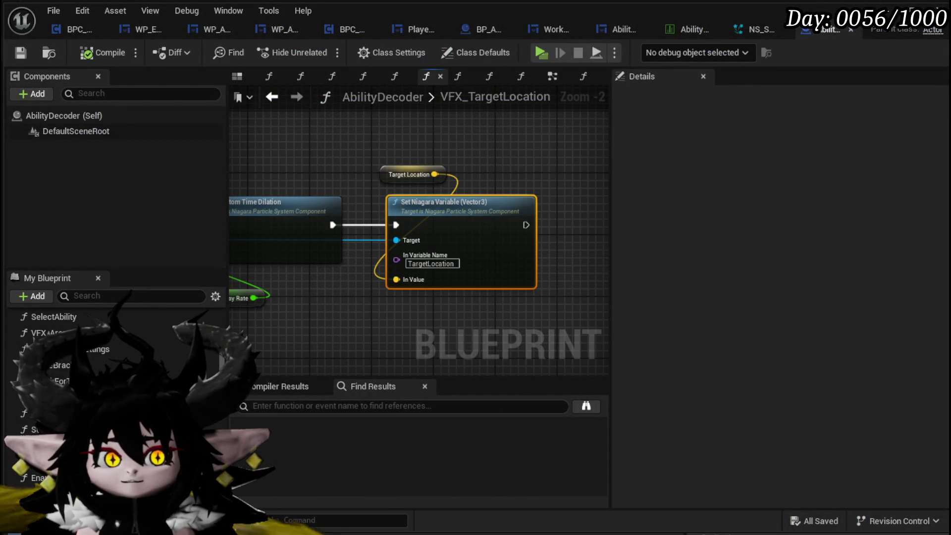
Check NS_SpectralFist_Down's Initialize Particle settings and save all modified assets
scroll(319, 328, "down", 2)
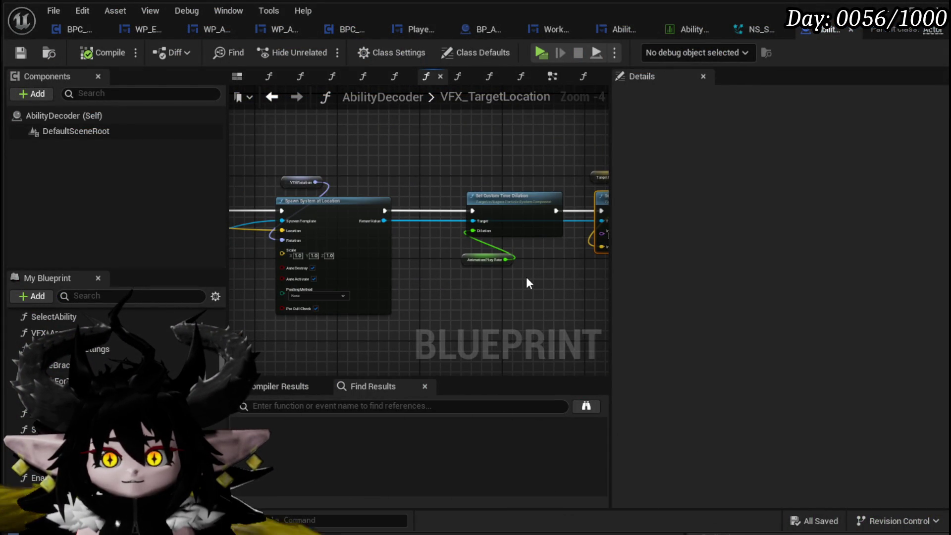
left_click_drag(284, 280, 363, 303)
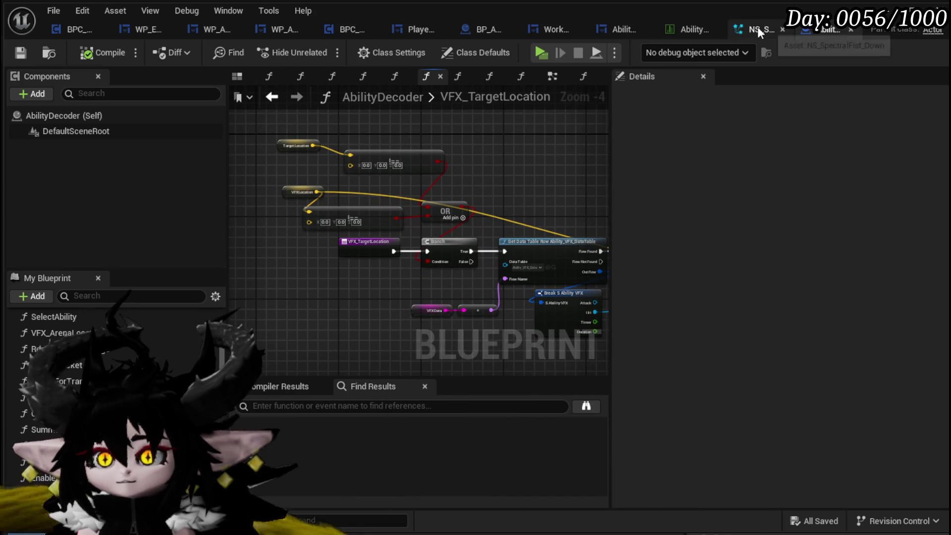
left_click(757, 29)
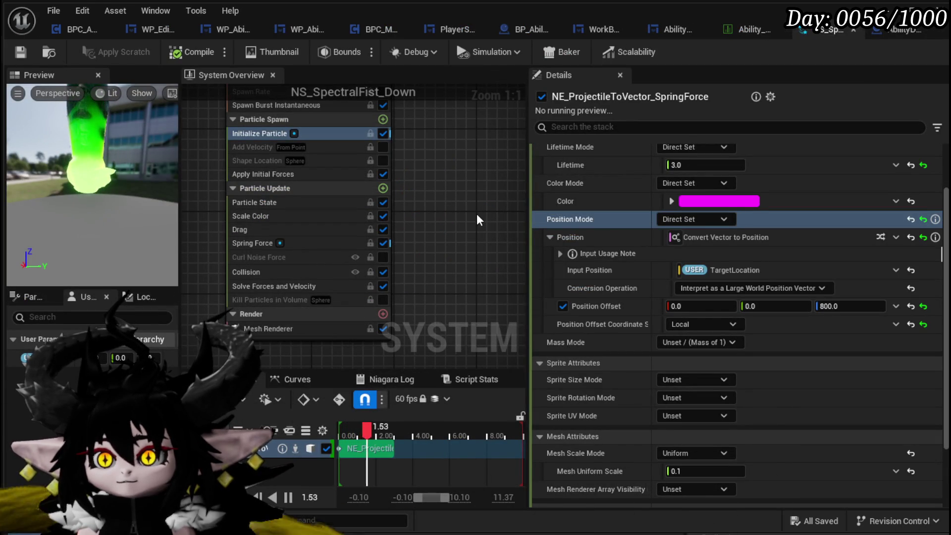
mouse_move(722, 291)
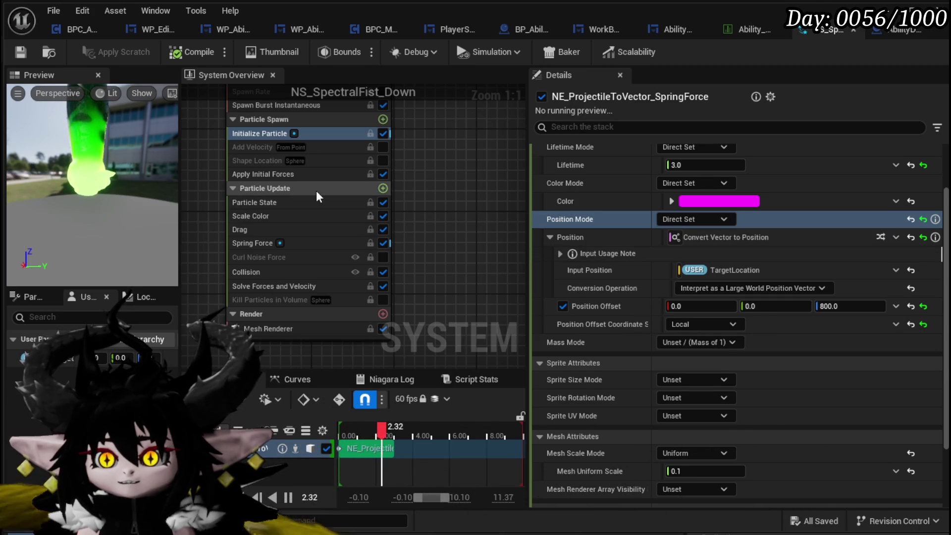
key("ctrl+s")
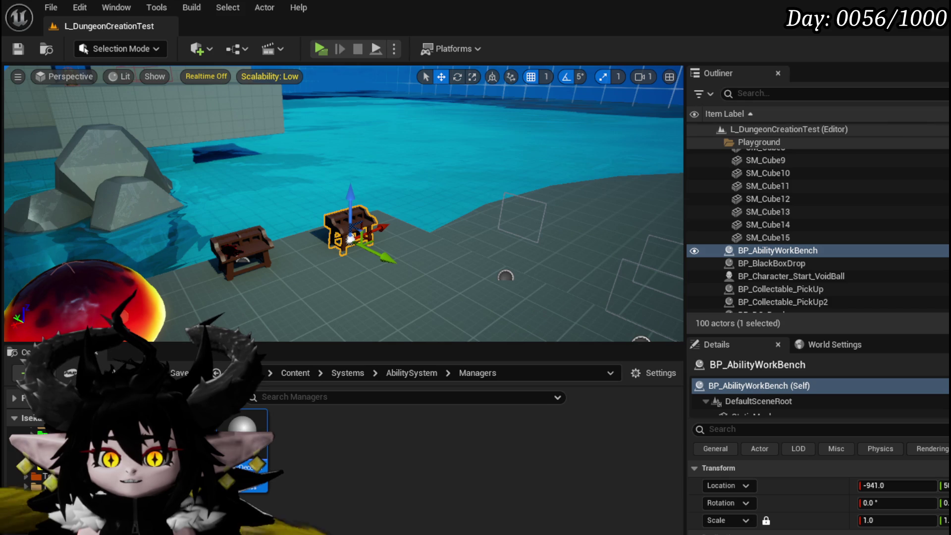
Open NS_HereComesTheBoom from VFX/FinishedSystems/HitEffects/Fire/Impact
key("alt+Left")
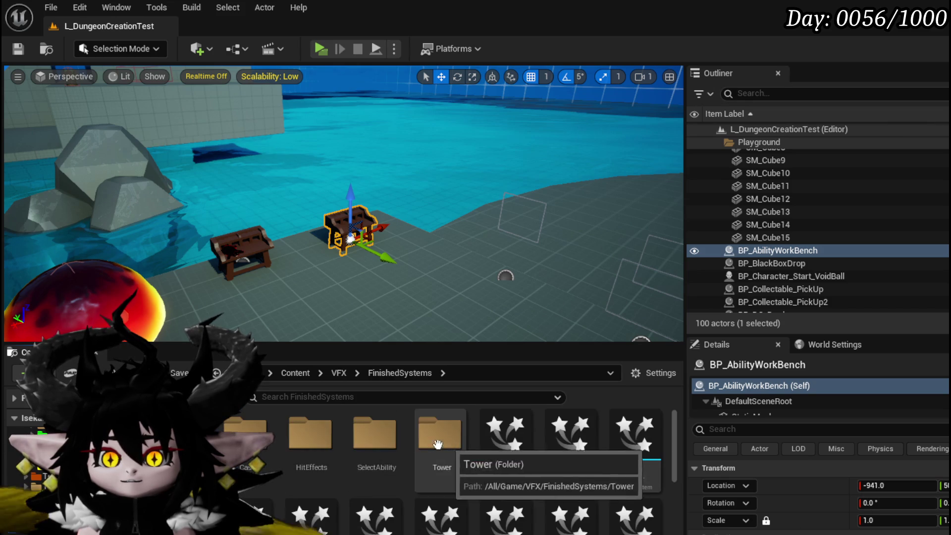
double_click(316, 439)
double_click(318, 439)
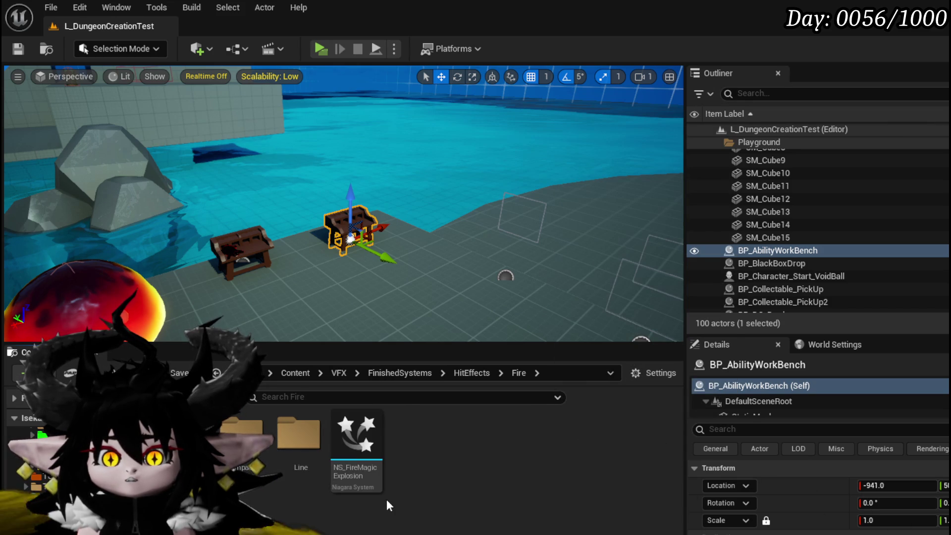
double_click(245, 433)
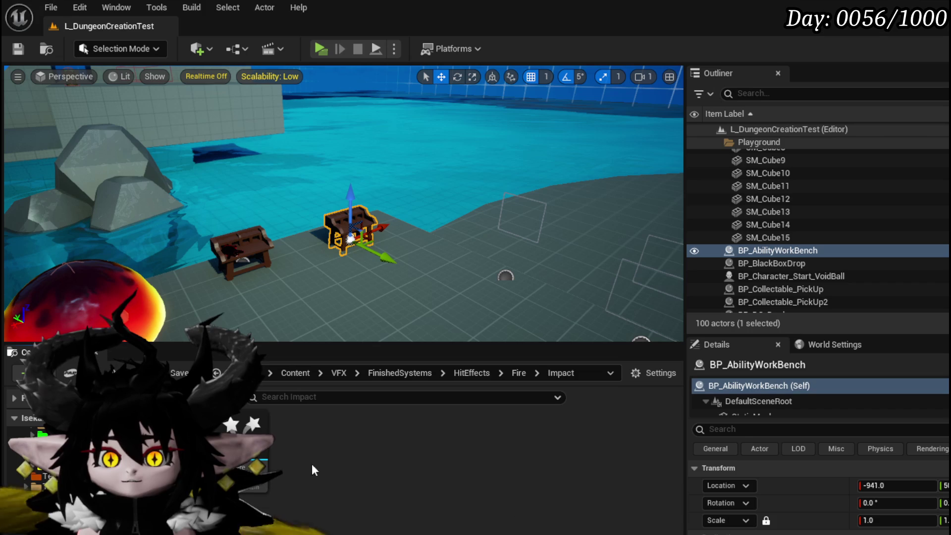
double_click(270, 447)
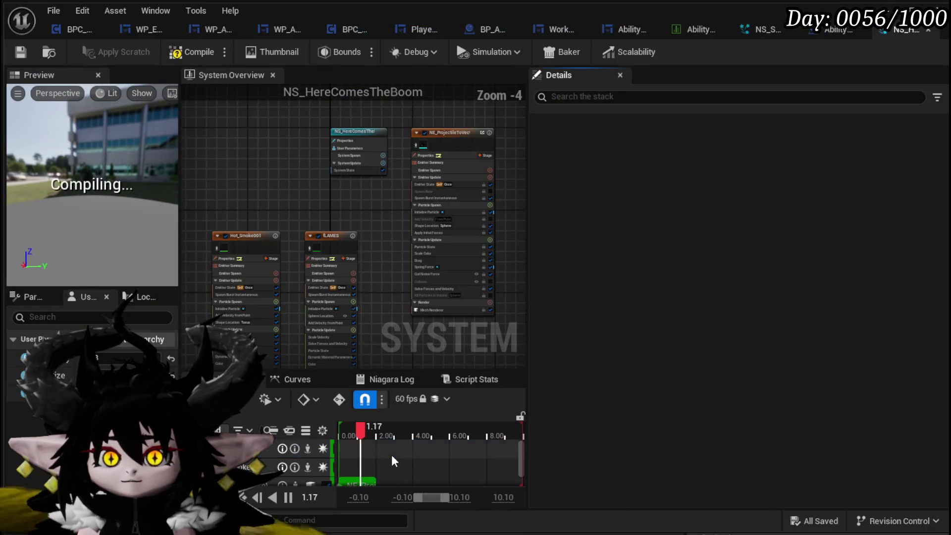
Review its Initialize Particle, Solve Forces, Curl Noise and Spring Force modules, then return to NS_SpectralFist_Down
scroll(386, 192, "up", 5)
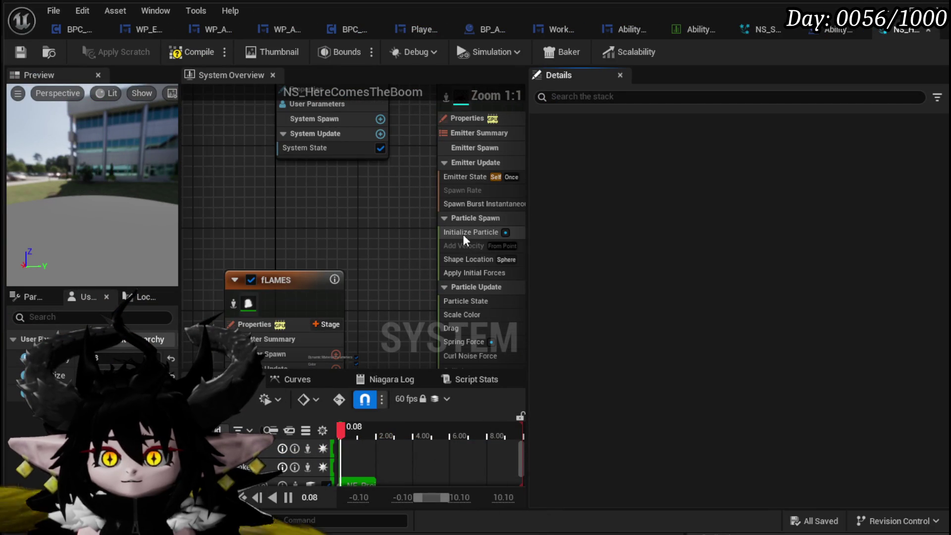
left_click(465, 232)
mouse_move(376, 240)
left_mouse_down()
mouse_move(292, 211)
mouse_move(273, 184)
left_mouse_up()
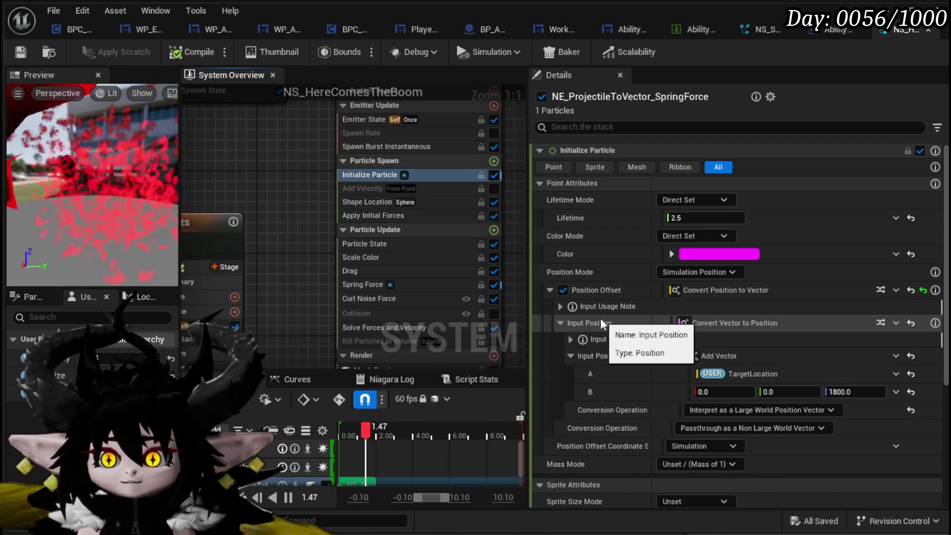
left_click(387, 327)
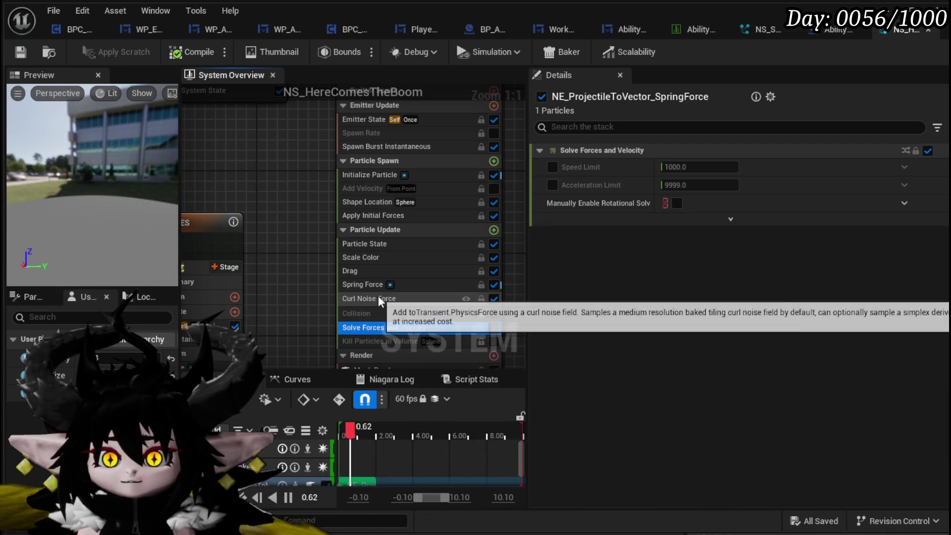
left_click(379, 297)
left_click(376, 285)
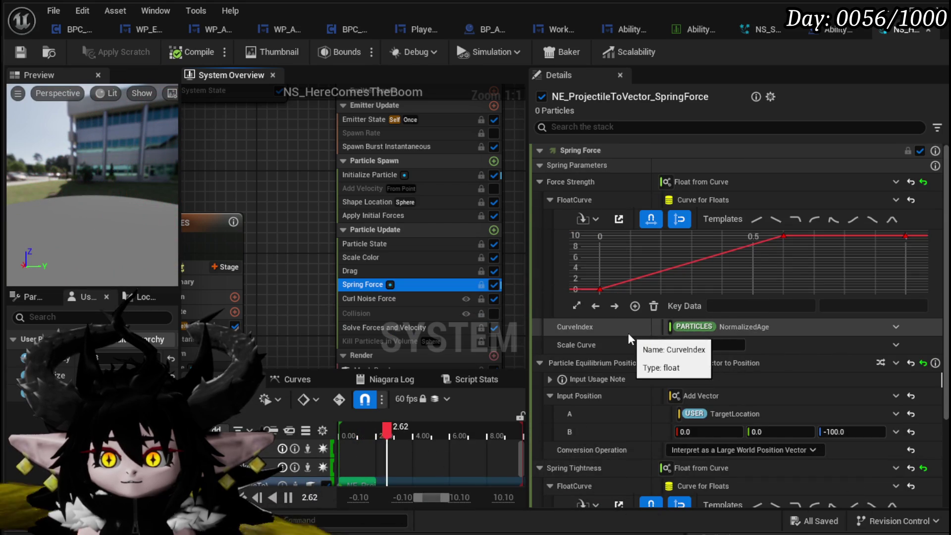
scroll(630, 337, "down", 2)
scroll(644, 376, "down", 5)
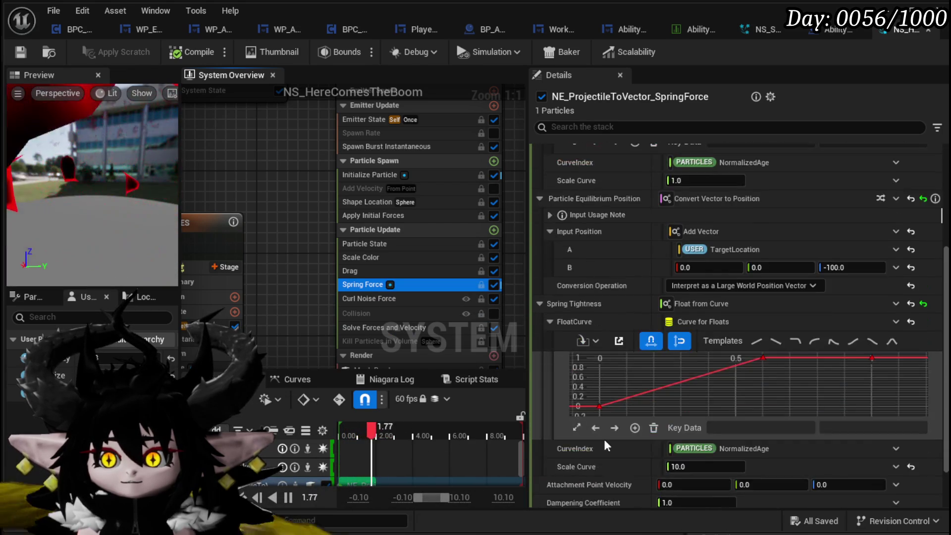
scroll(604, 431, "down", 4)
scroll(605, 436, "up", 7)
scroll(630, 383, "down", 1)
scroll(602, 311, "up", 2)
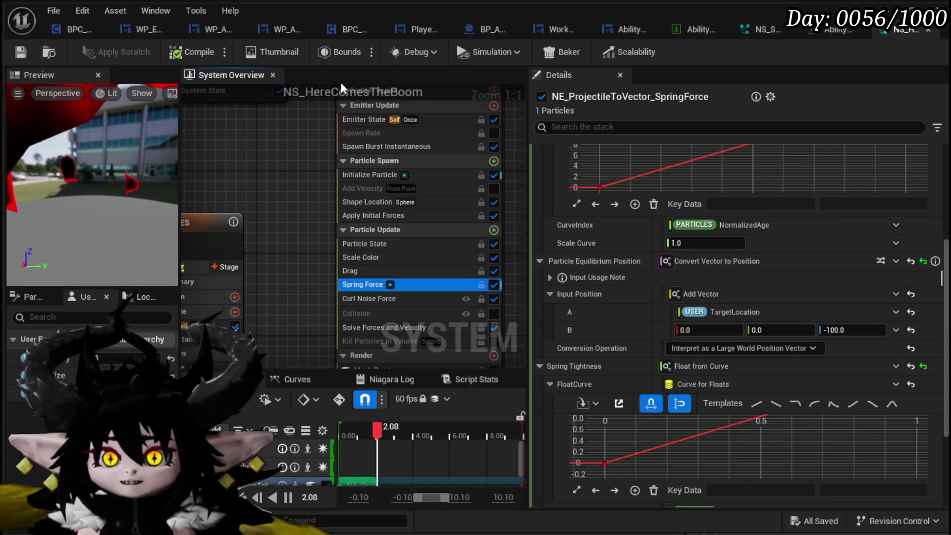
left_click(763, 31)
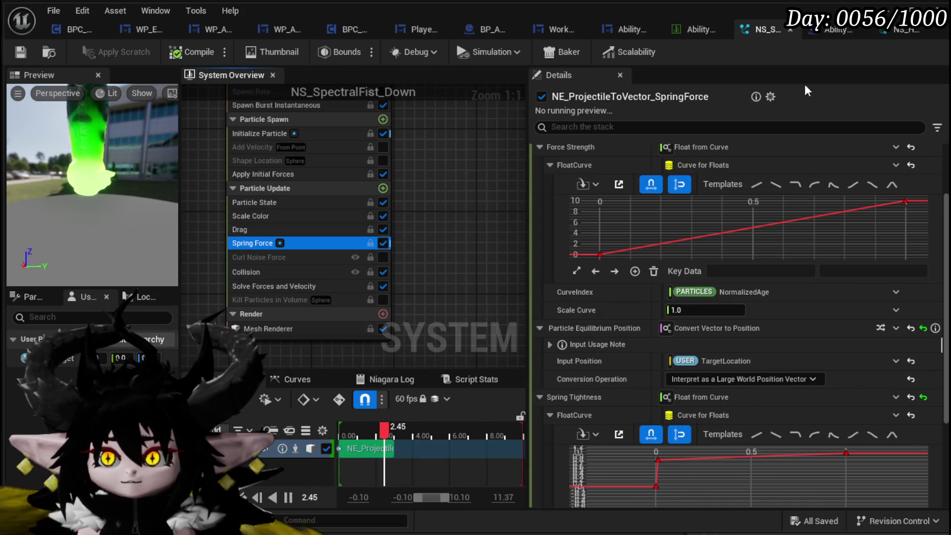
Compare Initialize Particle between both systems, then open NS_SpectralFist_Down's Position input list
left_click(882, 31)
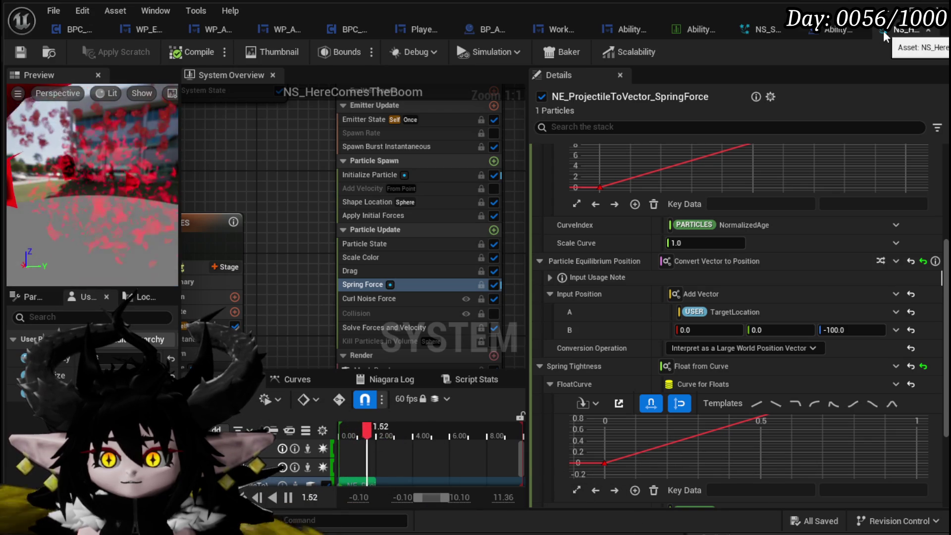
left_click(768, 32)
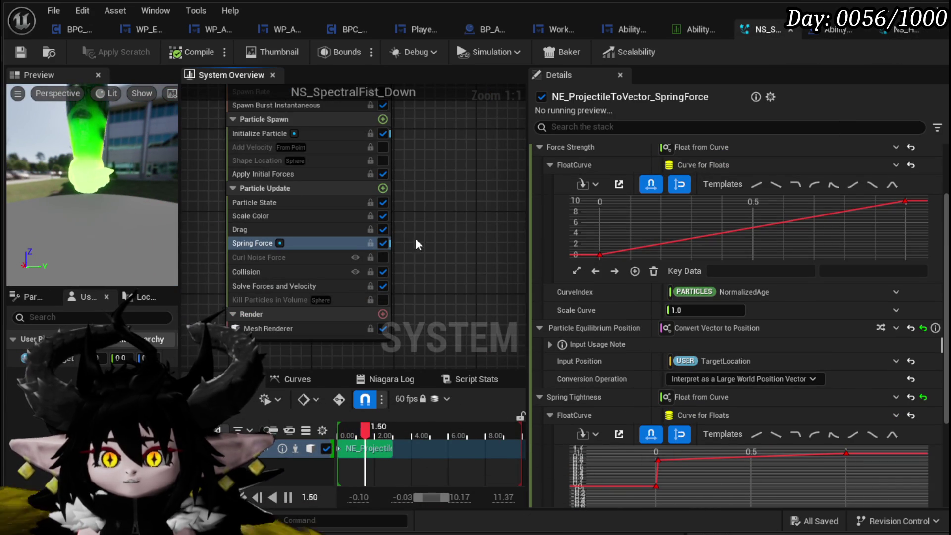
left_click(263, 133)
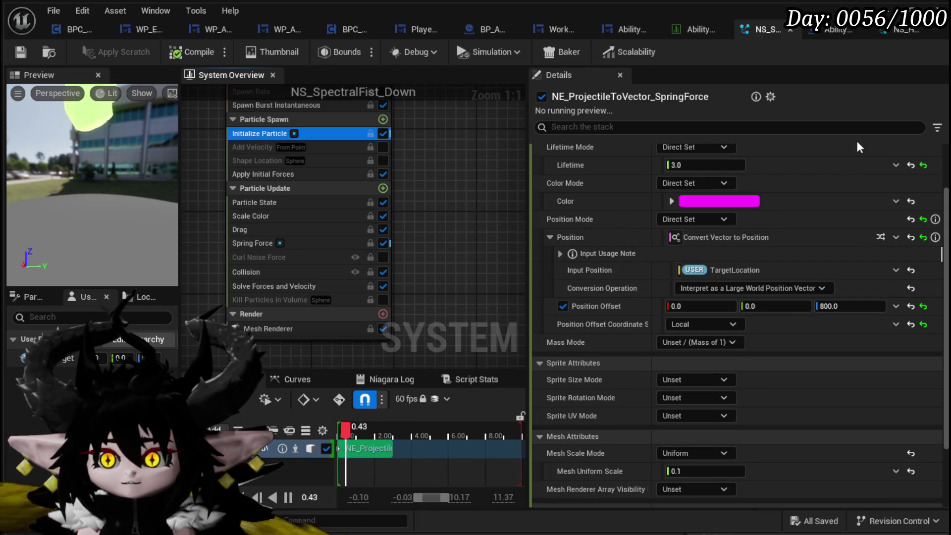
left_click(885, 33)
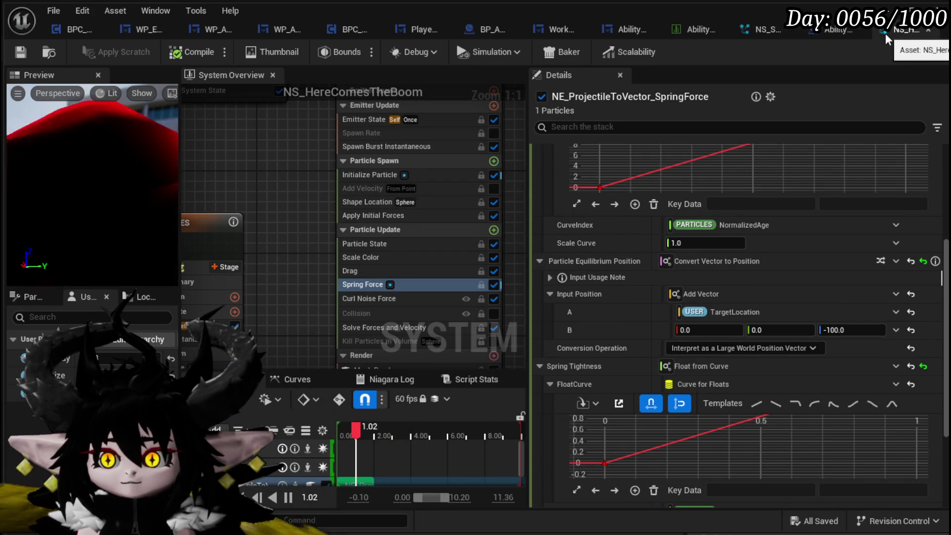
left_click(759, 31)
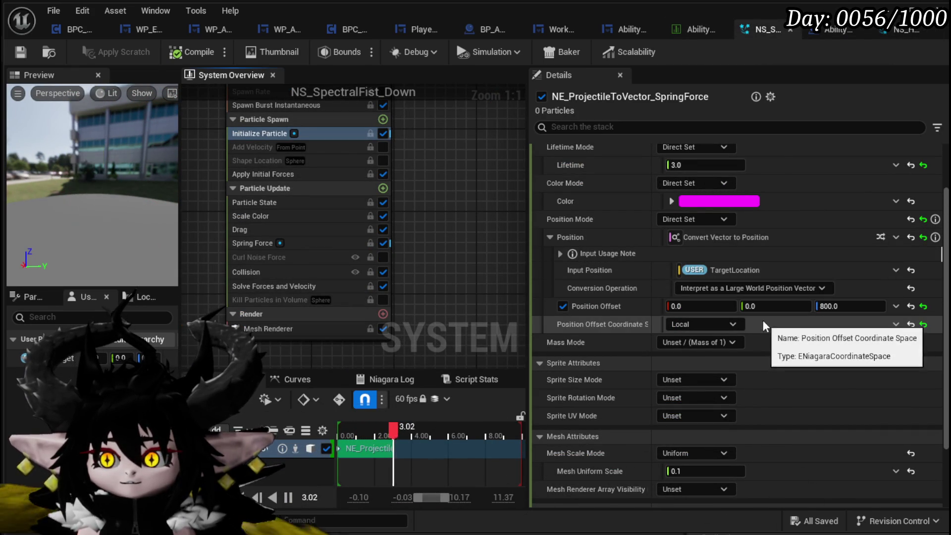
left_click(894, 27)
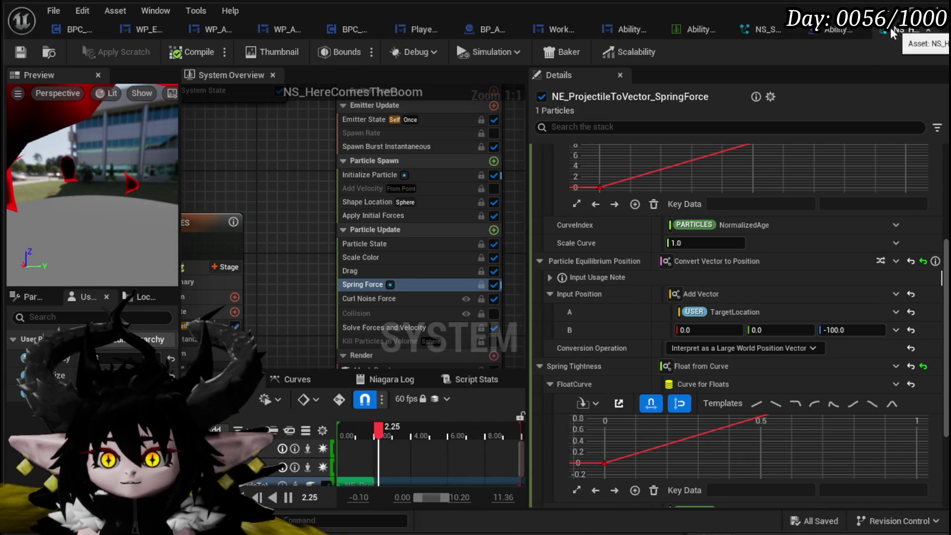
left_click(759, 30)
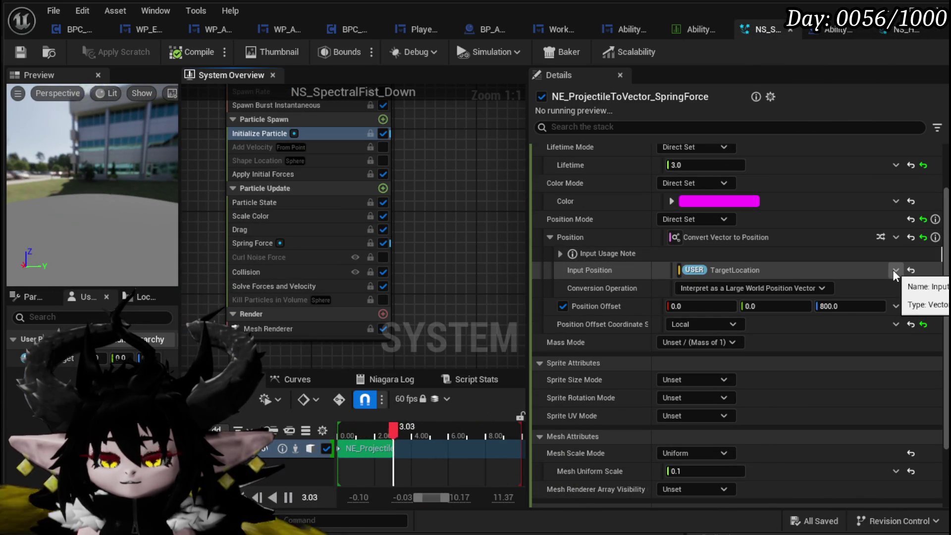
left_click(896, 237)
Undo the Add Vector applied to Position, and make Input Position an Add Vector instead
type("add")
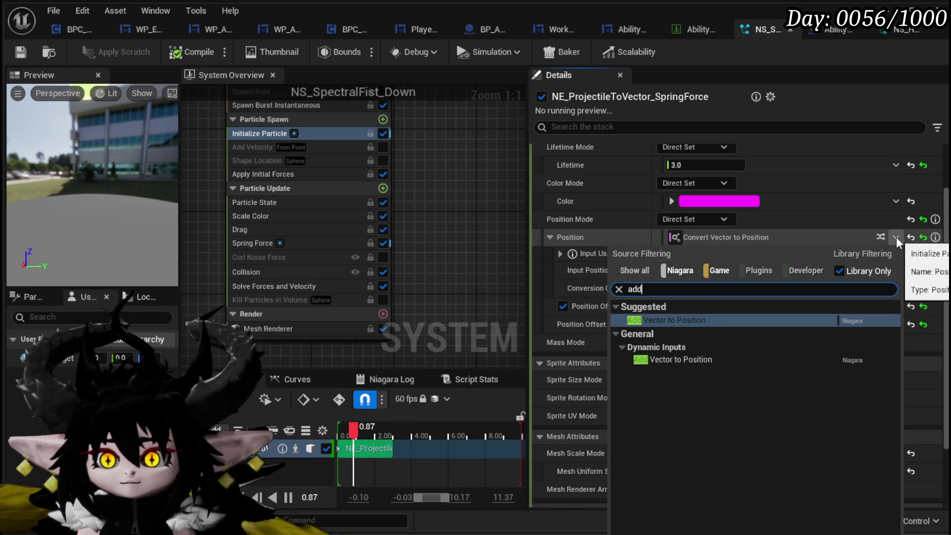
left_click(681, 319)
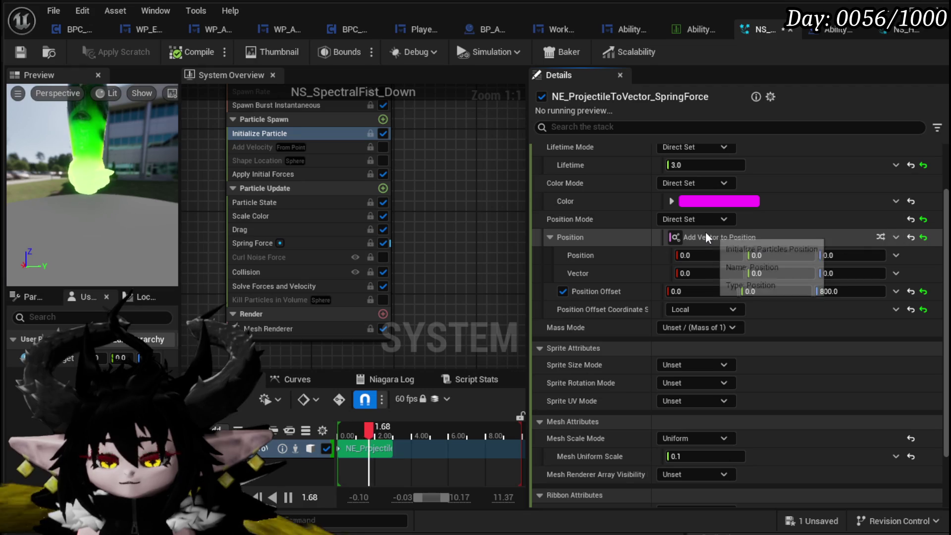
key("ctrl+z")
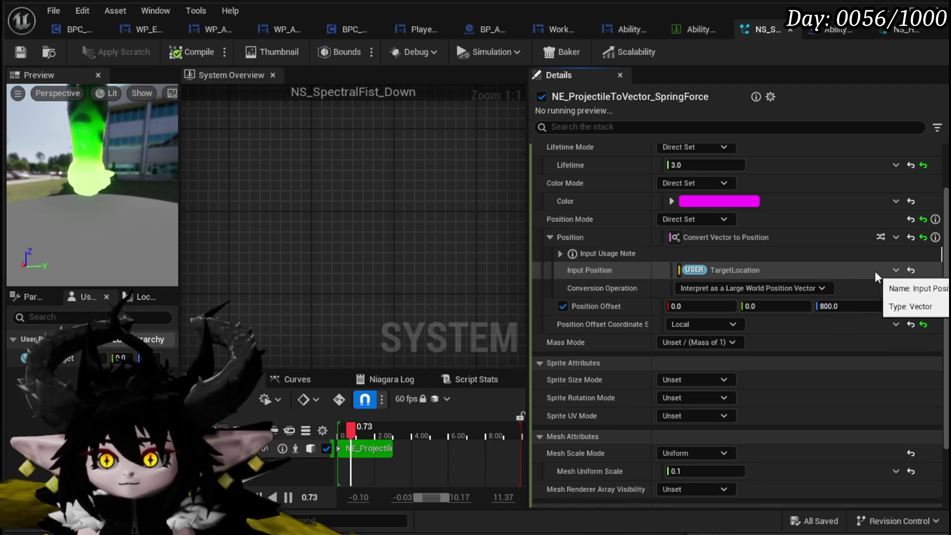
left_click(896, 270)
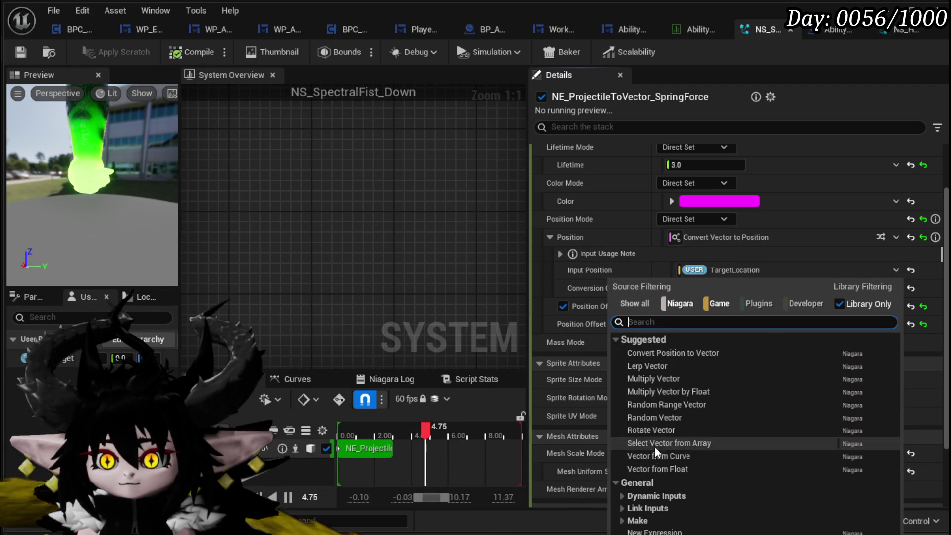
type("add")
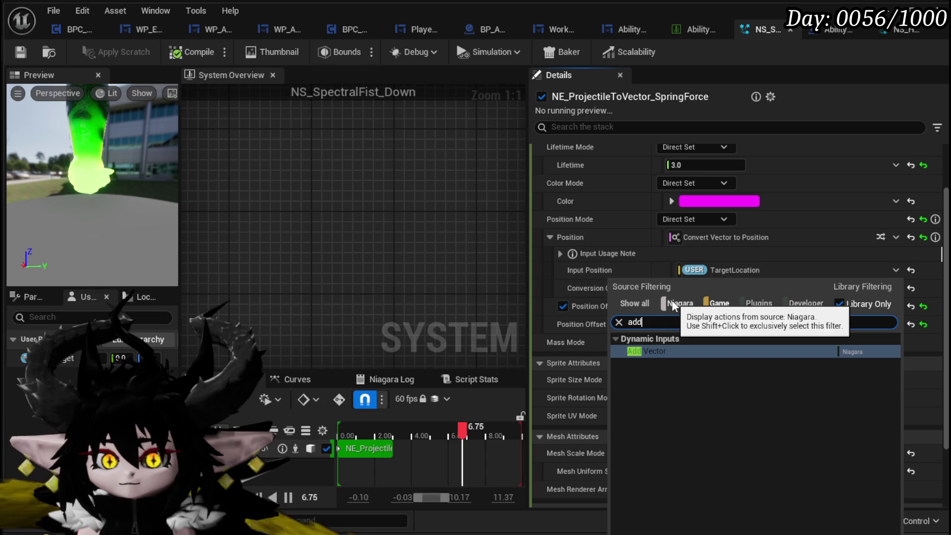
left_click(663, 351)
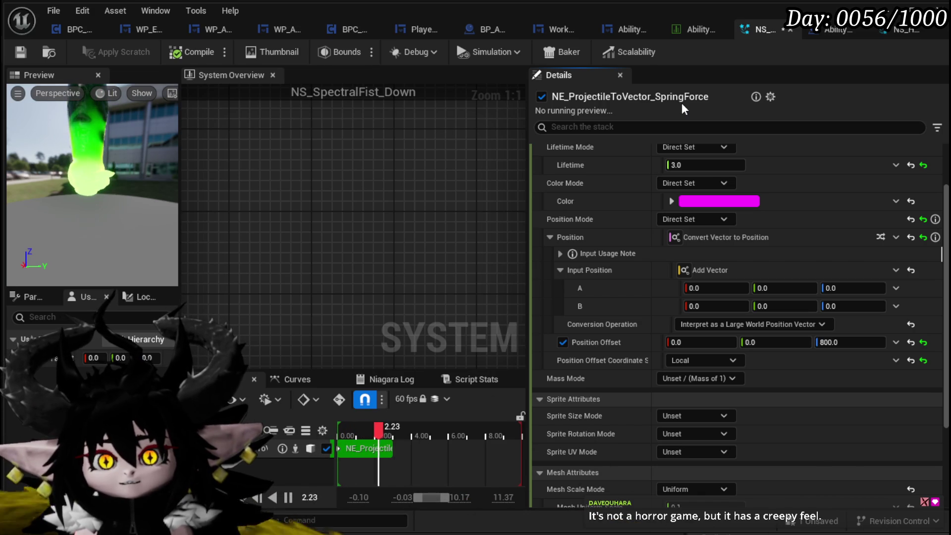
left_click(887, 29)
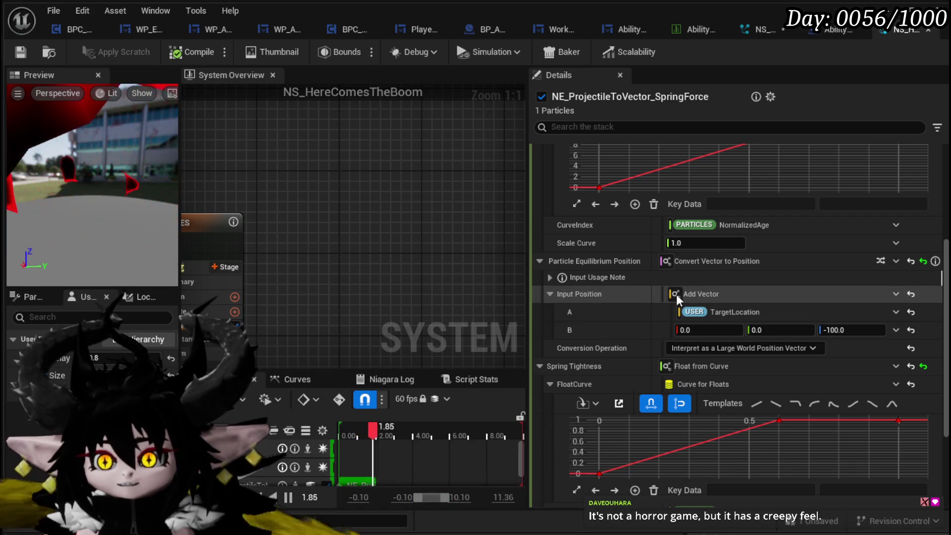
Paste NS_HereComesTheBoom's Particle Equilibrium Position (TargetLocation plus -100 Z) onto NS_SpectralFist_Down's Position, then compile
left_click(761, 29)
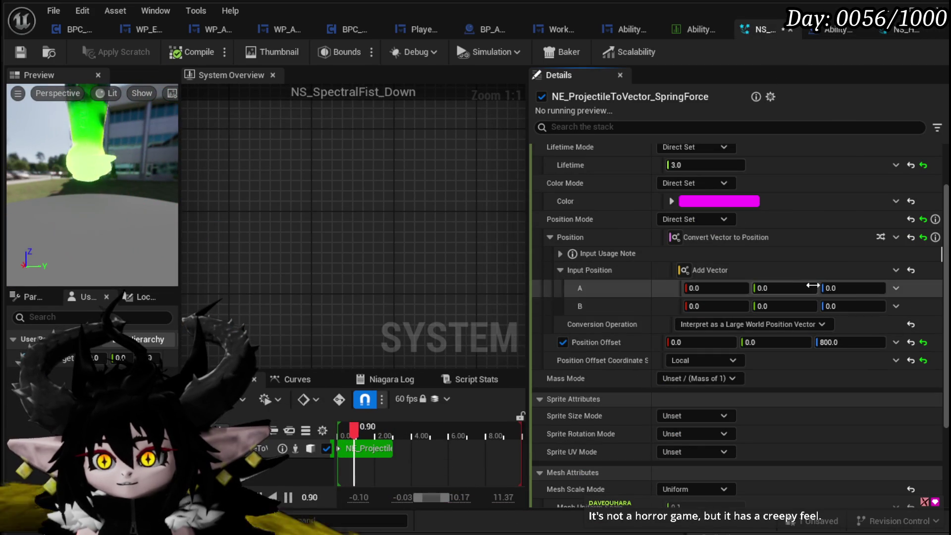
left_click(895, 287)
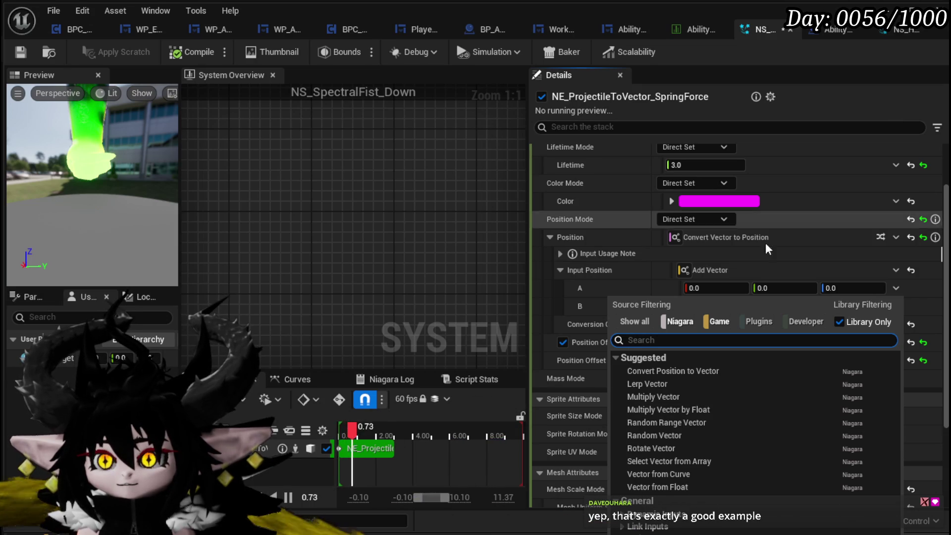
left_click(498, 293)
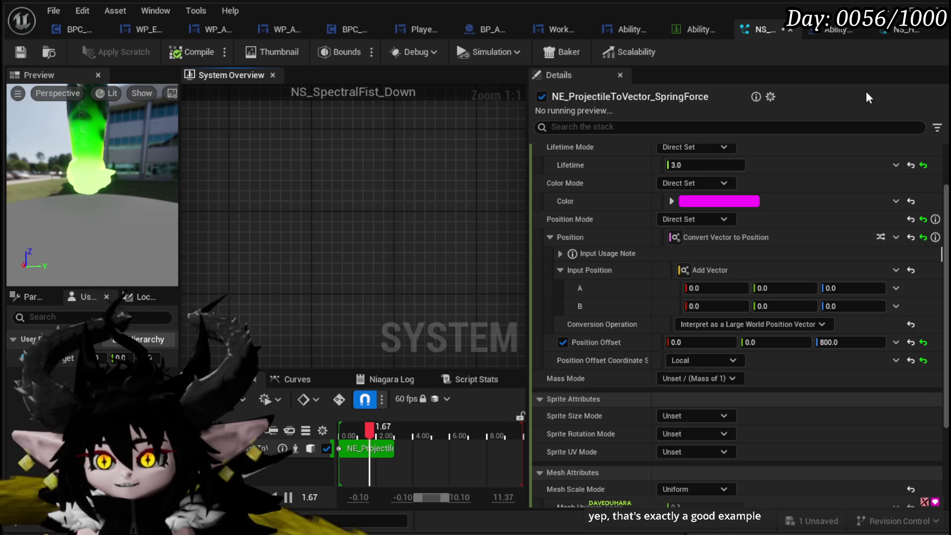
left_click(887, 35)
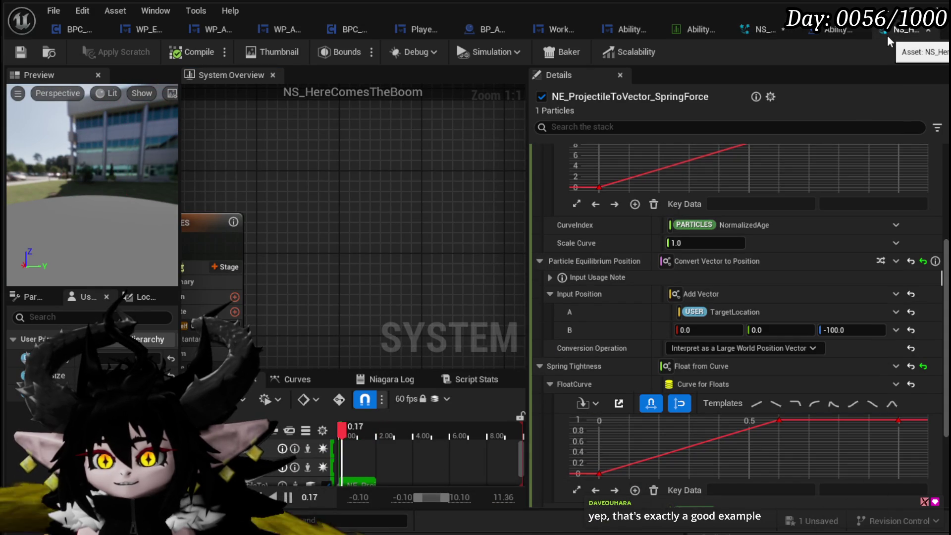
mouse_move(649, 258)
right_click(609, 258)
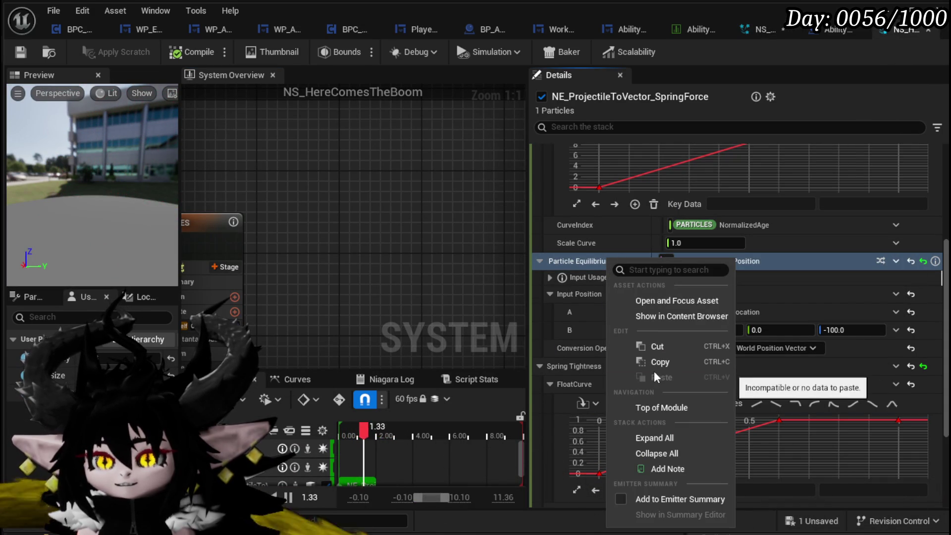
left_click(661, 363)
left_click(763, 29)
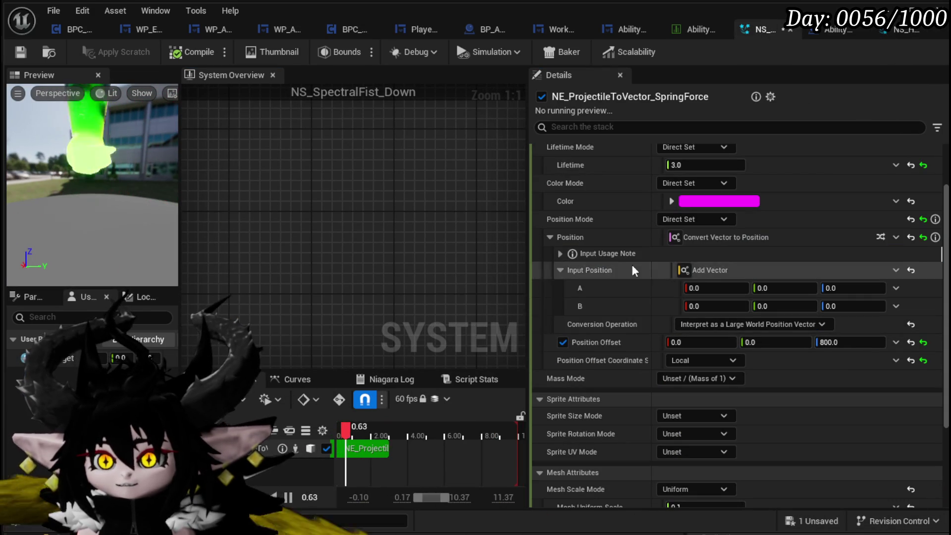
right_click(619, 236)
left_click(671, 362)
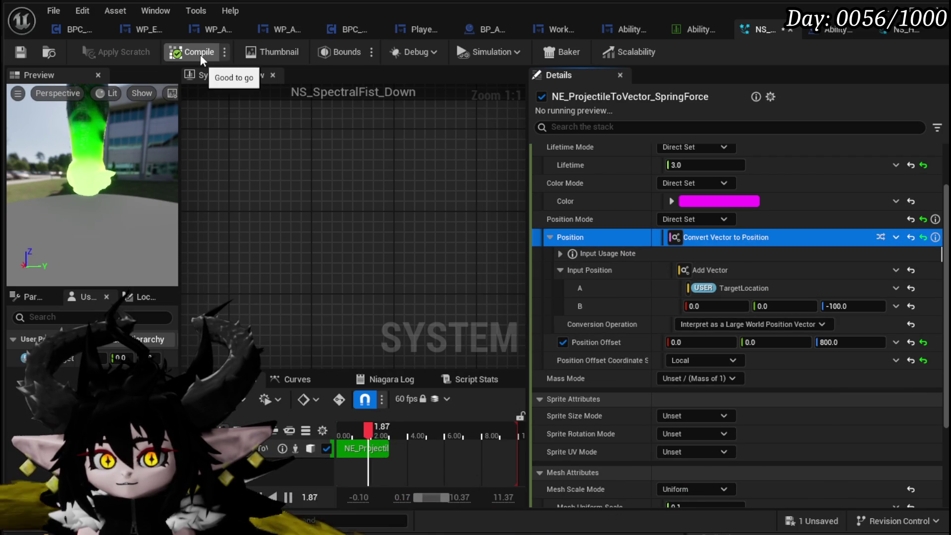
left_click(22, 52)
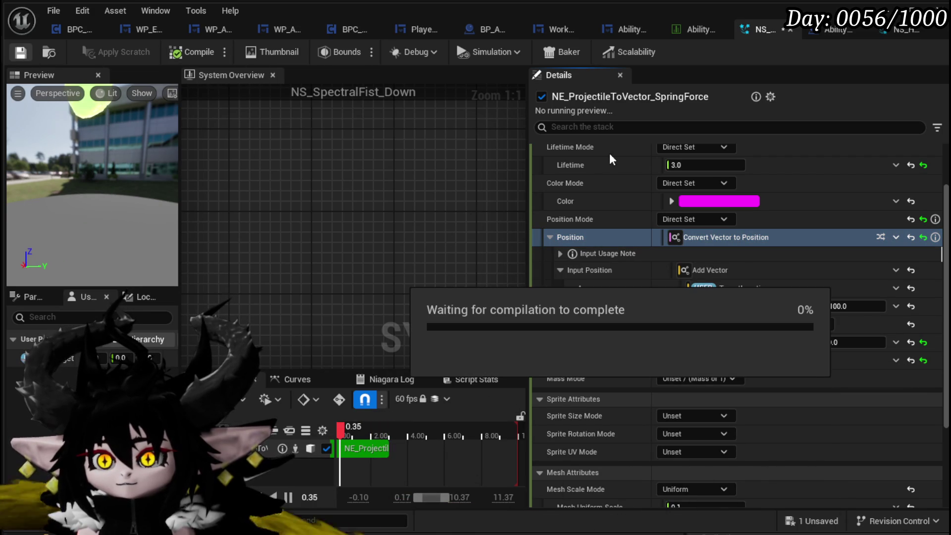
Paste the fLAMES emitter's plain TargetLocation Position onto NS_SpectralFist_Down's Position, then recompile
left_click(882, 31)
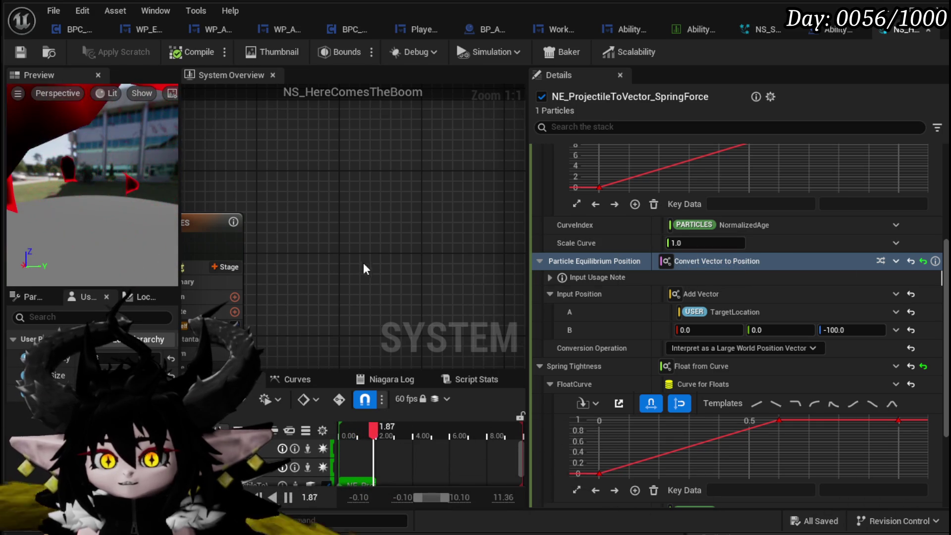
left_click_drag(361, 270, 493, 200)
left_click(271, 297)
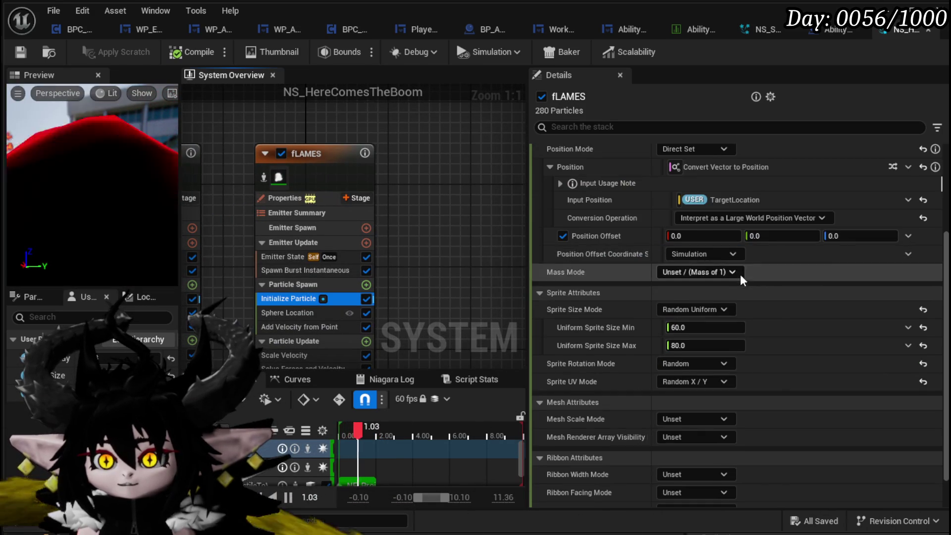
scroll(740, 273, "up", 3)
right_click(638, 227)
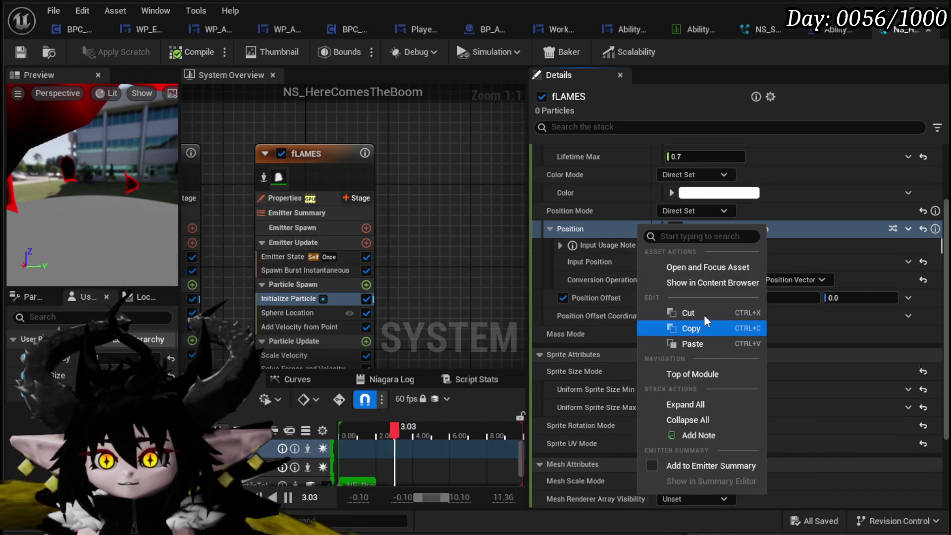
left_click(691, 327)
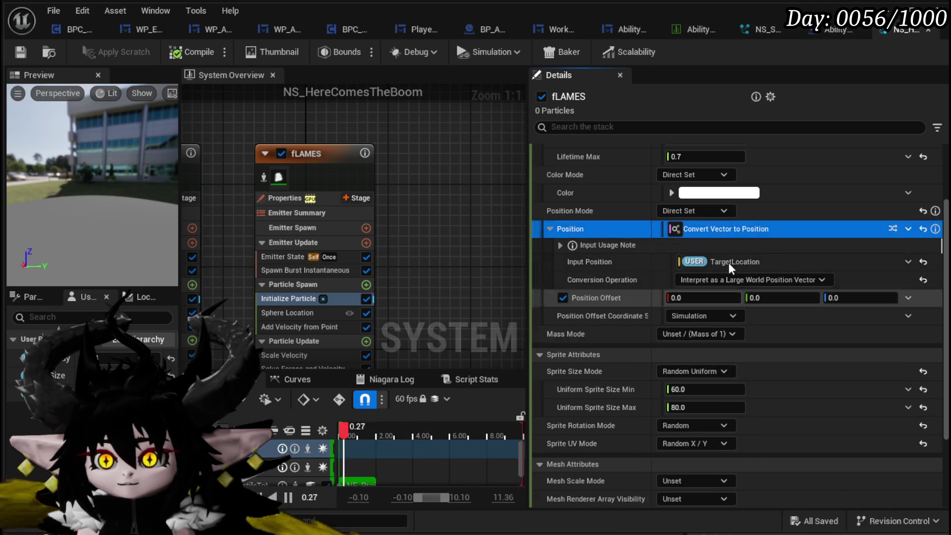
left_click(777, 32)
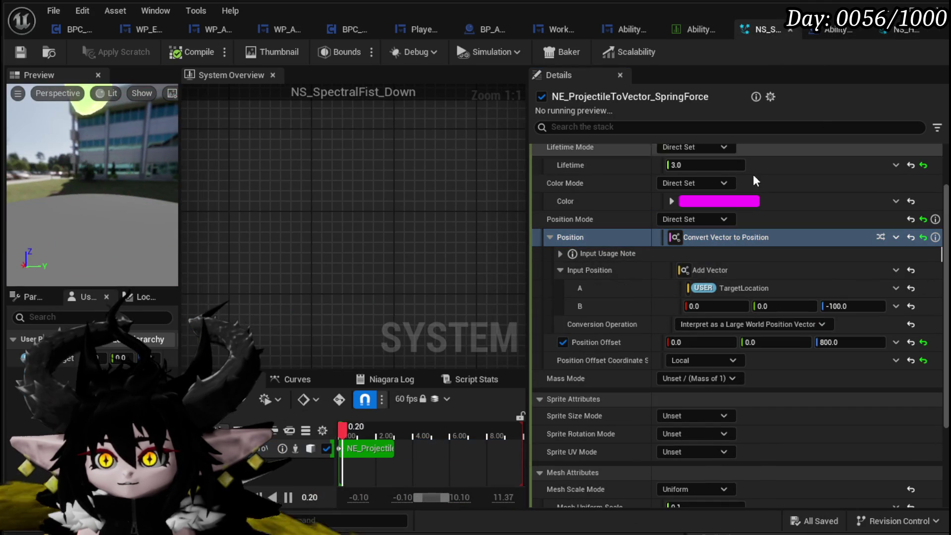
right_click(600, 235)
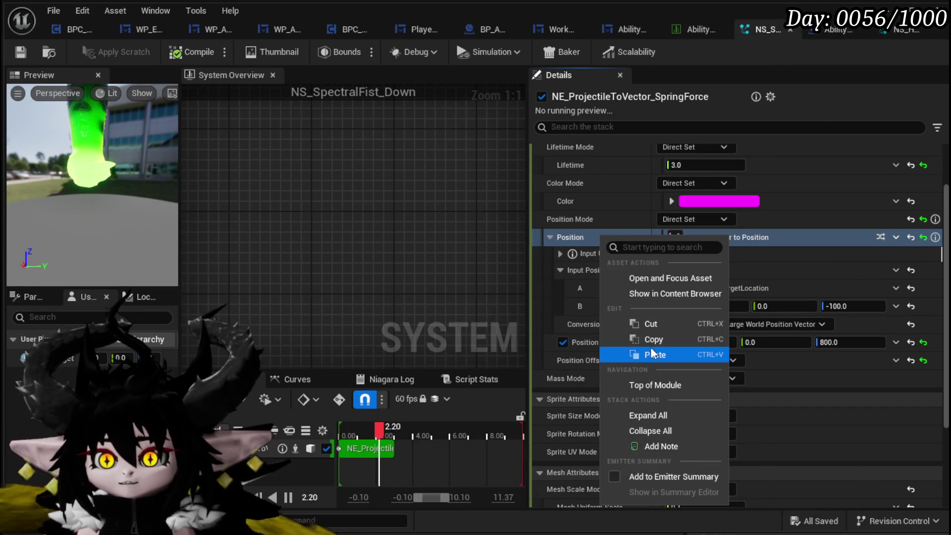
left_click(653, 352)
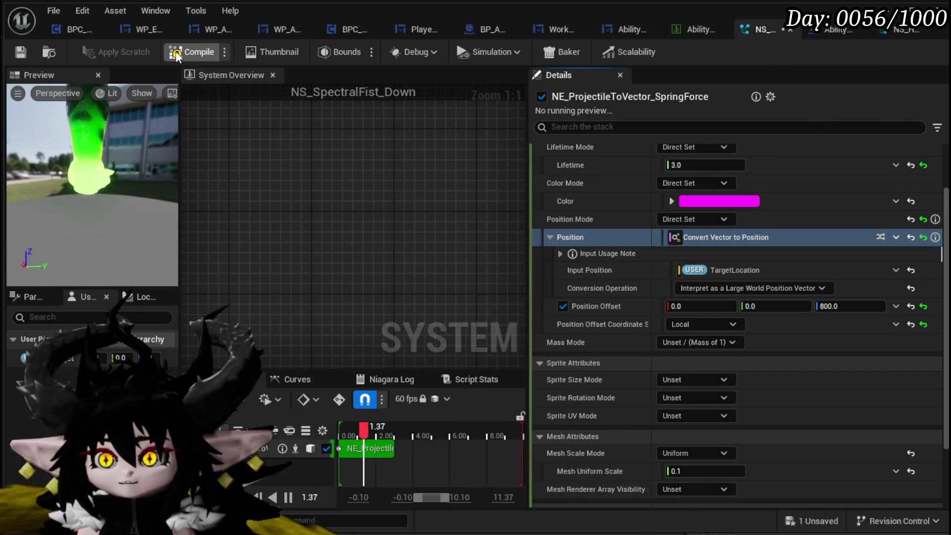
left_click(21, 52)
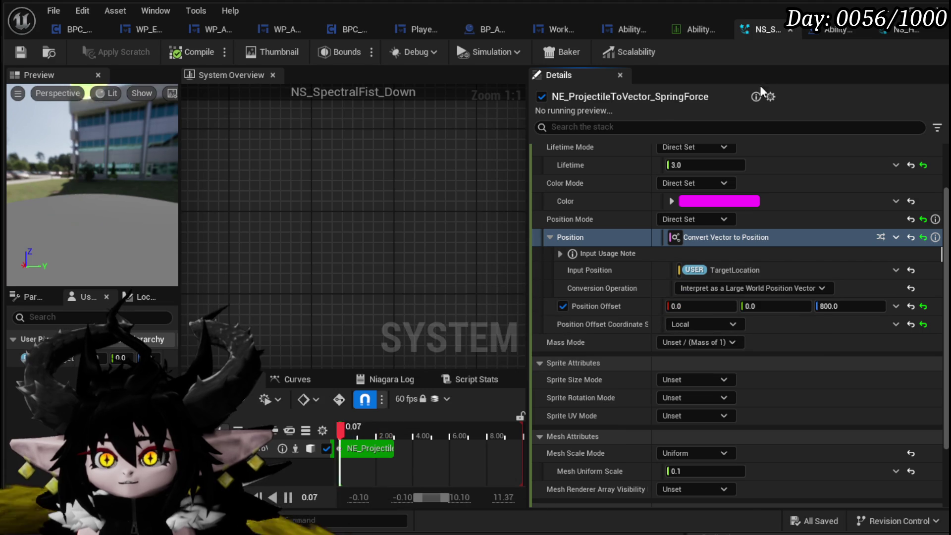
left_click(894, 29)
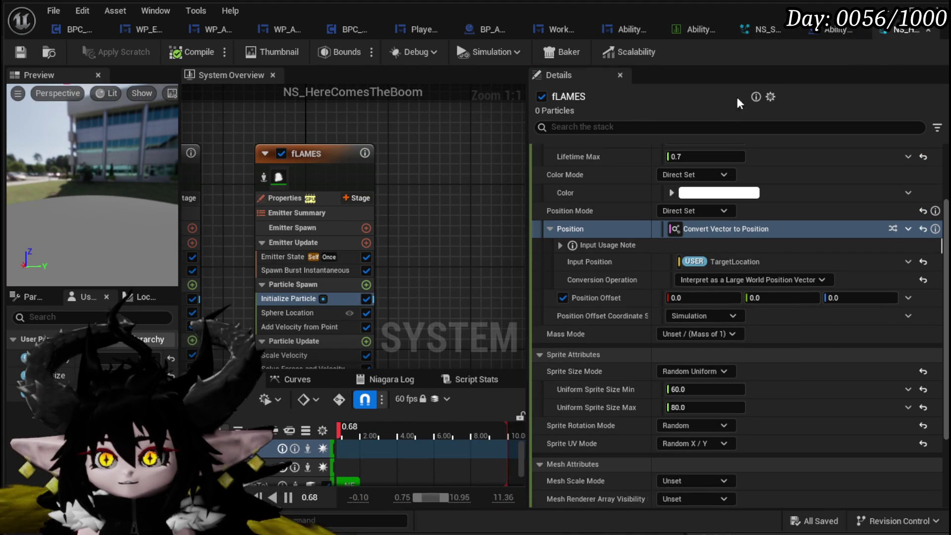
Inspect fLAMES's Scale Sprite Size, Color and Dynamic Material Parameters modules
scroll(294, 303, "down", 2)
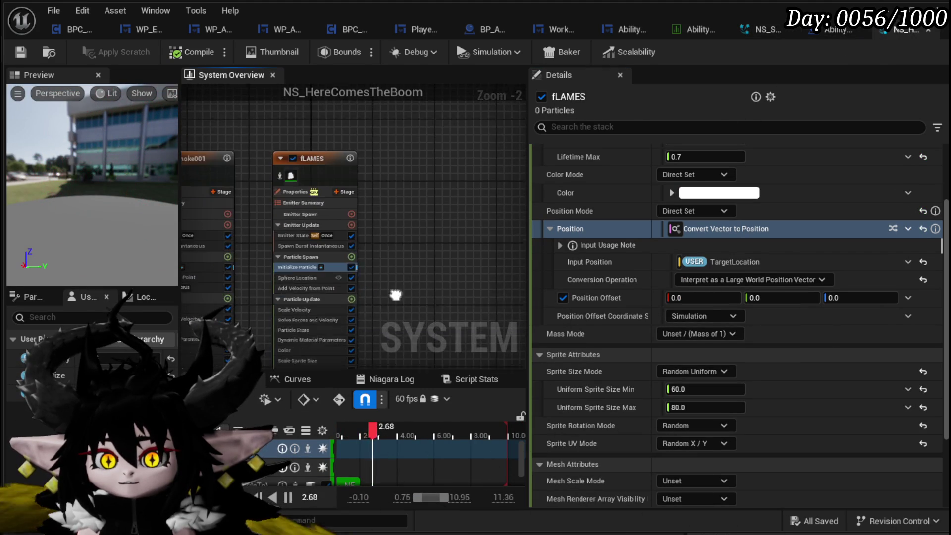
scroll(307, 335, "up", 2)
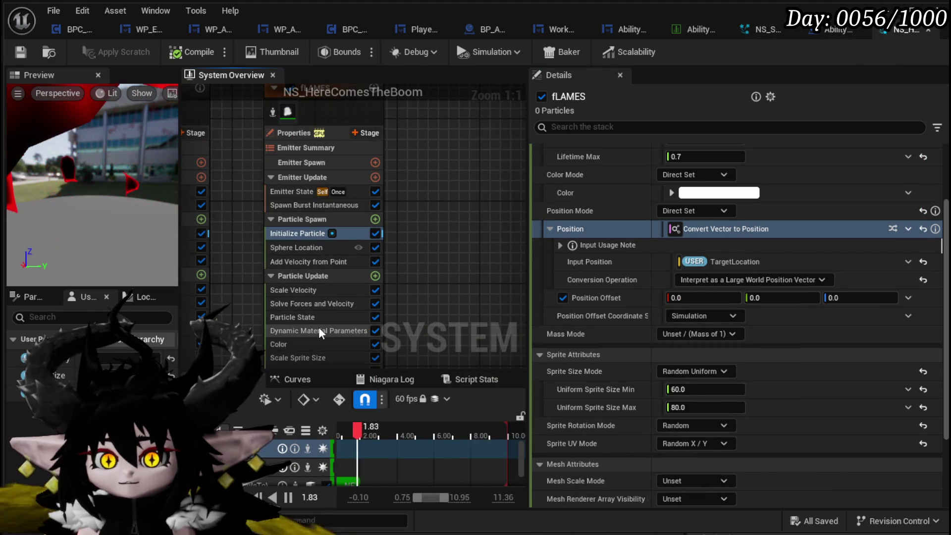
left_click(290, 327)
left_click(285, 313)
left_click(284, 299)
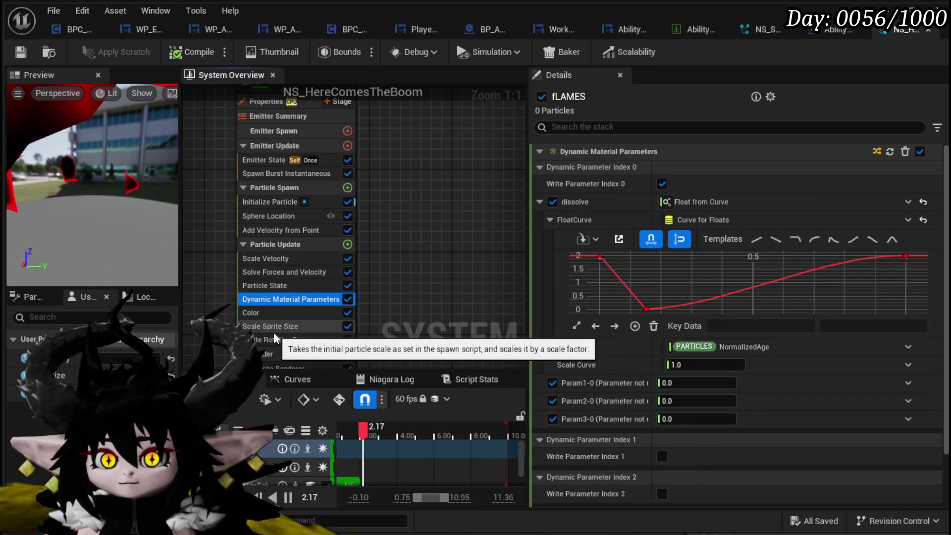
Inspect the spring-force emitter's Spawn Burst, Initialize Particle and Spring Force settings
scroll(436, 255, "down", 3)
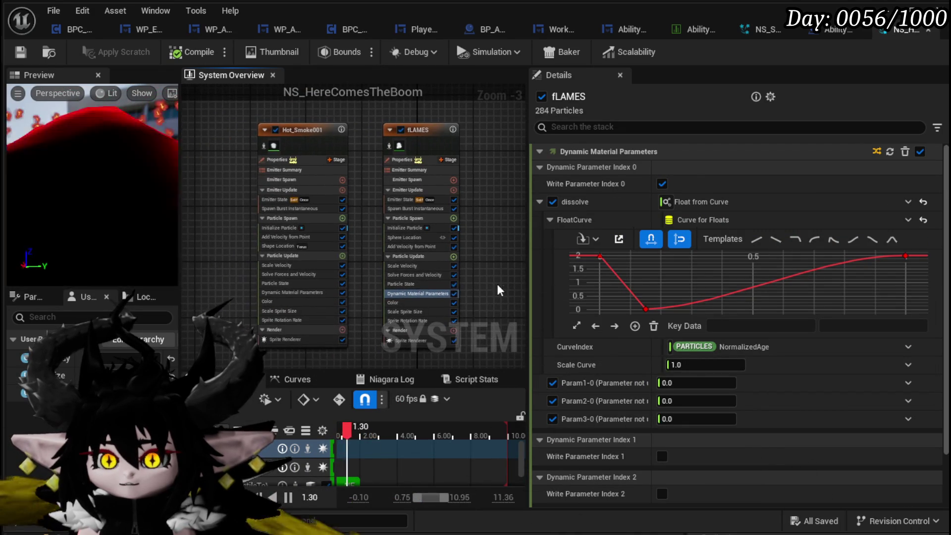
left_click_drag(367, 283, 364, 368)
mouse_move(328, 308)
left_mouse_down()
mouse_move(194, 253)
mouse_move(274, 170)
left_mouse_up()
scroll(194, 253, "up", 4)
left_click(273, 168)
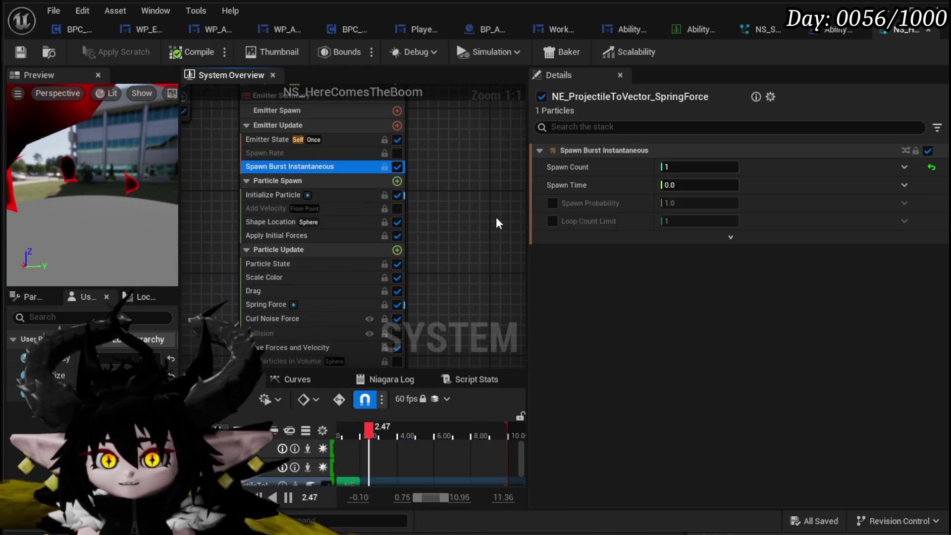
left_click(257, 198)
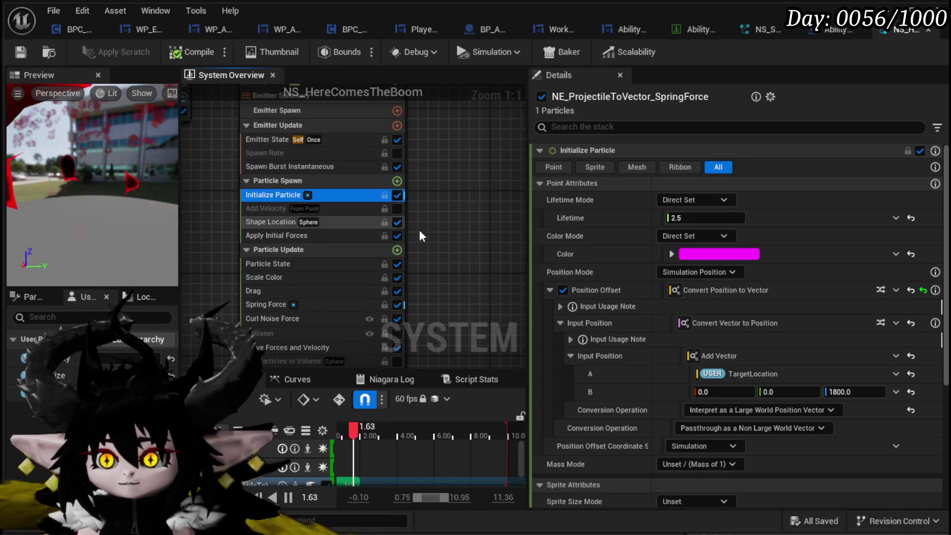
left_click_drag(445, 245, 444, 184)
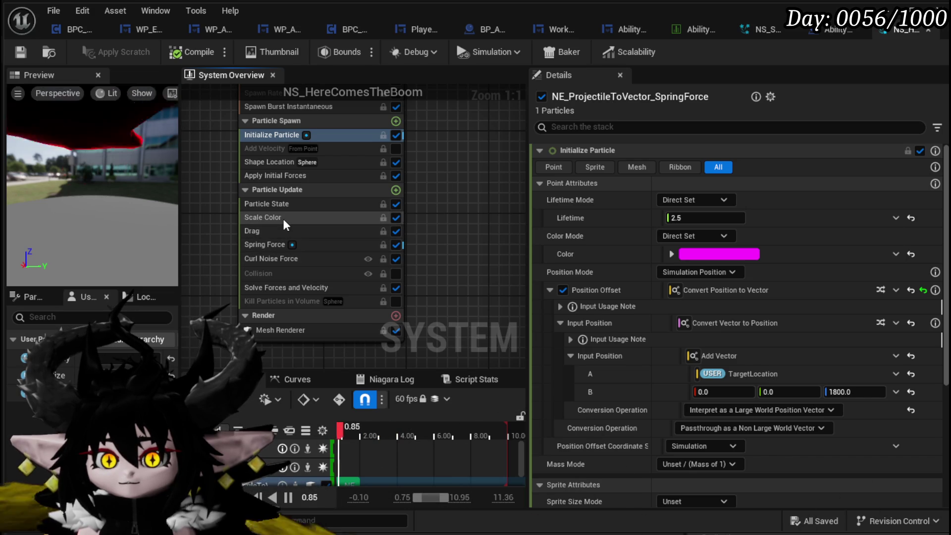
left_click(268, 244)
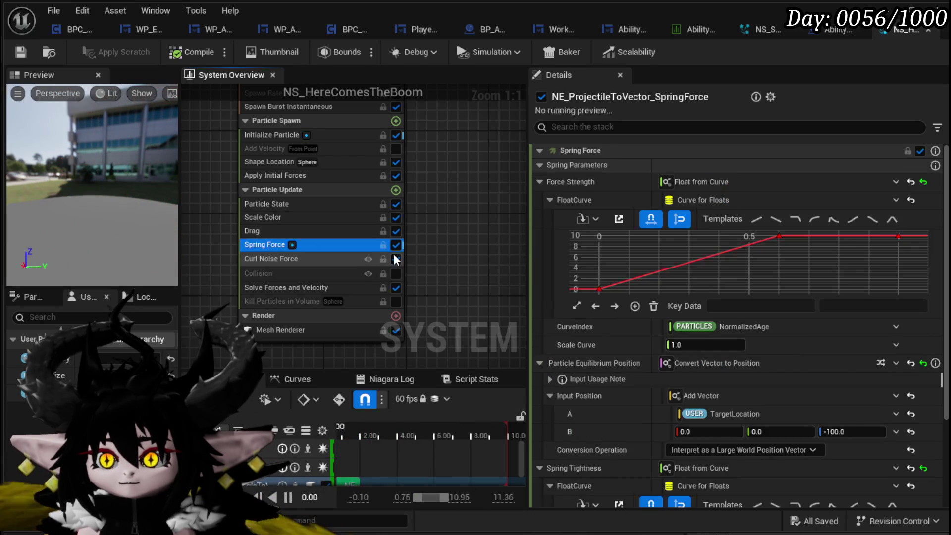
scroll(764, 357, "down", 1)
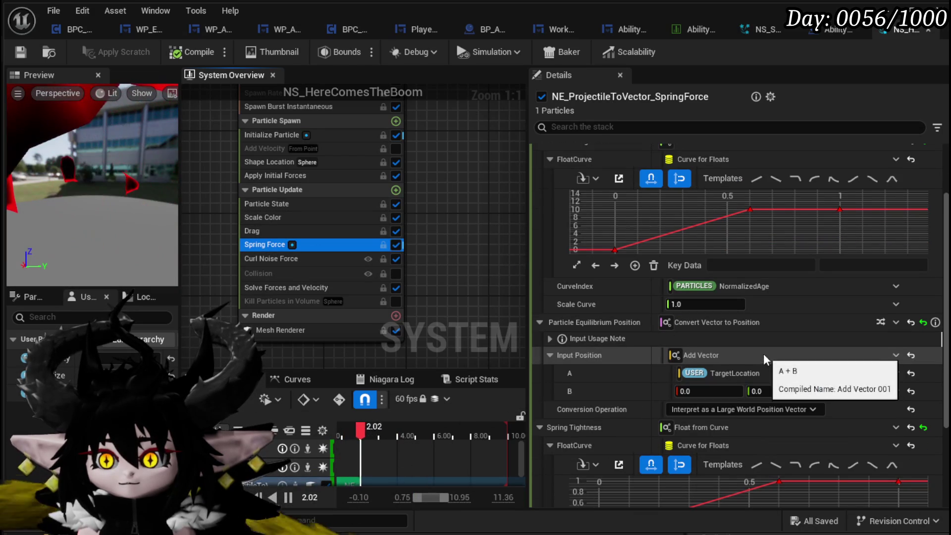
Copy NS_HereComesTheBoom's Spring Force Particle Equilibrium Position setup
right_click(630, 327)
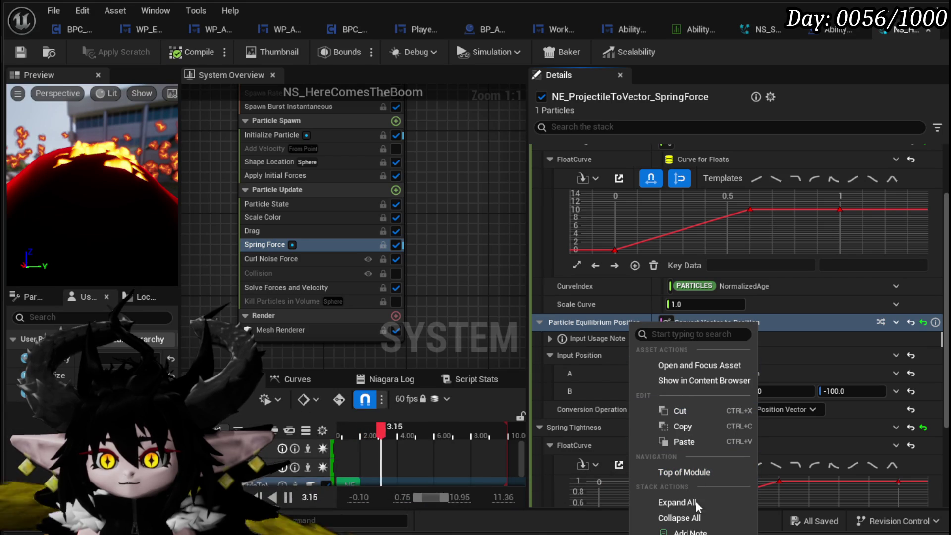
left_click(695, 439)
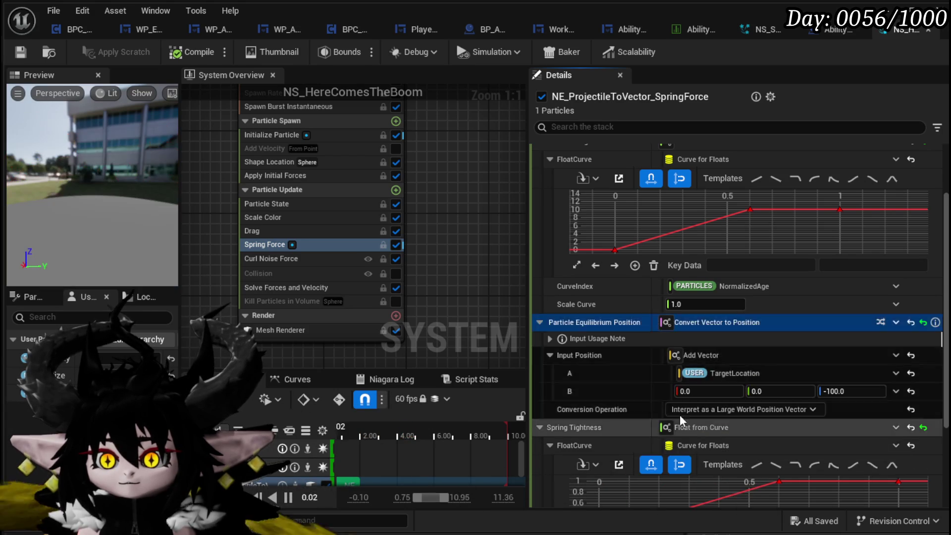
scroll(674, 411, "down", 1)
scroll(600, 438, "down", 2)
scroll(570, 456, "down", 3)
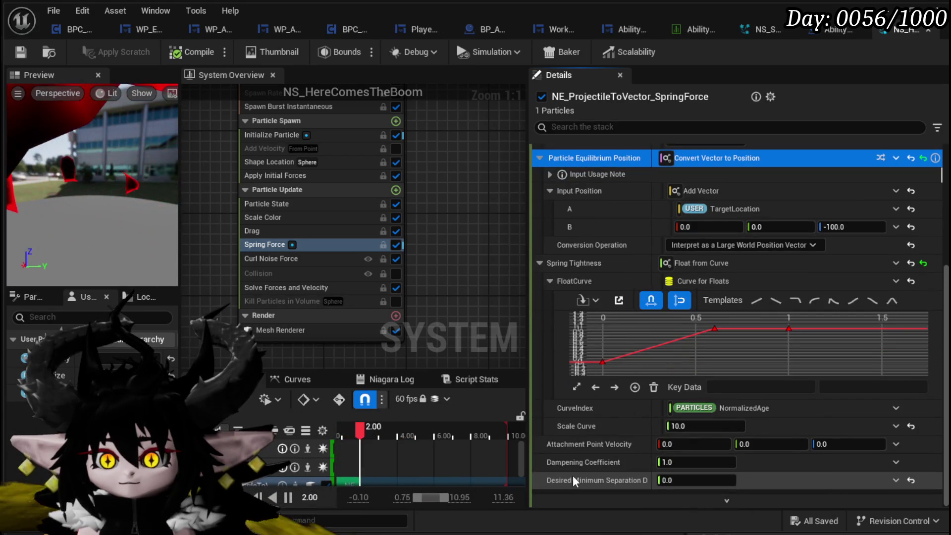
Paste it into NS_SpectralFist_Down's Spring Force equilibrium position, then compile and save
left_click(772, 32)
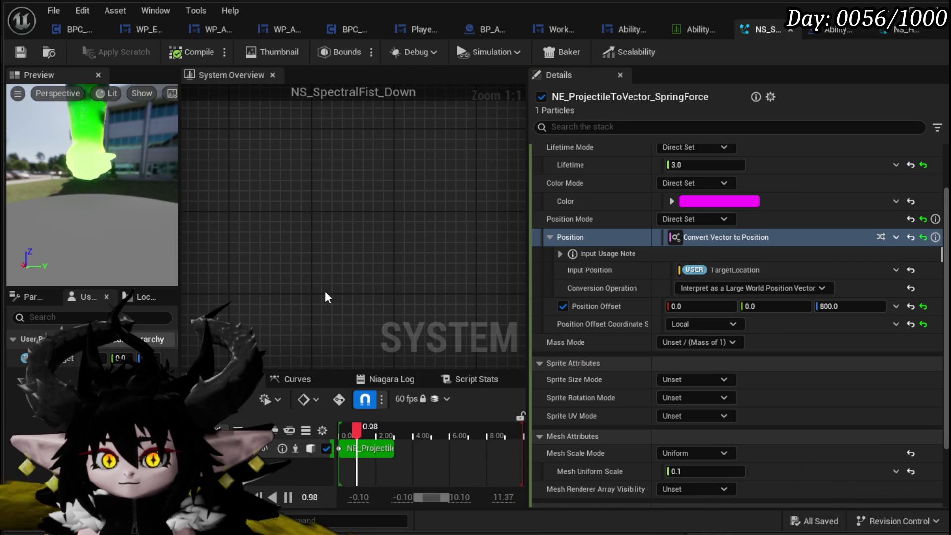
scroll(453, 229, "down", 7)
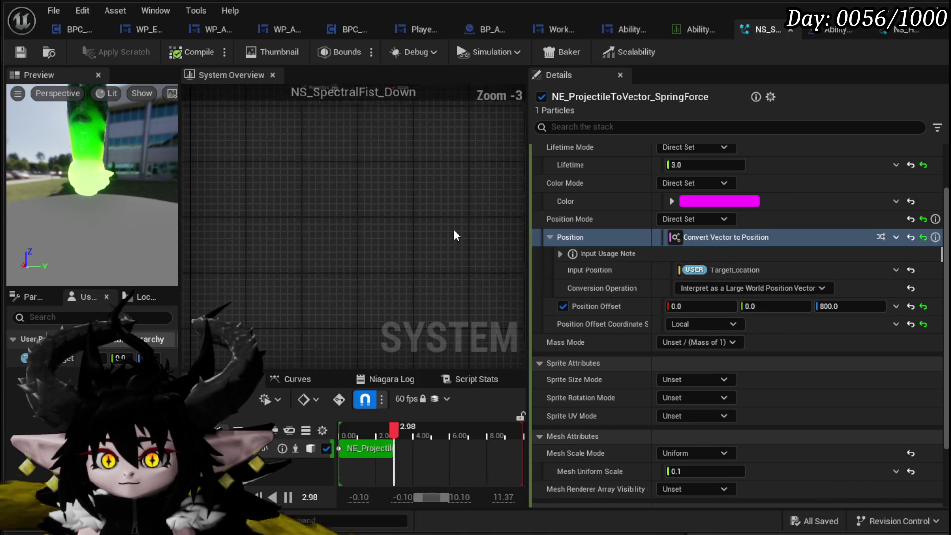
scroll(424, 266, "up", 5)
scroll(433, 219, "up", 2)
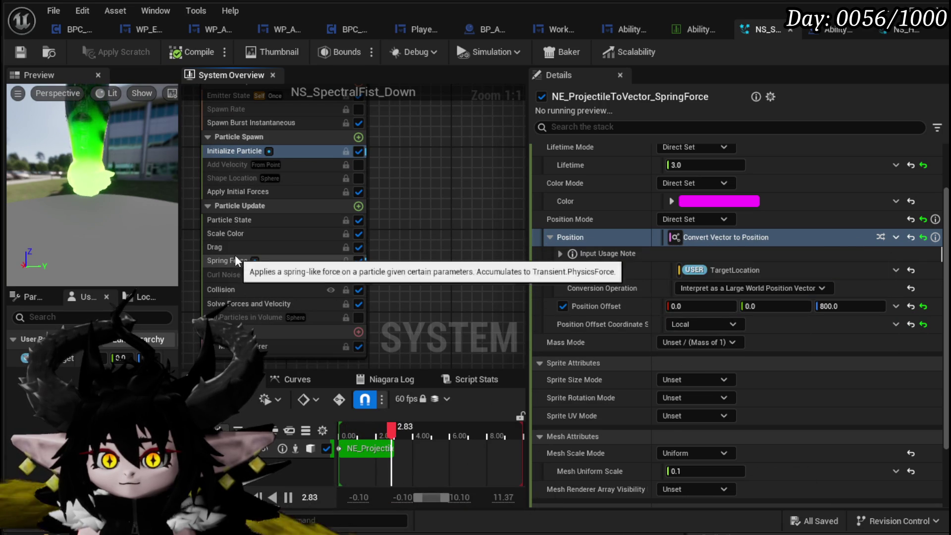
left_click(235, 258)
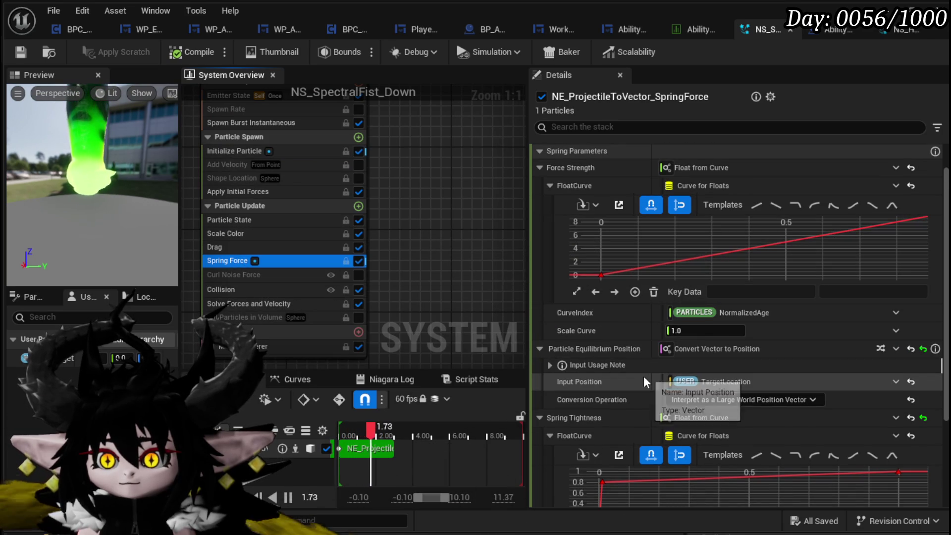
right_click(638, 348)
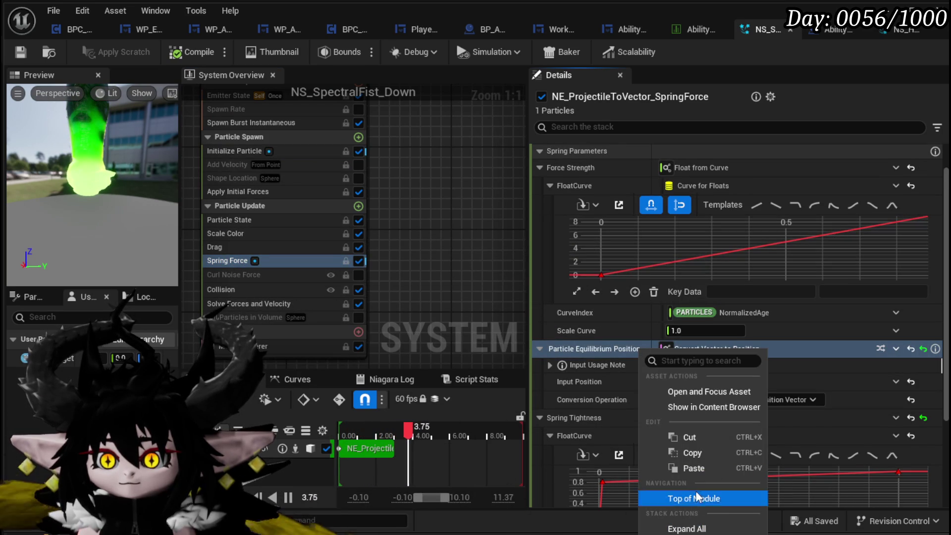
left_click(694, 467)
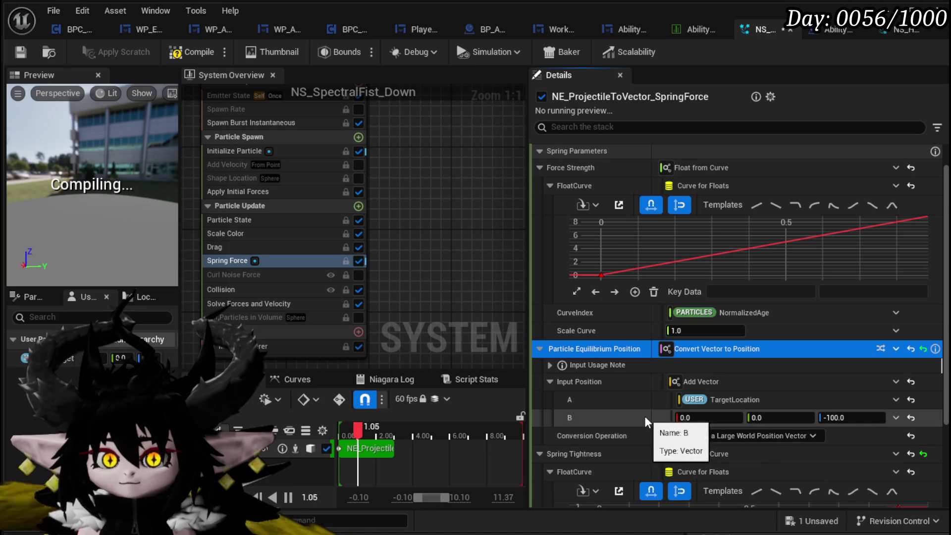
left_click(196, 52)
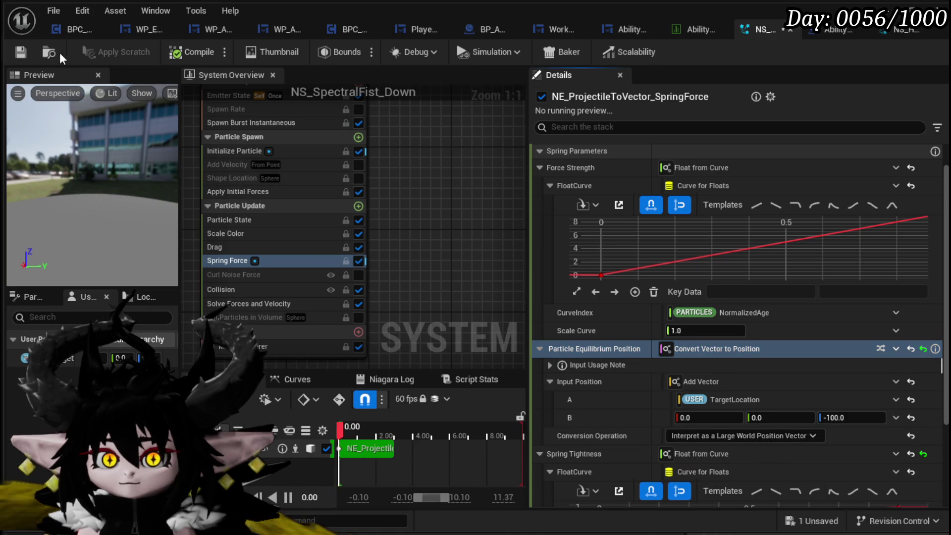
left_click(19, 53)
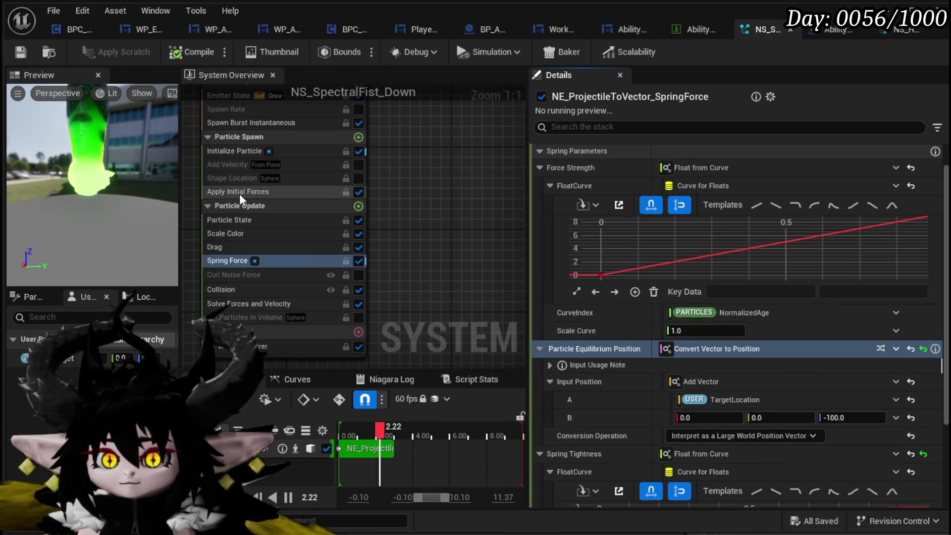
left_click(233, 151)
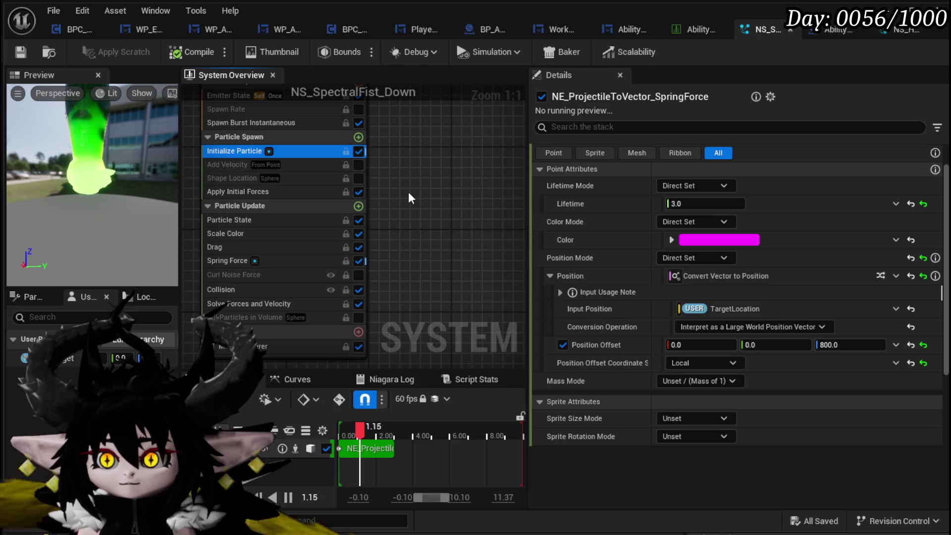
Keep color mode Direct Set and set NS_SpectralFist_Down's position mode to Simulation Position
left_click(890, 31)
scroll(533, 177, "up", 5)
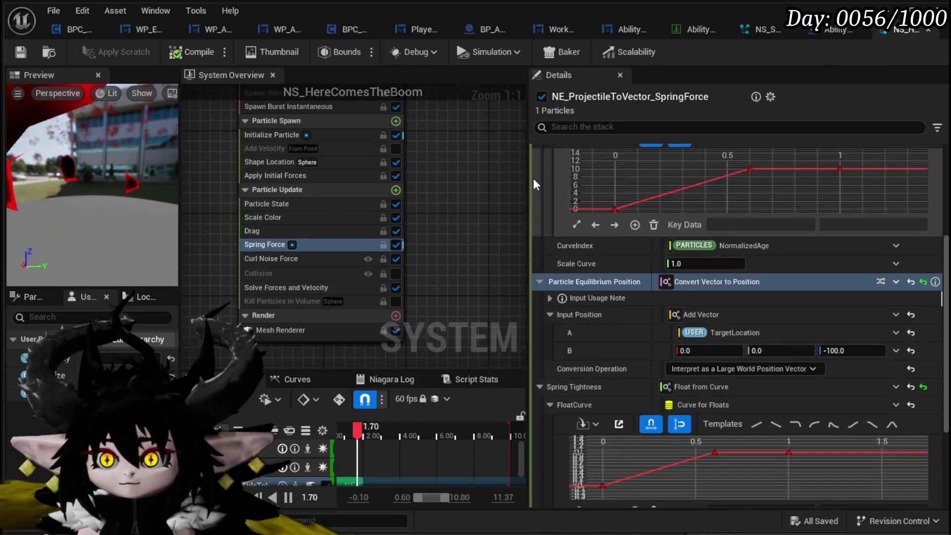
left_click(263, 137)
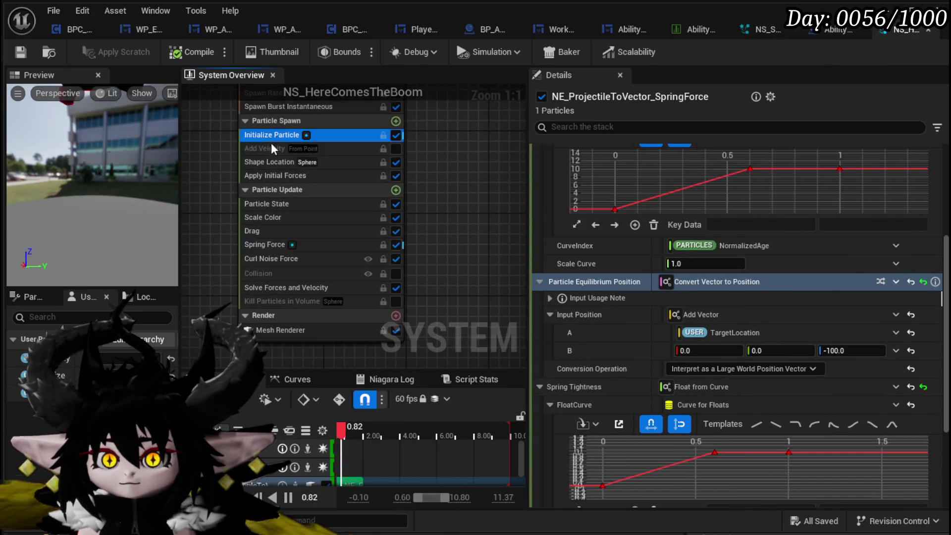
scroll(571, 267, "up", 2)
scroll(590, 271, "up", 2)
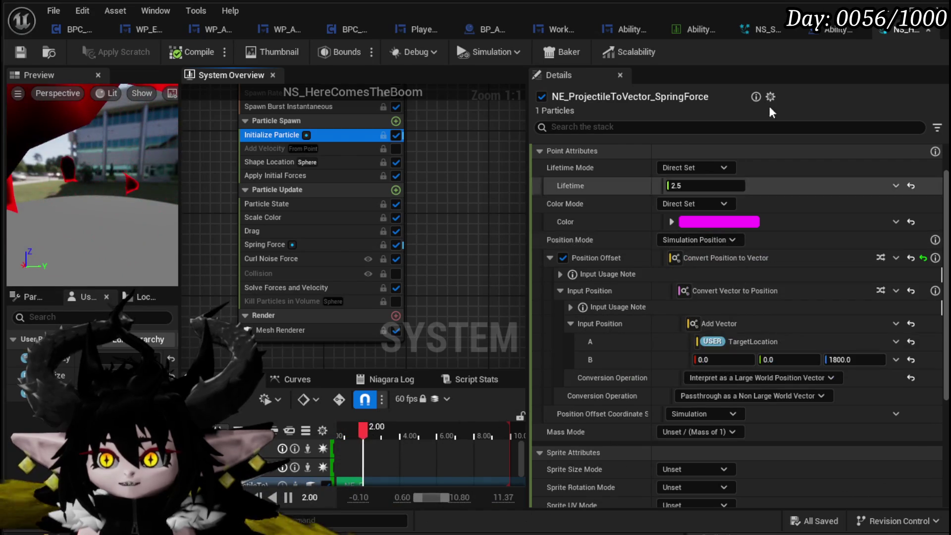
left_click(758, 30)
left_click(670, 221)
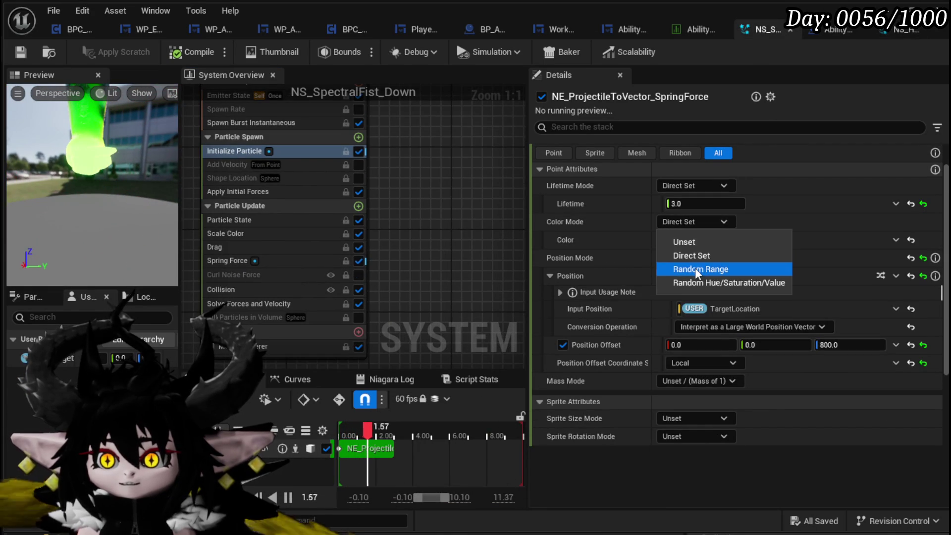
left_click(562, 221)
left_click(668, 258)
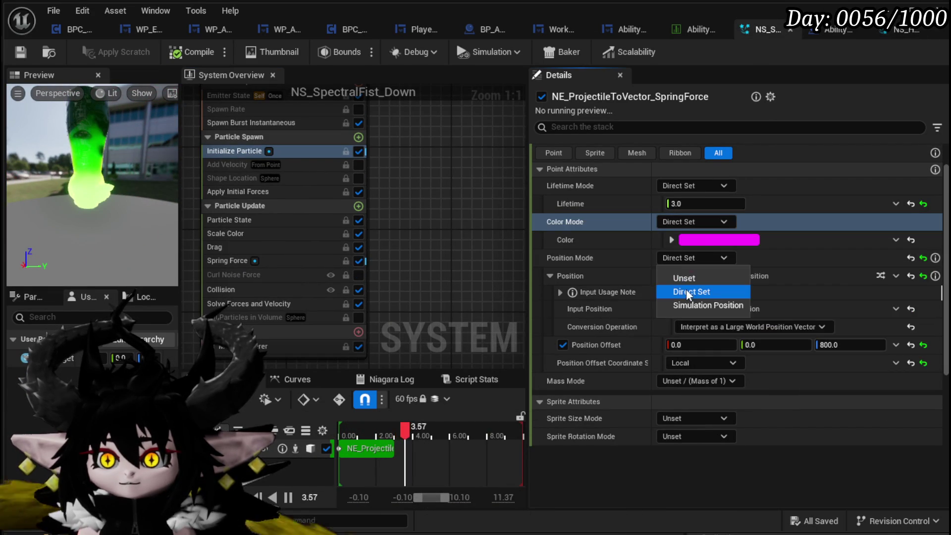
left_click(688, 304)
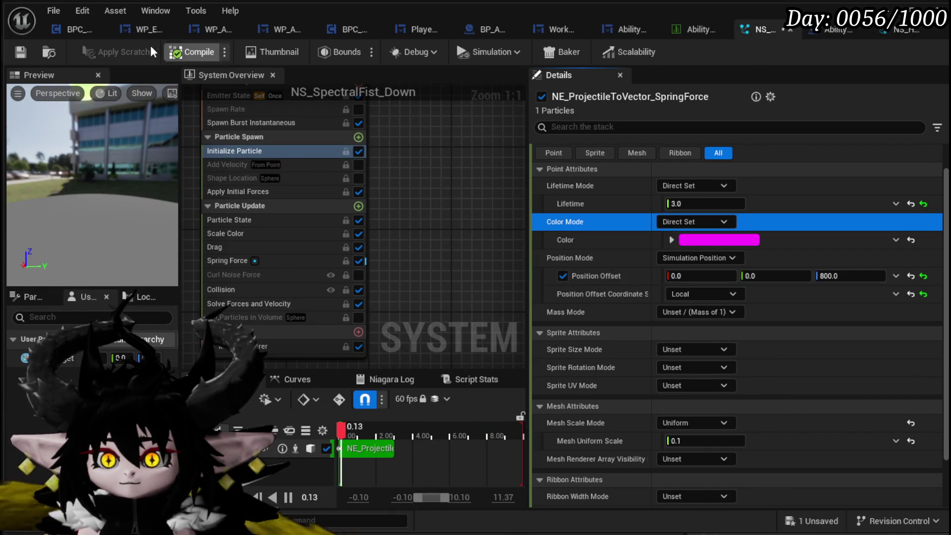
Copy NS_HereComesTheBoom's Position Offset setup into NS_SpectralFist_Down's Position Offset
left_click(892, 30)
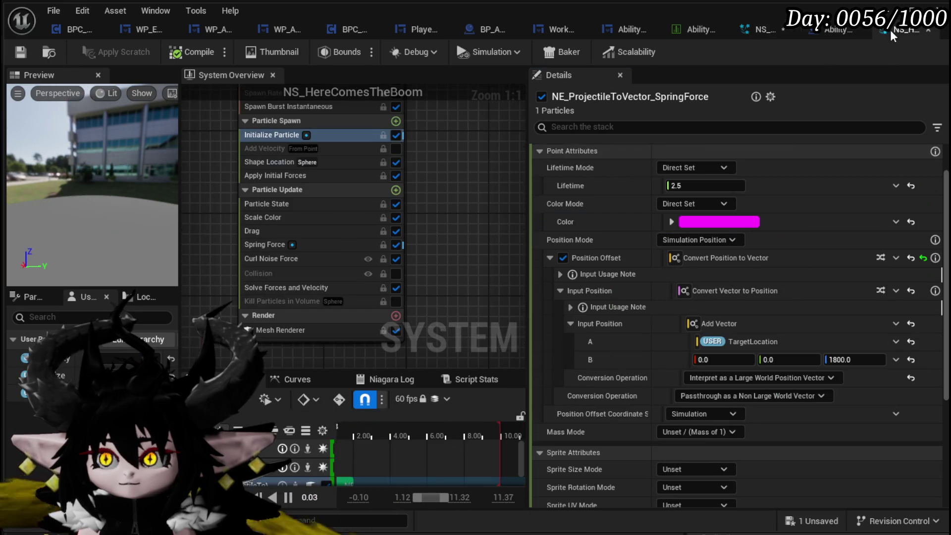
right_click(646, 252)
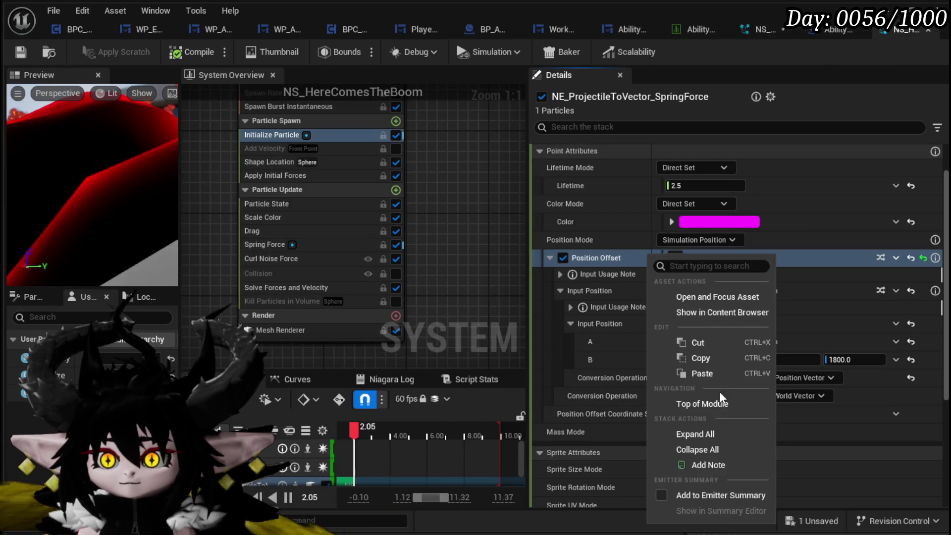
left_click(708, 358)
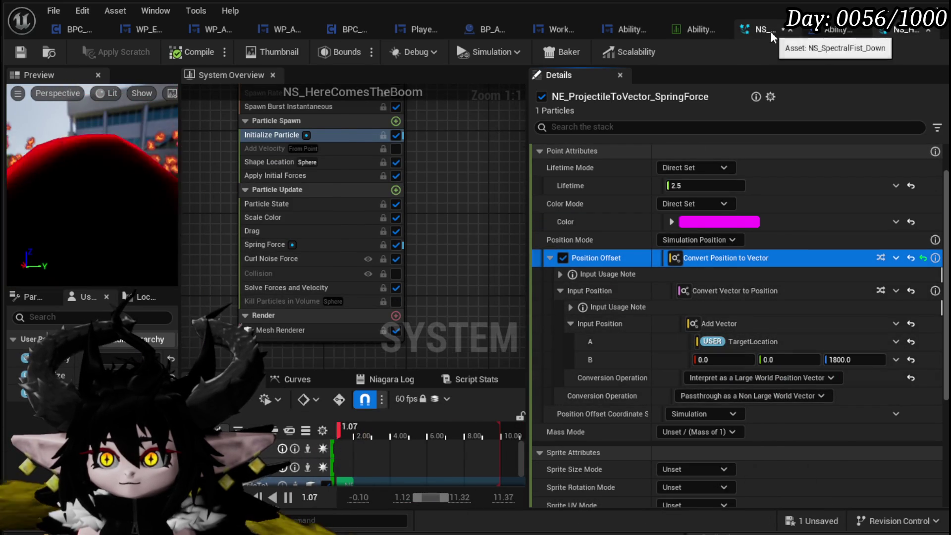
left_click(771, 31)
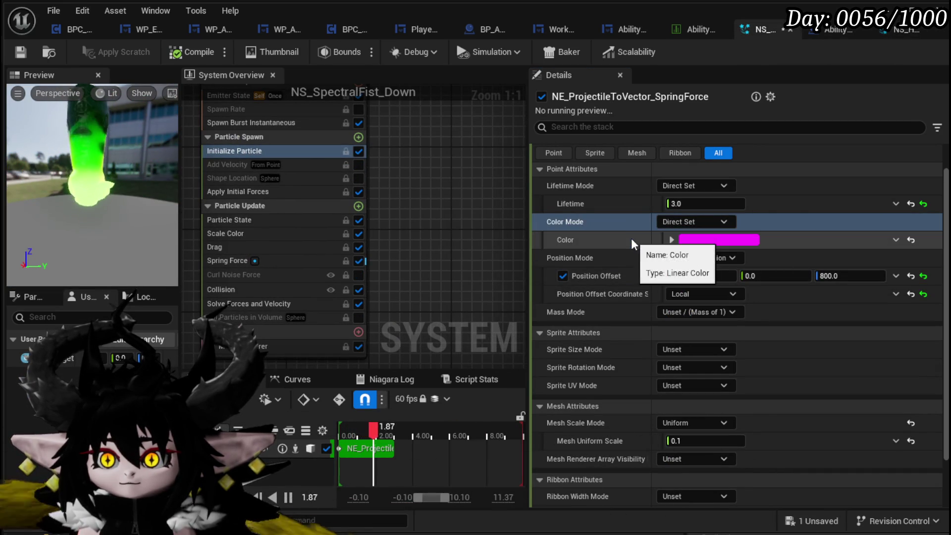
right_click(629, 250)
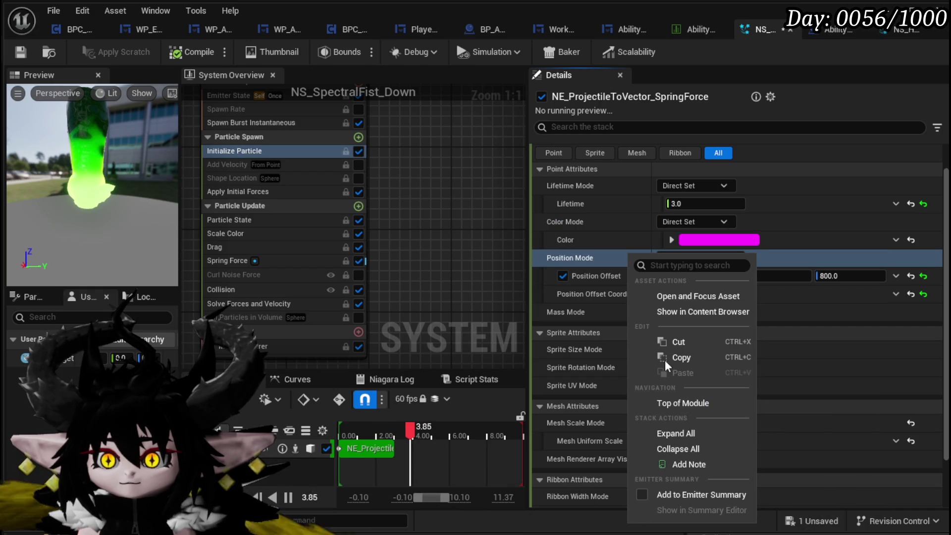
key("Escape")
right_click(641, 276)
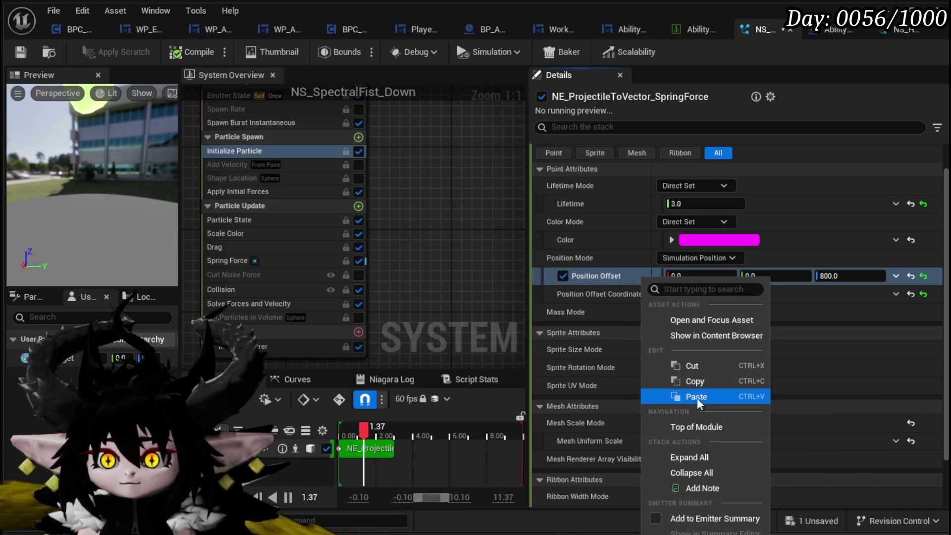
left_click(692, 395)
Change the offset's Z value to 800 and save the system
left_click(840, 378)
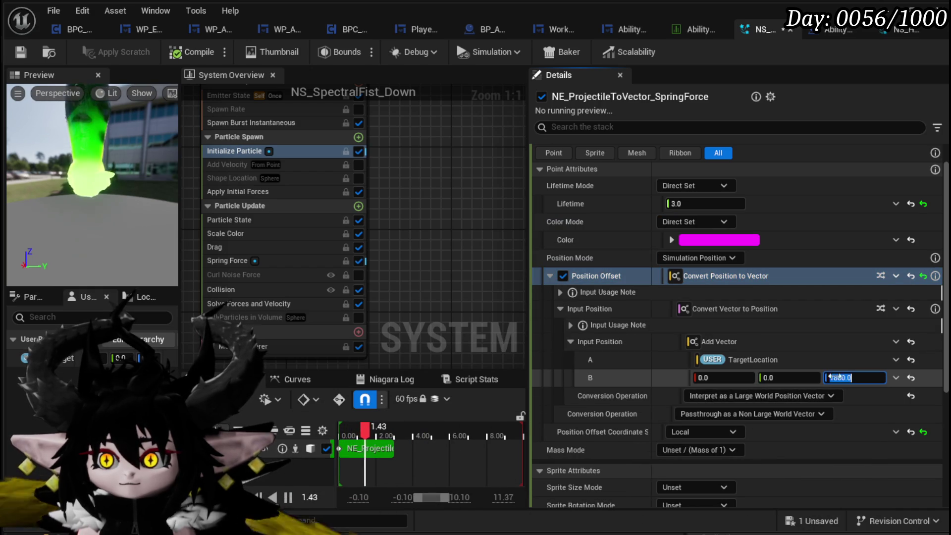
type("800")
key("Return")
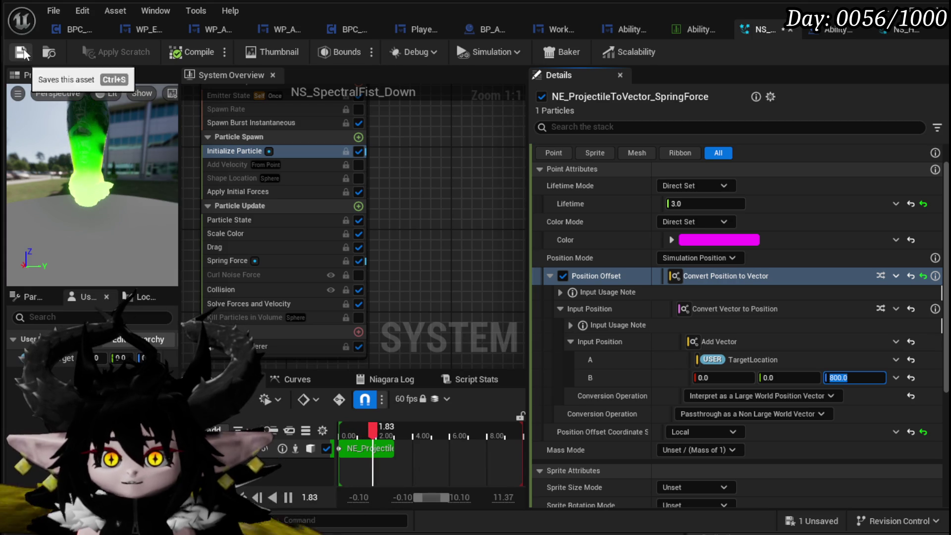
left_click(21, 52)
scroll(423, 160, "down", 2)
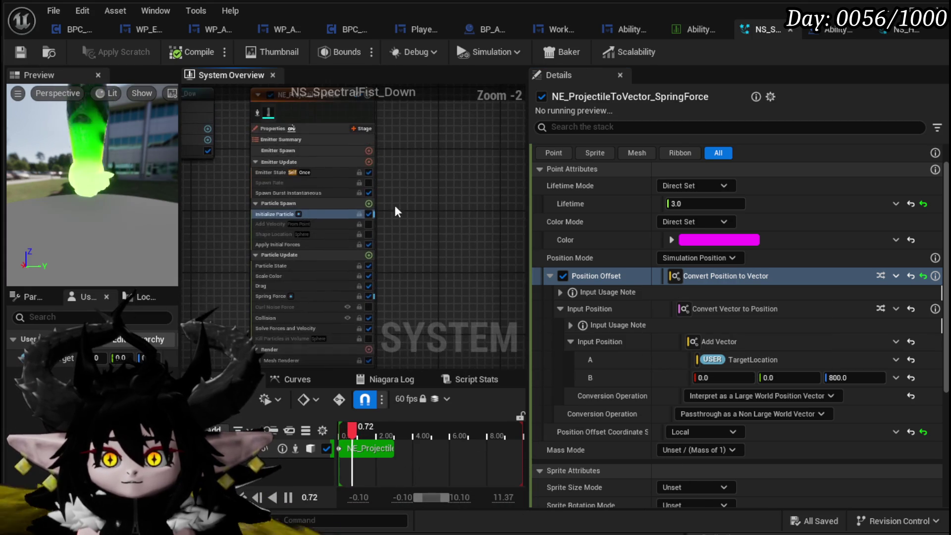
Set the emitter's Sim Target to GPUCompute Sim and Calculate Bounds Mode to Fixed, then save
left_click(278, 129)
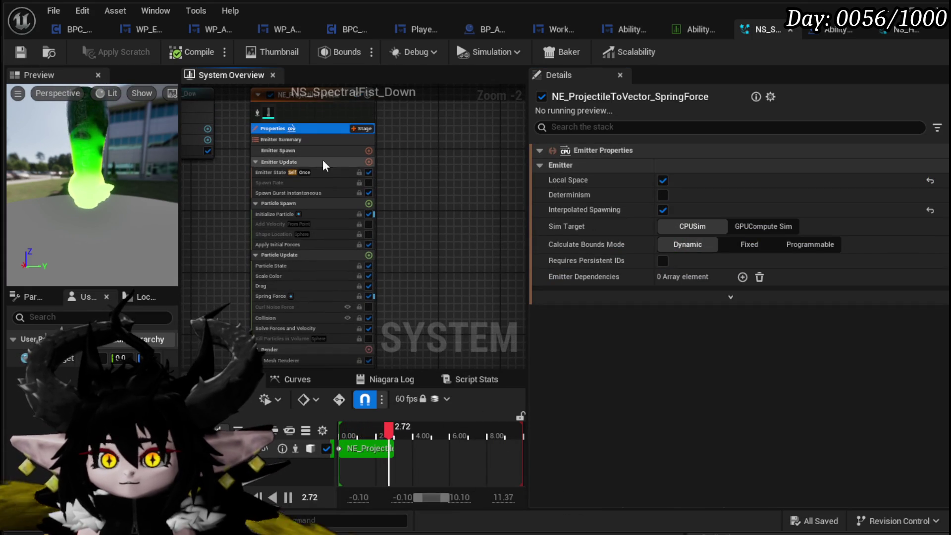
scroll(310, 154, "up", 1)
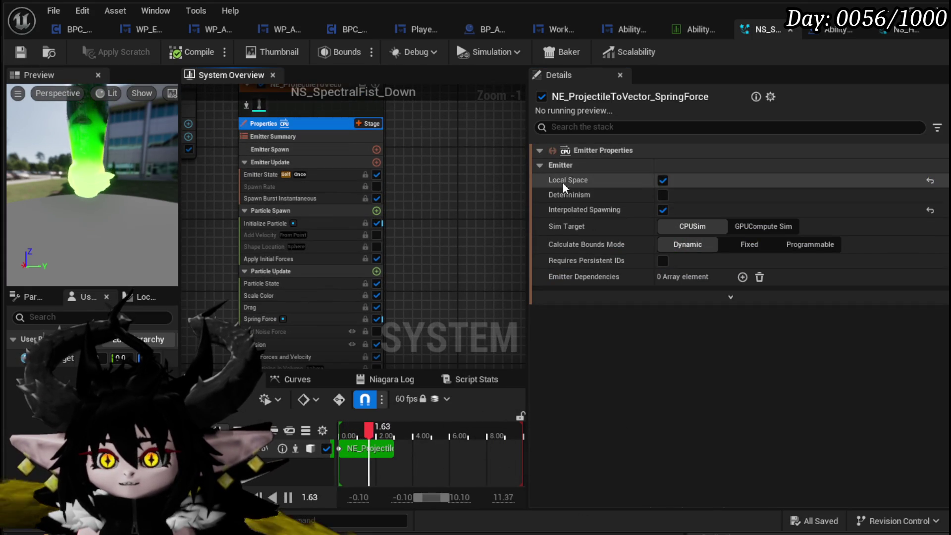
left_click(747, 233)
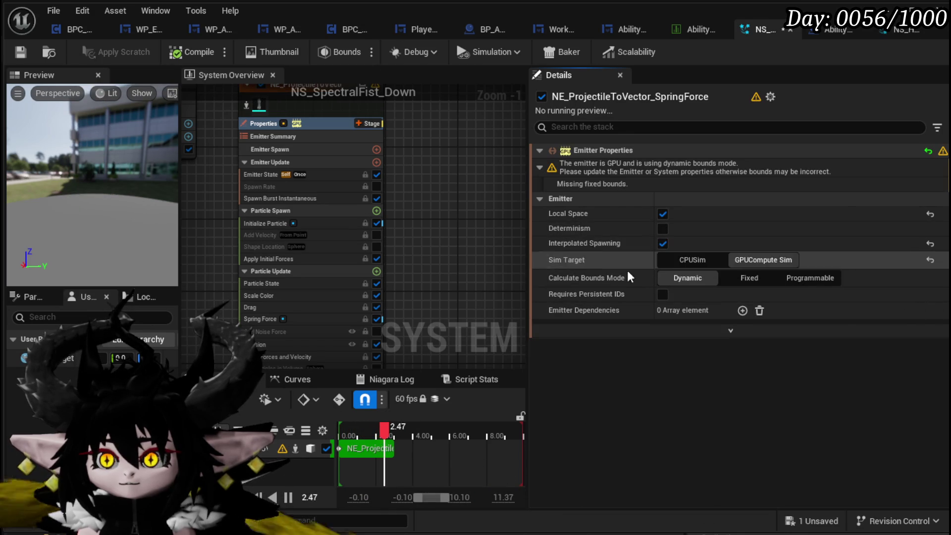
left_click(759, 279)
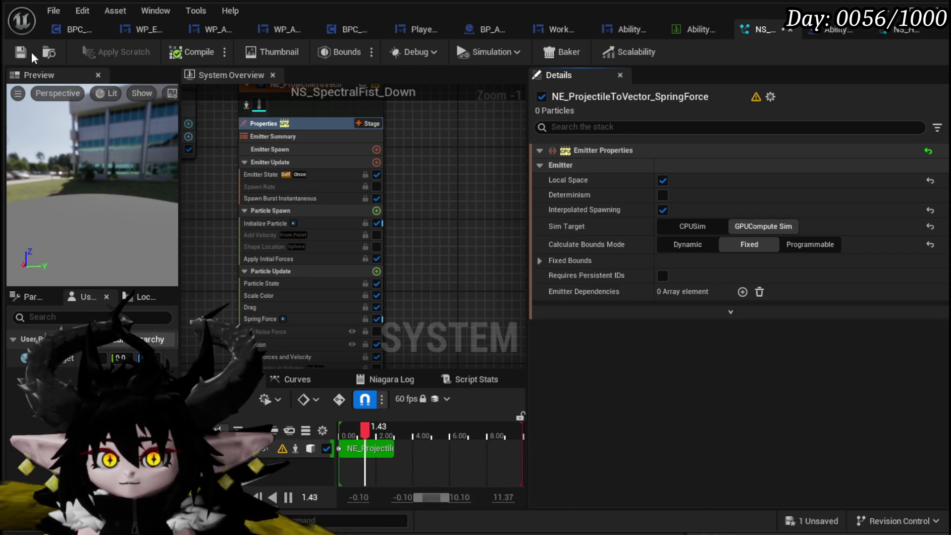
key("ctrl+s")
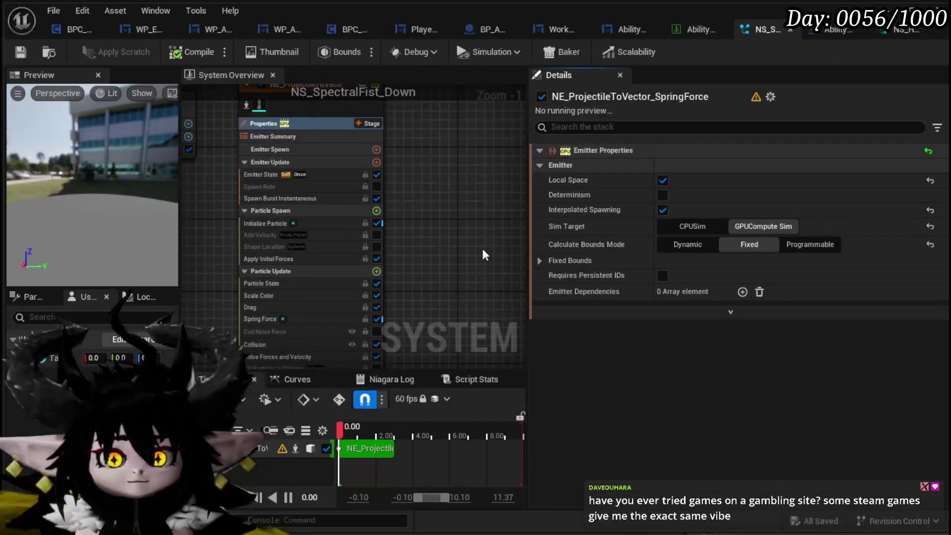
Review the Initialize Particle, Particle State, Scale Color, Drag and Spring Force modules
mouse_move(469, 250)
left_mouse_down()
mouse_move(427, 187)
mouse_move(449, 188)
left_mouse_up()
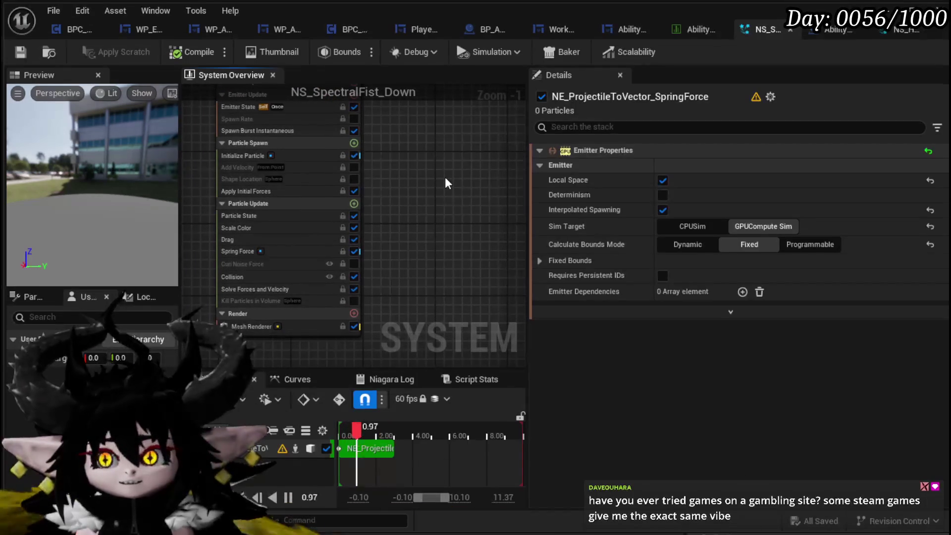
left_click(241, 155)
left_click(237, 216)
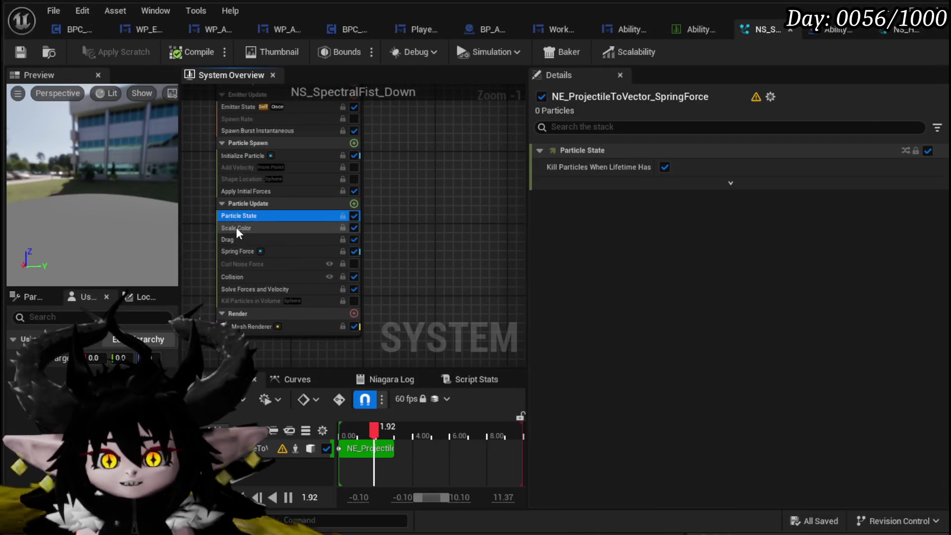
left_click(237, 228)
left_click(232, 240)
left_click(233, 251)
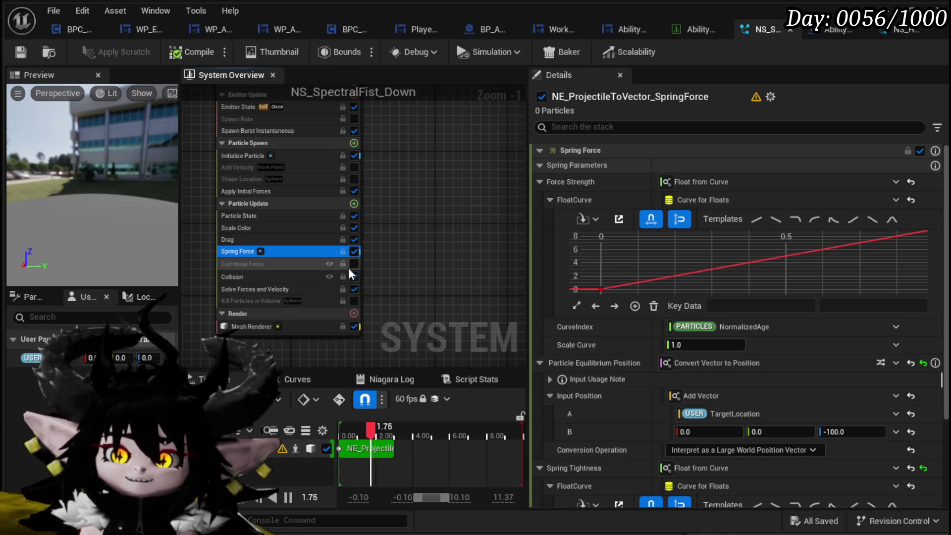
Disable the Collision module and save NS_SpectralFist_Down
left_click(243, 278)
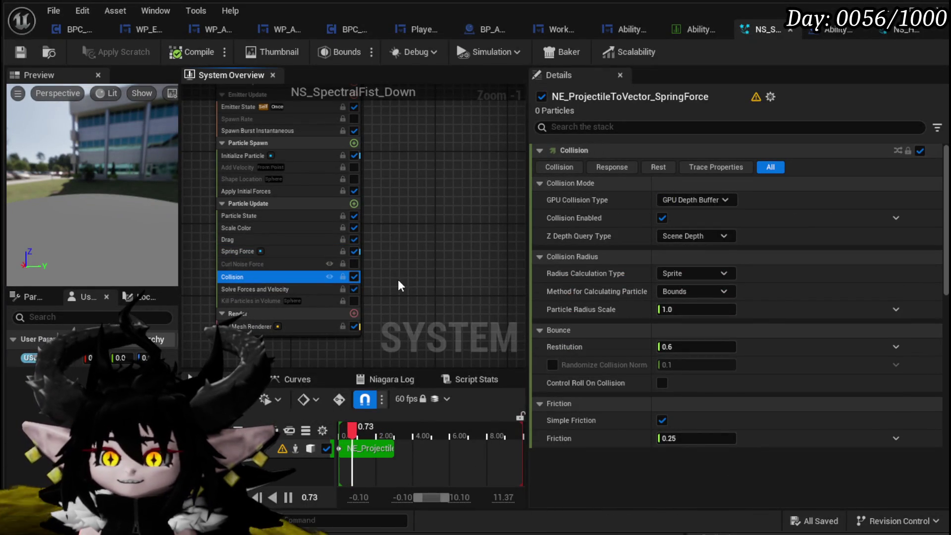
left_click(354, 277)
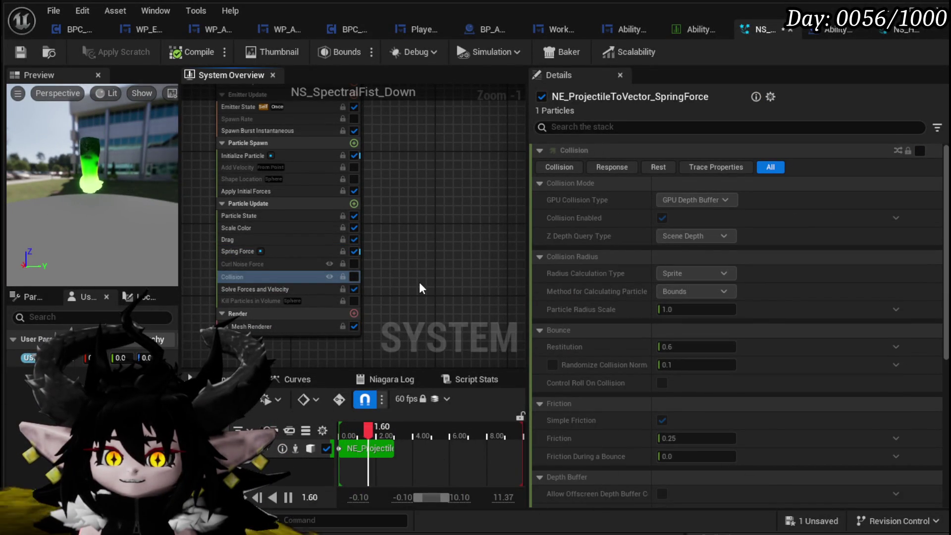
key("ctrl+s")
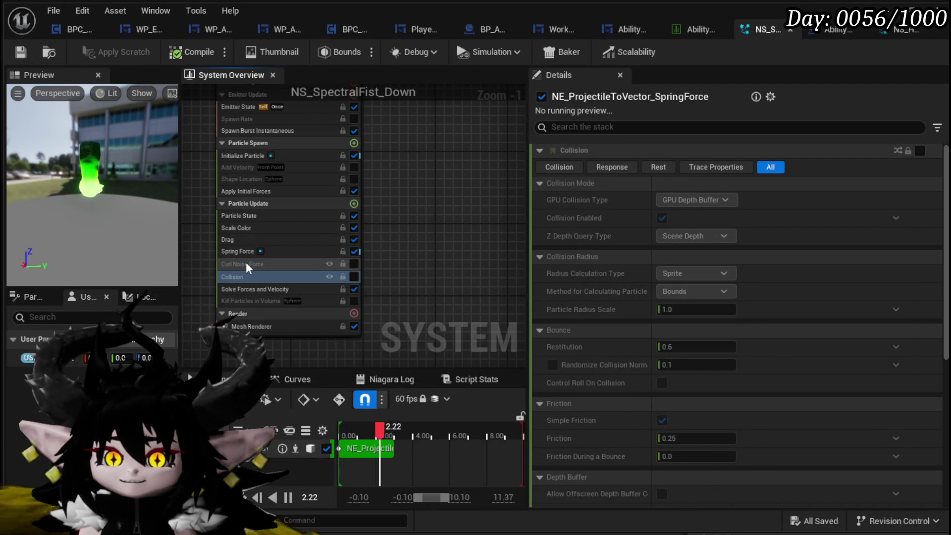
left_click(245, 155)
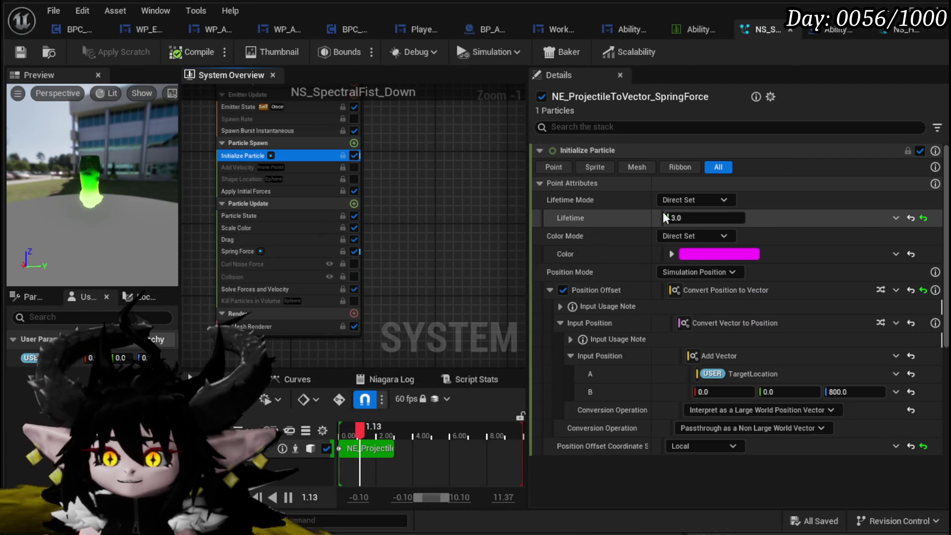
mouse_move(441, 150)
left_mouse_down()
mouse_move(429, 141)
mouse_move(477, 138)
mouse_move(426, 162)
left_mouse_up()
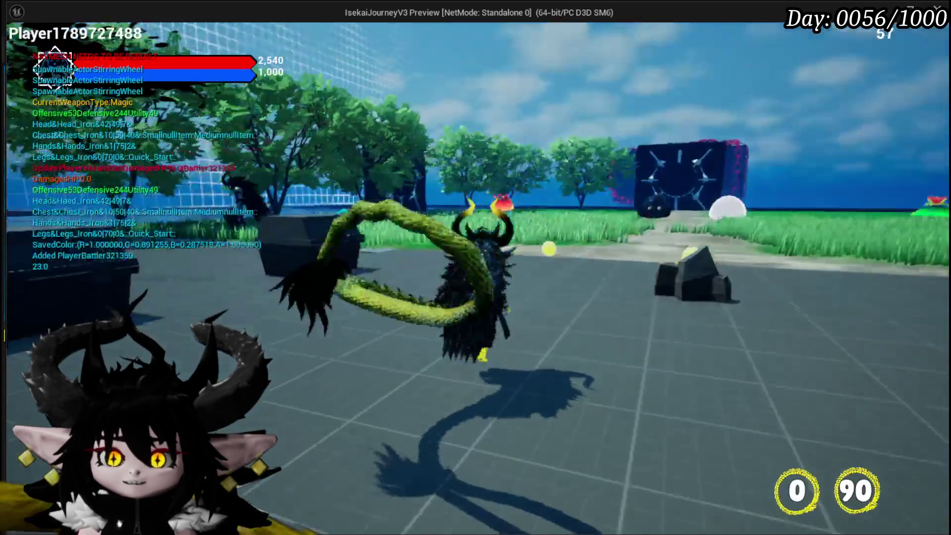
Run the character through the grass to a fire slime and start a battle
key("w")
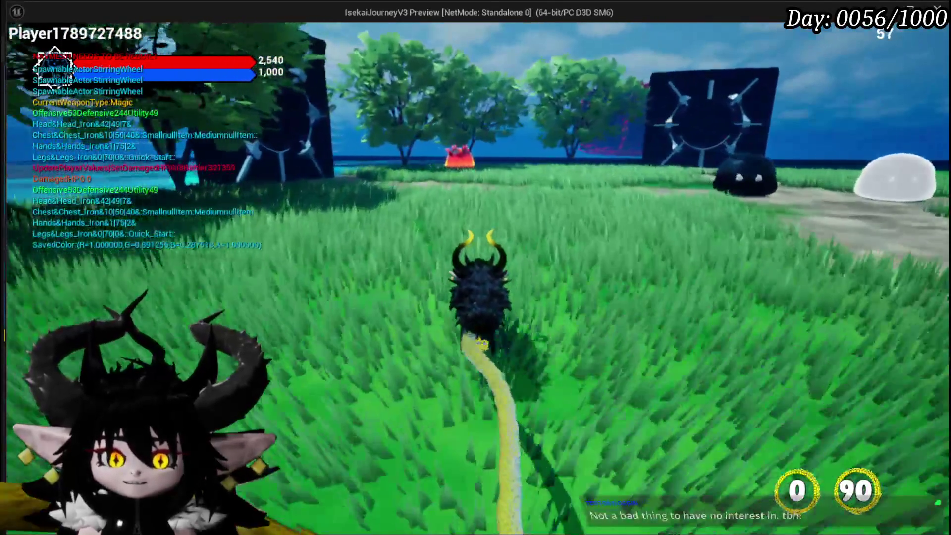
key("w")
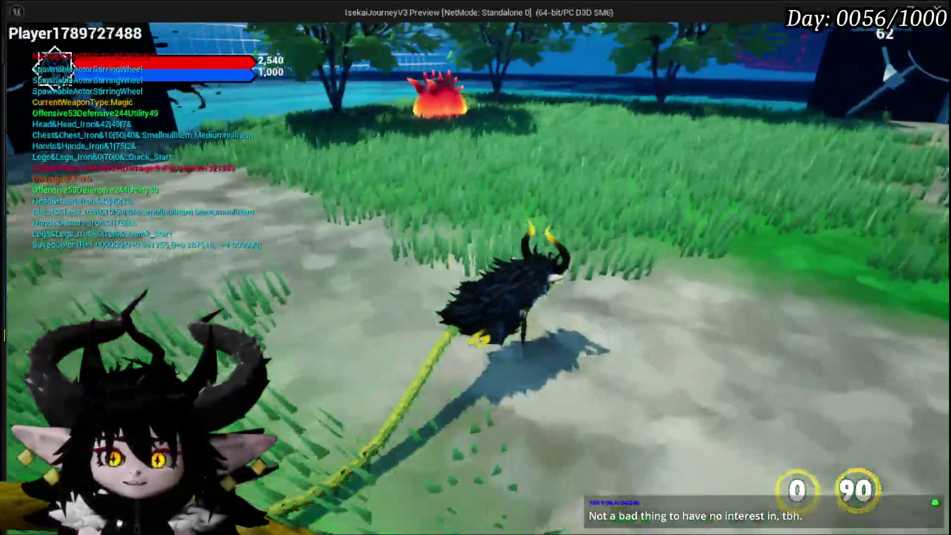
key("w")
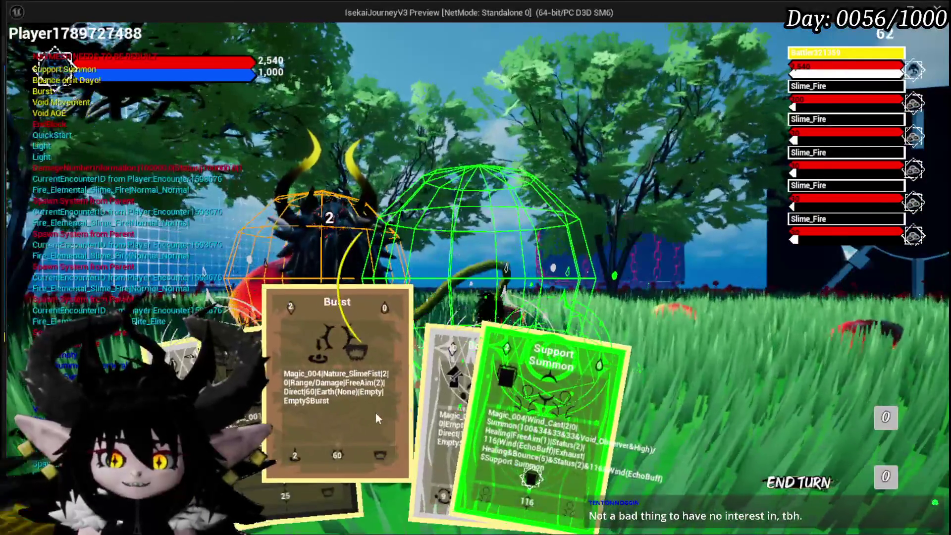
Cast the Burst card on the target area, resume from the breakpoint, and stop the play session
left_click(376, 412)
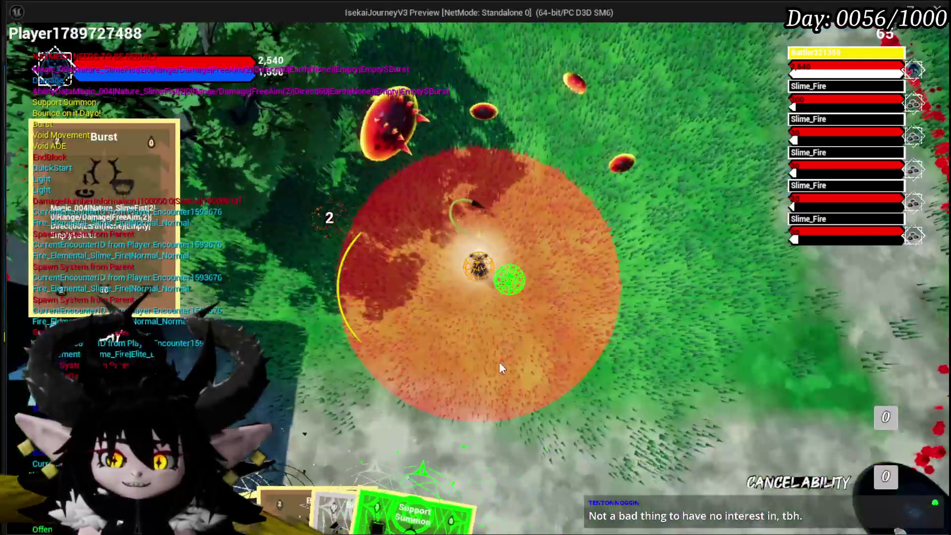
left_click(510, 359)
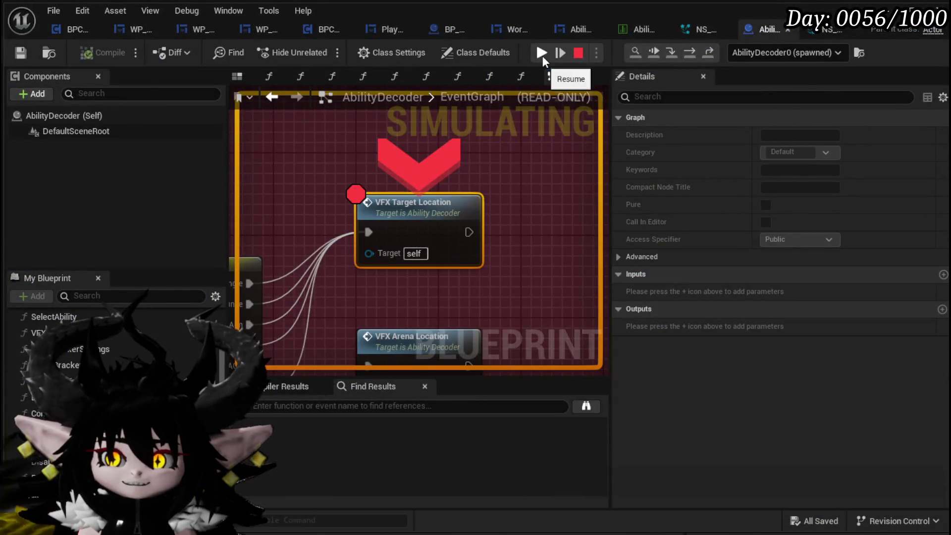
left_click(542, 53)
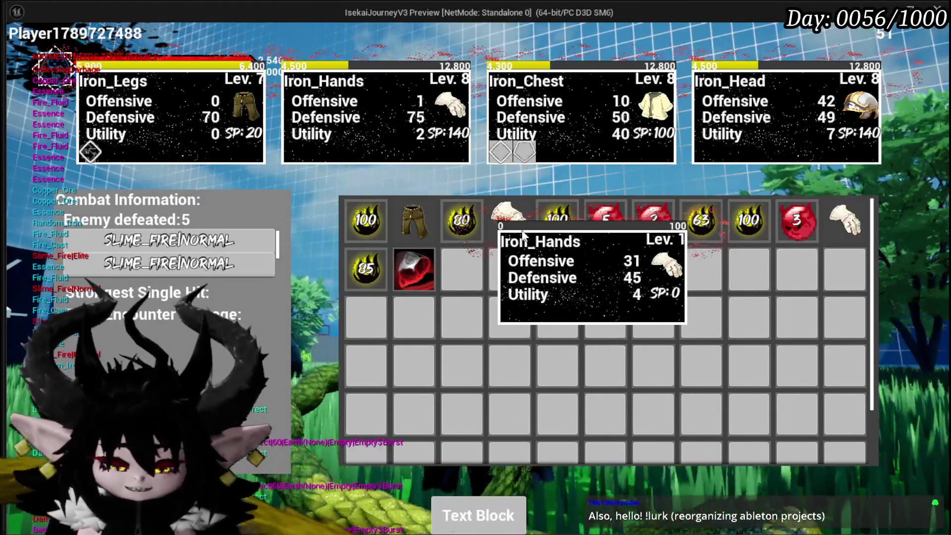
key("Escape")
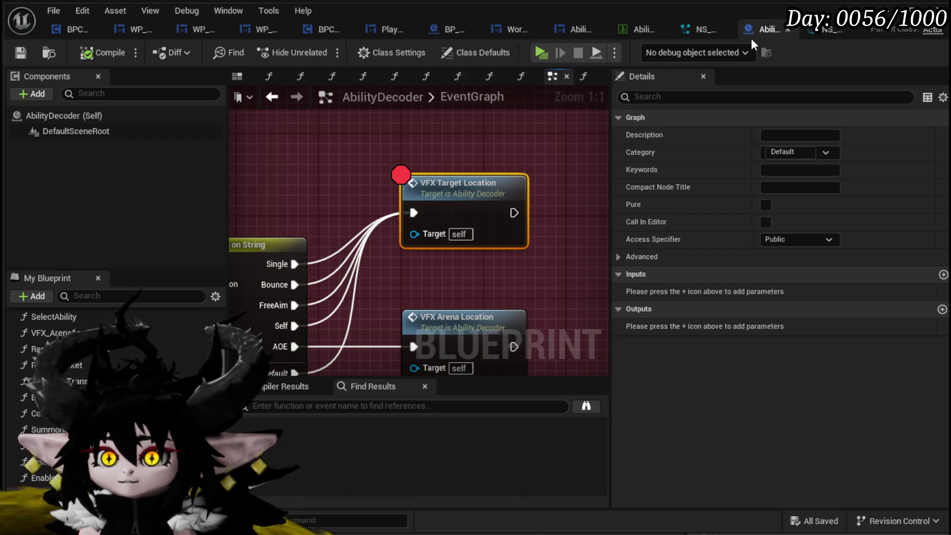
Switch NS_SpectralFist_Down's emitter back to CPU simulation with dynamic bounds and save the system
left_click(701, 30)
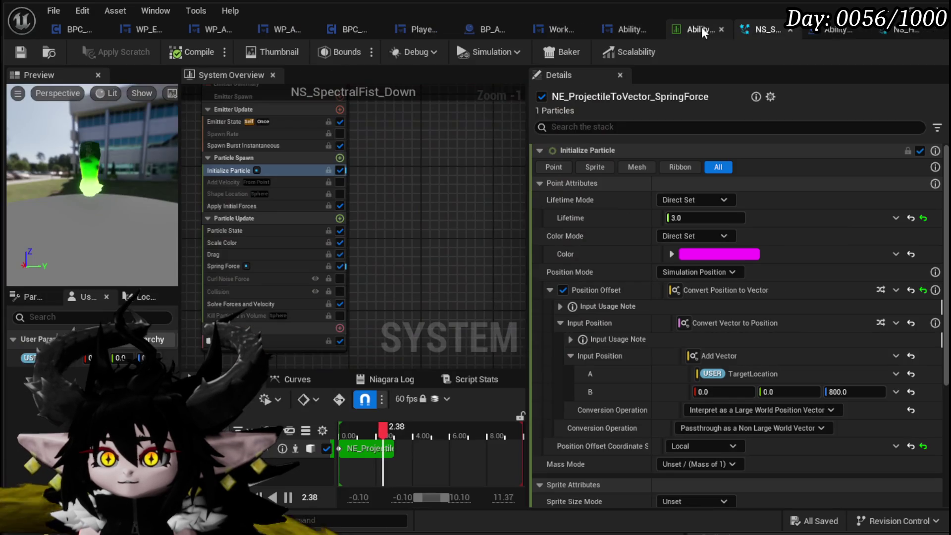
left_click_drag(450, 158, 462, 173)
left_click_drag(479, 169, 464, 158)
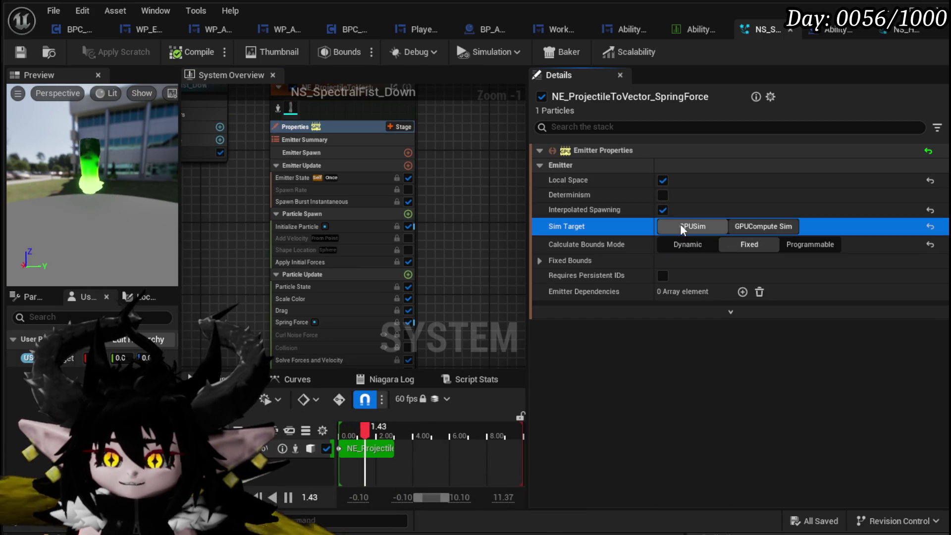
left_click(692, 246)
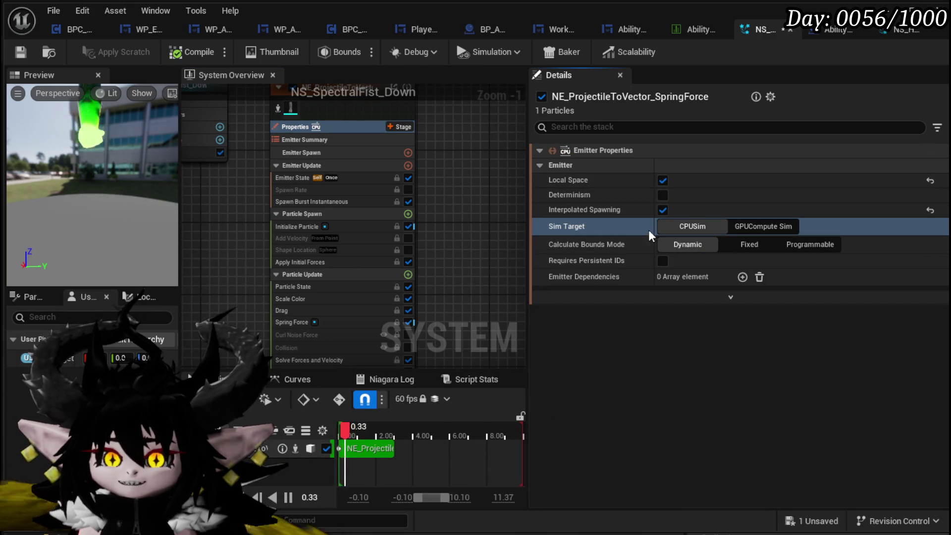
left_click(20, 52)
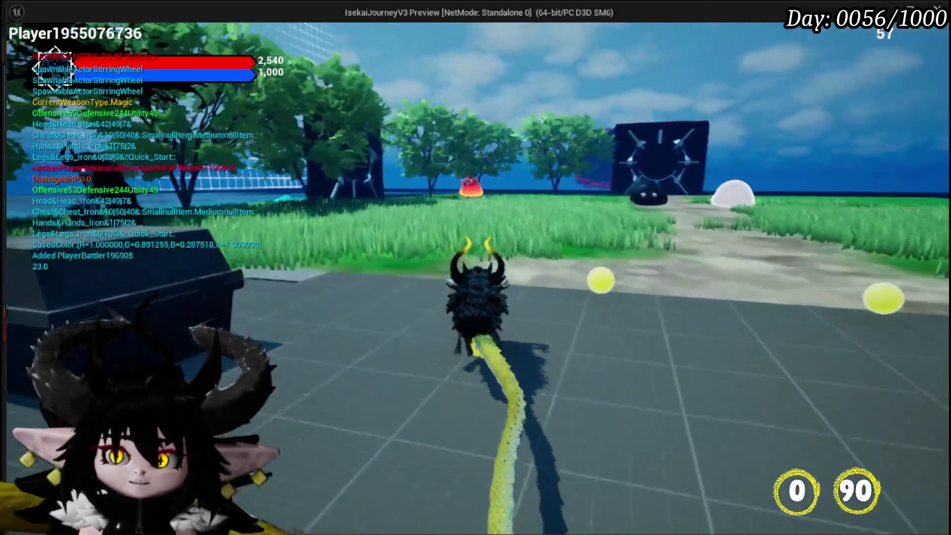
Run into a fire slime battle and cast Burst on the target area, hitting the breakpoint
key("w")
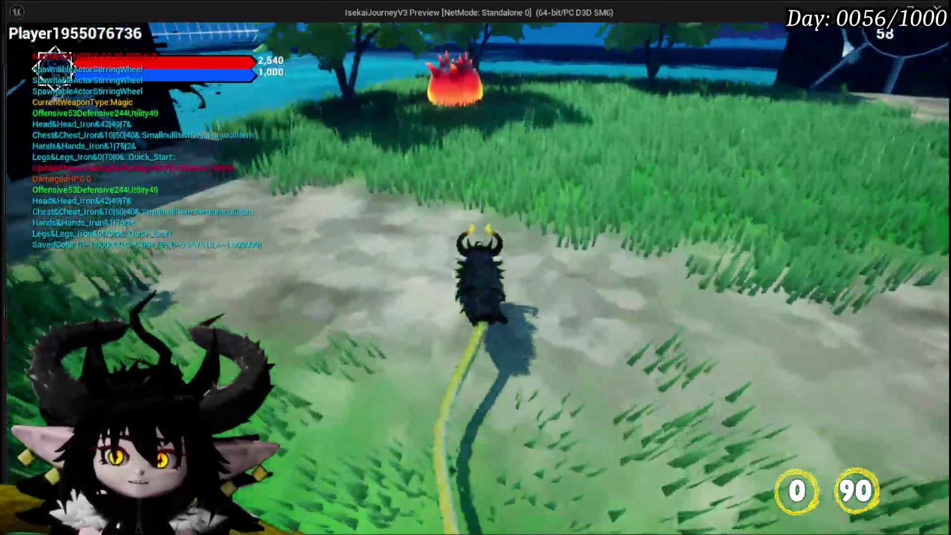
key("w")
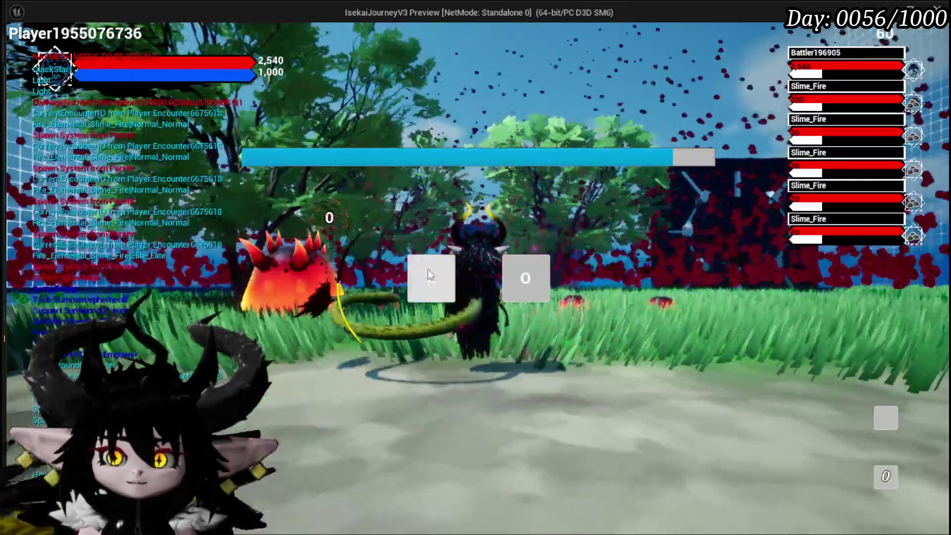
left_click(428, 267)
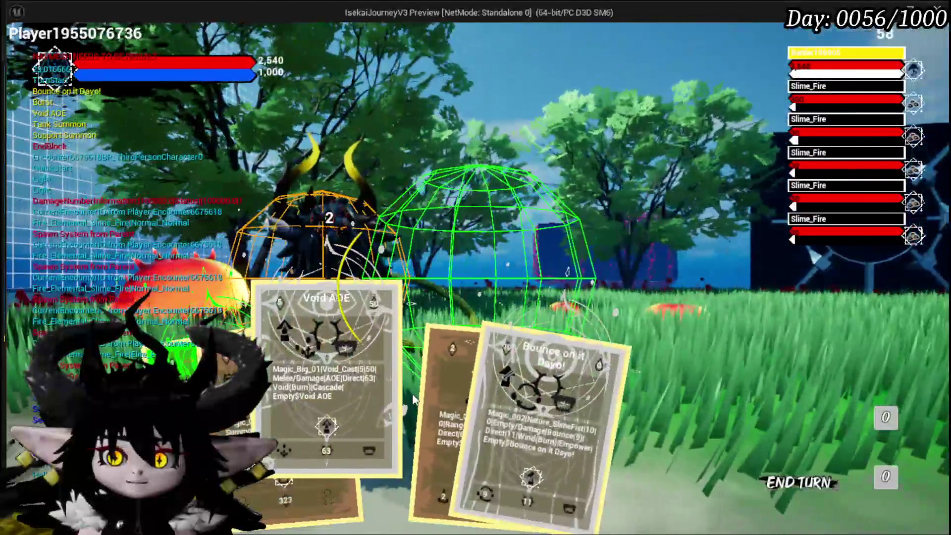
left_click(431, 391)
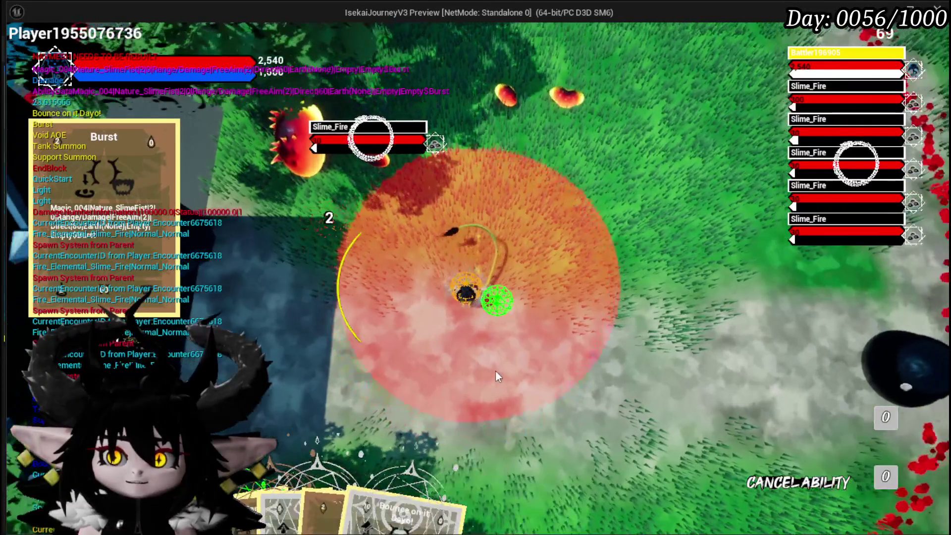
left_click(495, 370)
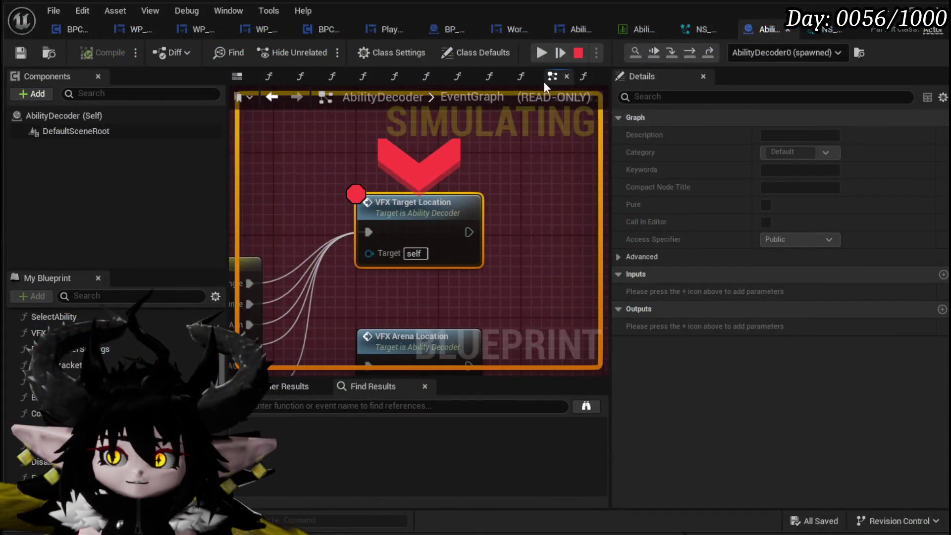
Resume play, toggle off the VFX Target Location breakpoint, and switch to the ability VFX data table
left_click(543, 53)
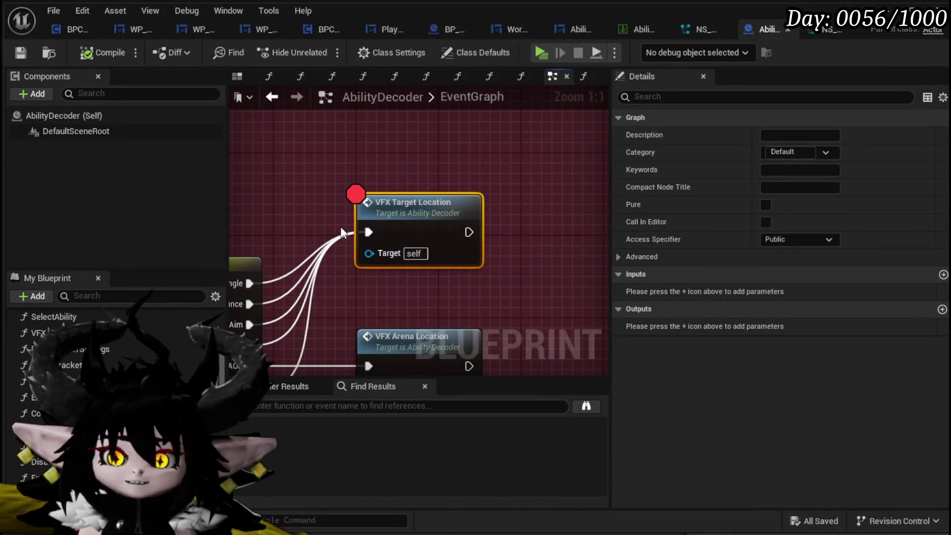
right_click(391, 213)
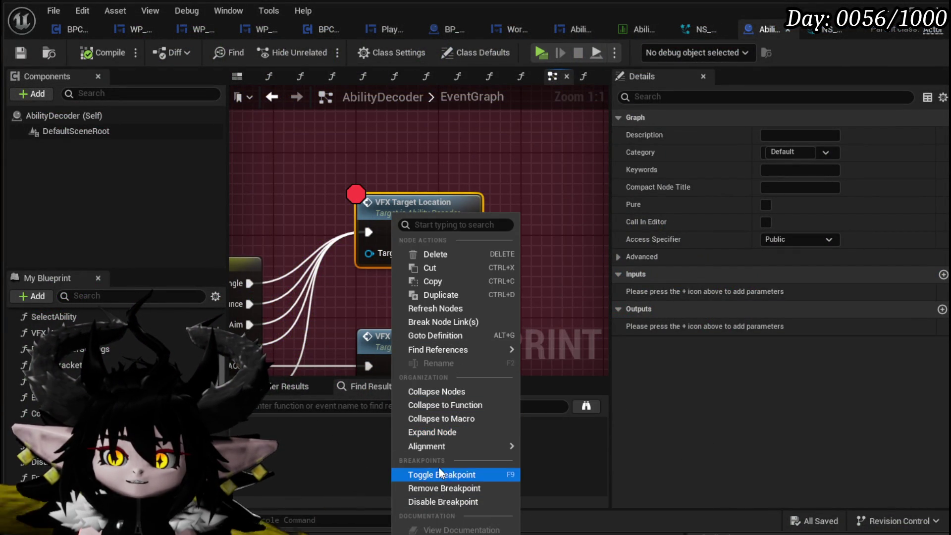
left_click(439, 488)
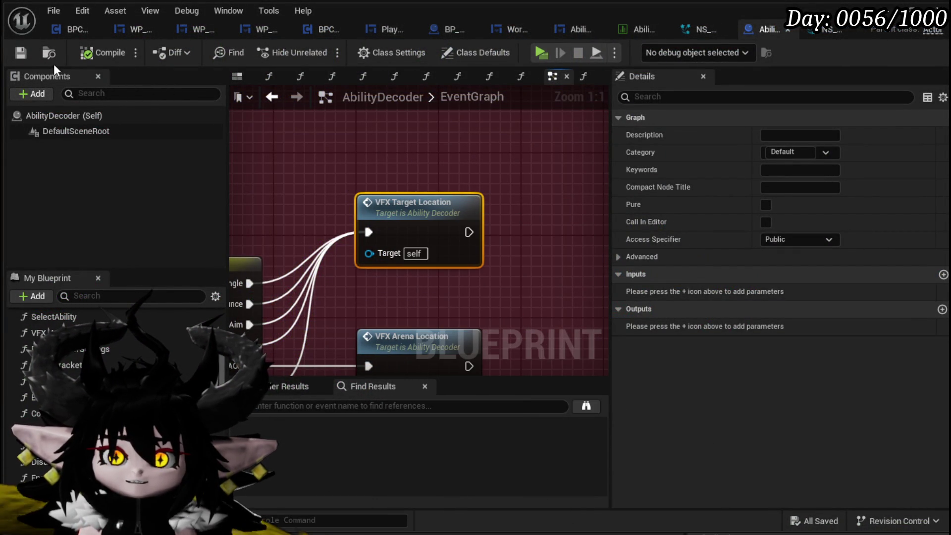
left_click(639, 28)
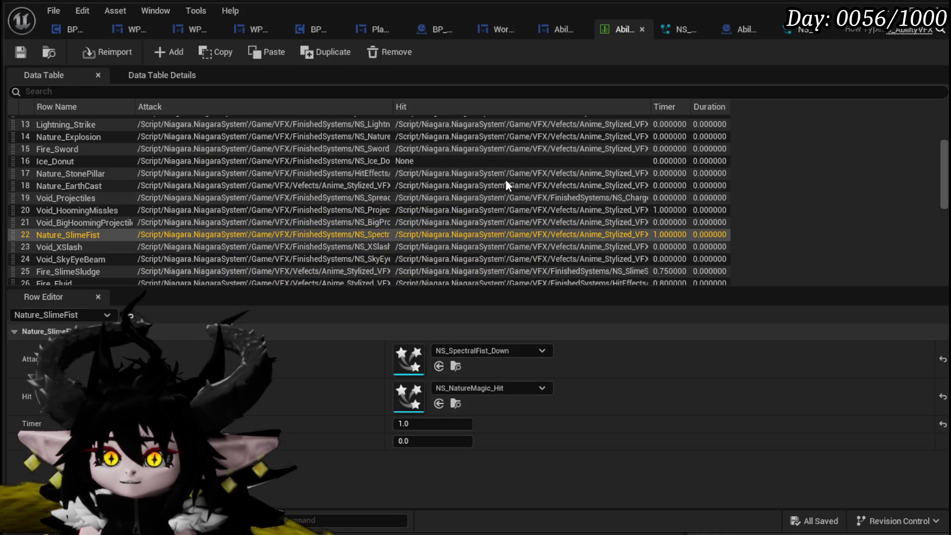
Browse the data table rows, checking HandOfGreed's effects, and select the Nature_SlimeFist row
scroll(101, 228, "down", 7)
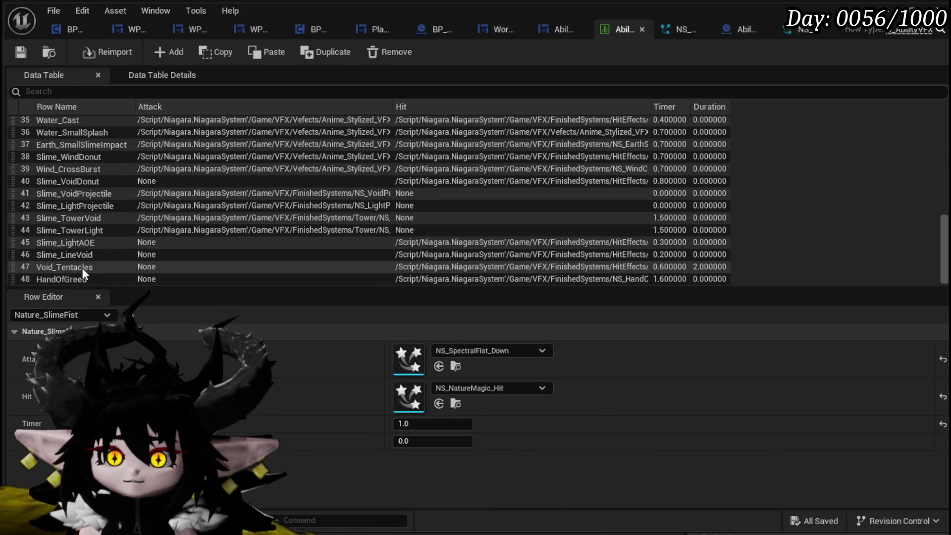
left_click(82, 279)
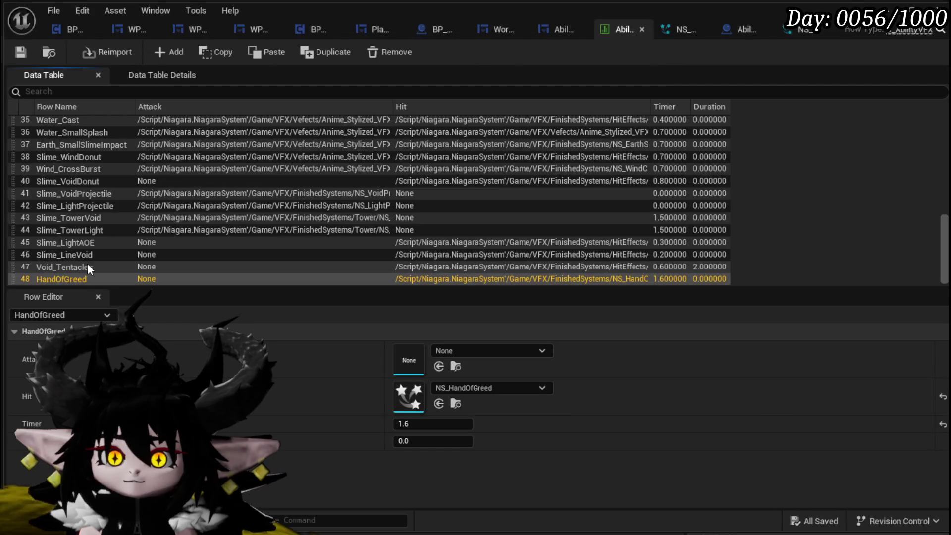
scroll(97, 219, "up", 2)
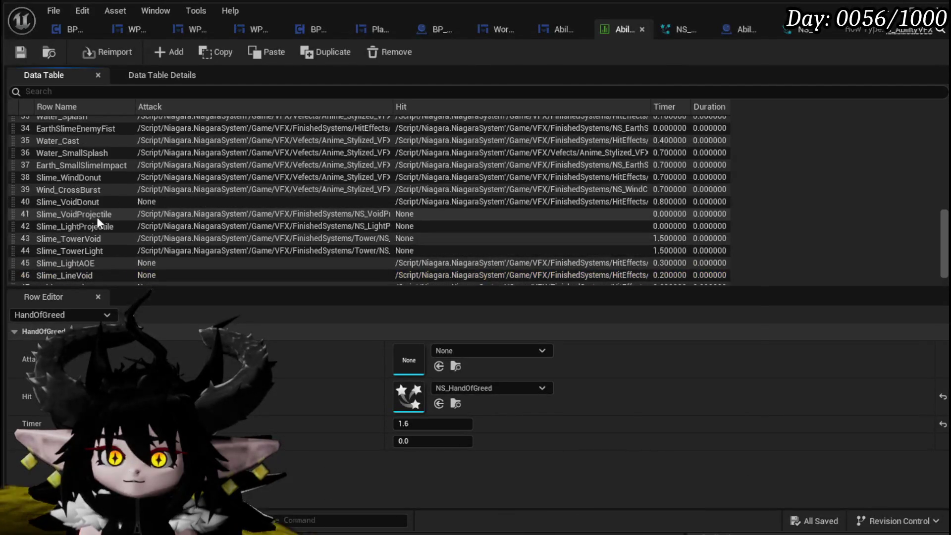
scroll(96, 237, "down", 2)
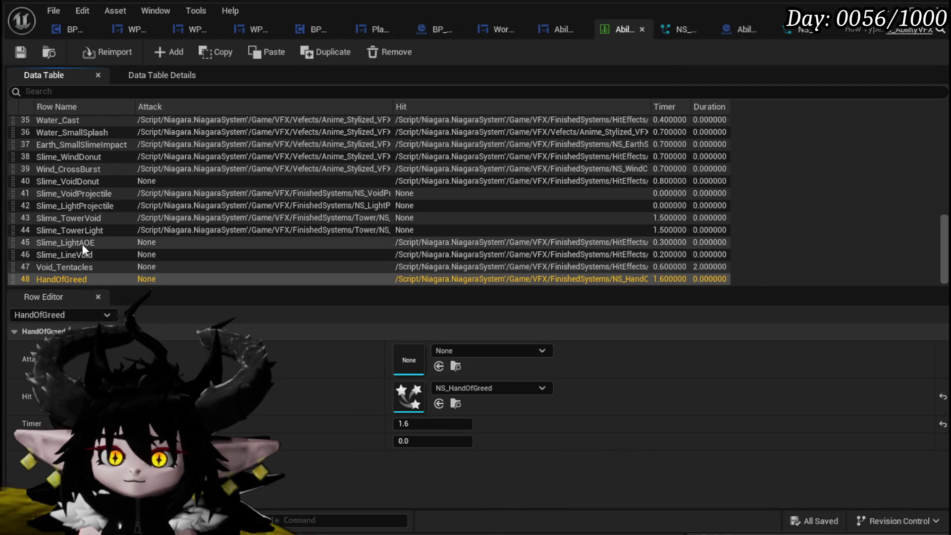
scroll(94, 236, "up", 10)
scroll(96, 238, "up", 12)
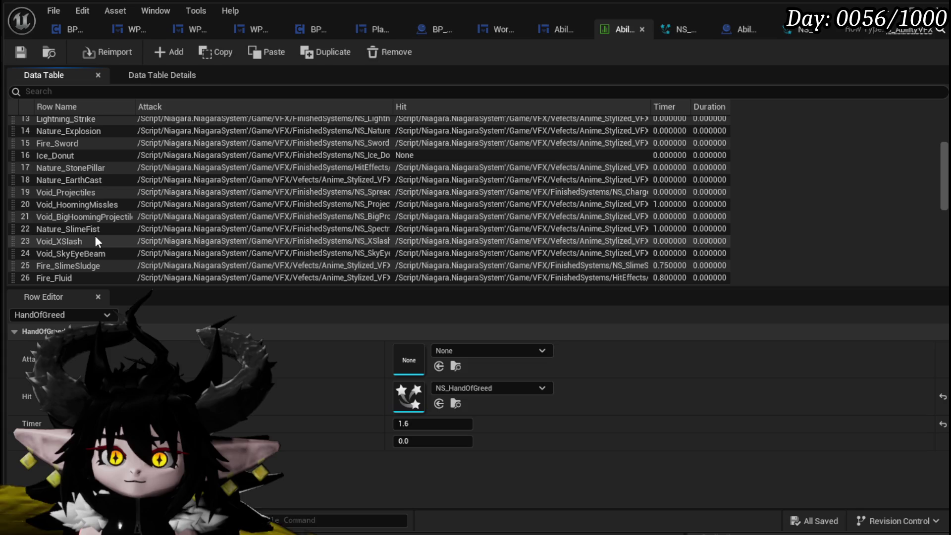
scroll(68, 173, "up", 5)
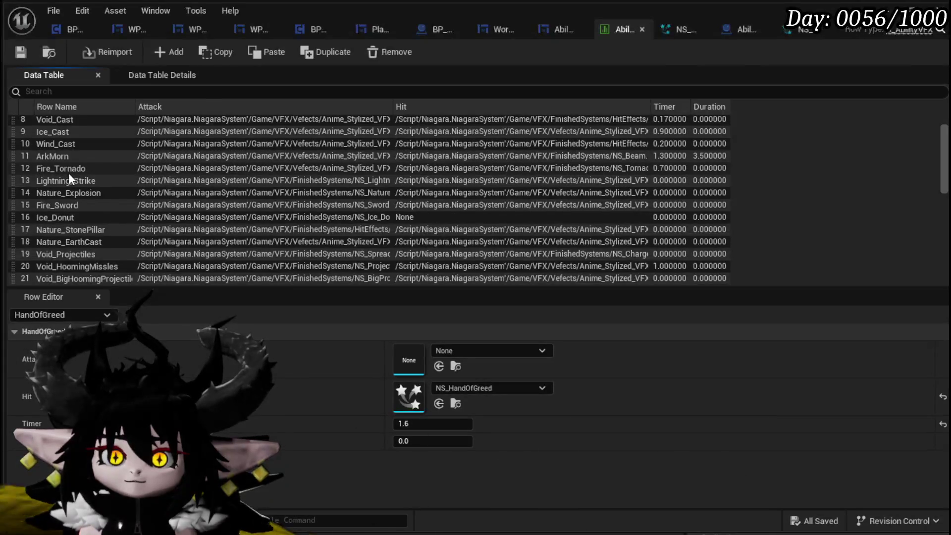
scroll(85, 213, "down", 3)
left_click(77, 250)
Copy Nature_SlimeFist's attack effect and paste NS_SpectralFist_Down into its Hit slot
right_click(409, 359)
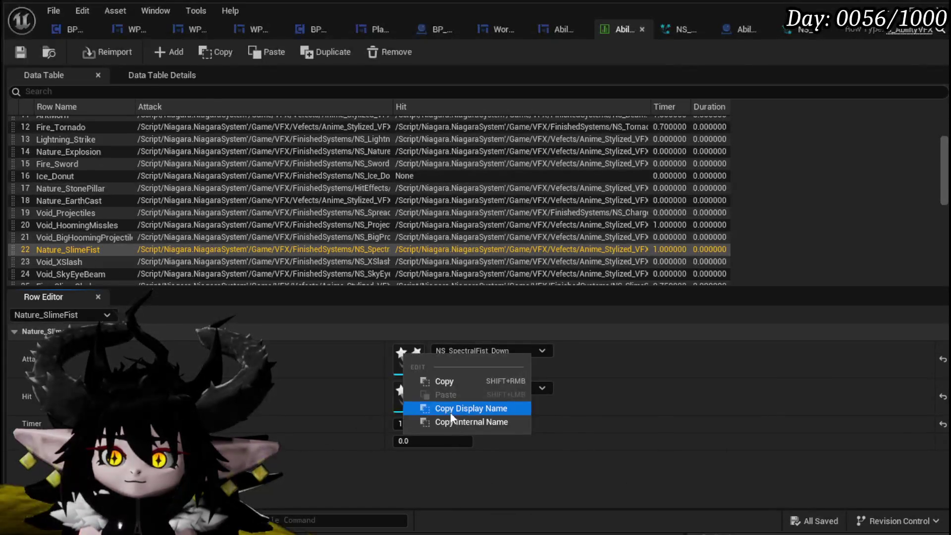
left_click(441, 379)
right_click(416, 394)
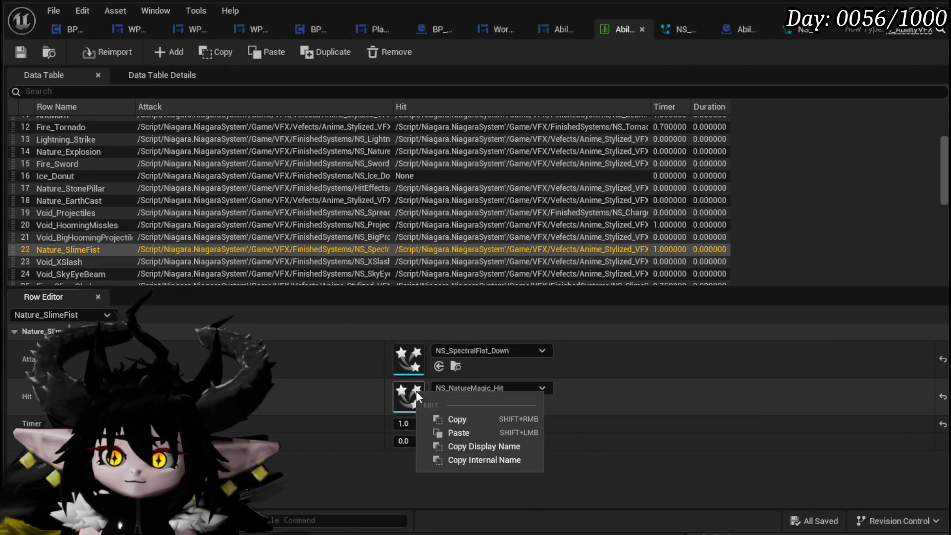
left_click(463, 434)
Set Nature_SlimeFist's attack effect to NS_NatureMagic_Cast, save the data table, and return to the level editor
left_click(476, 355)
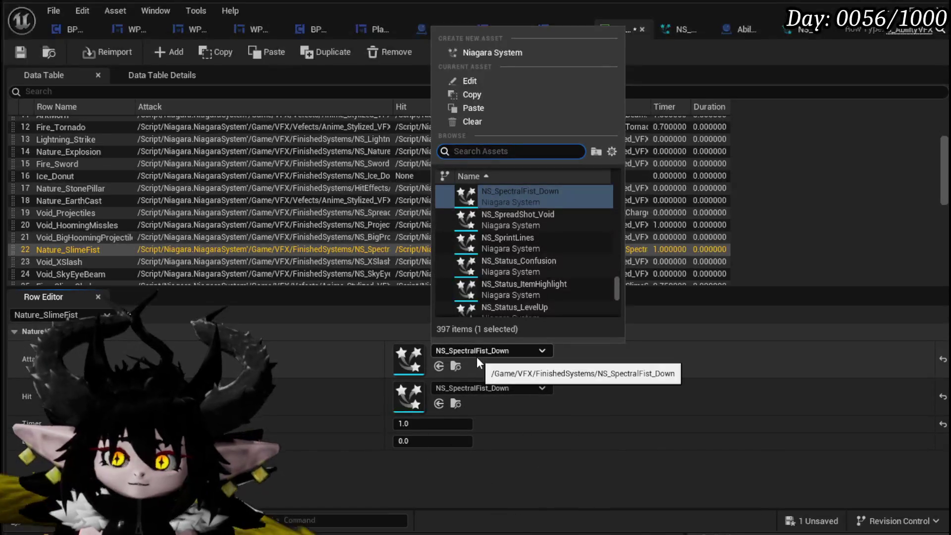
type("Magic")
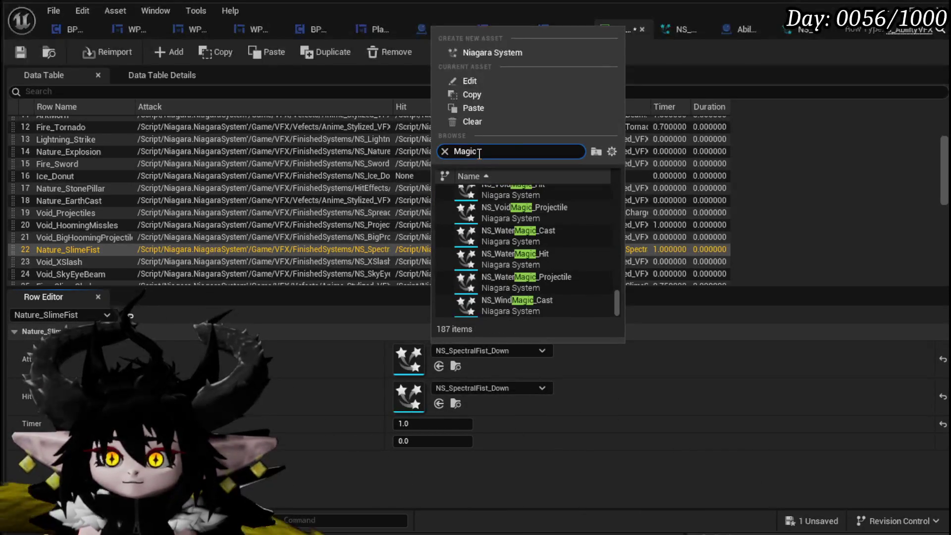
type("Nature")
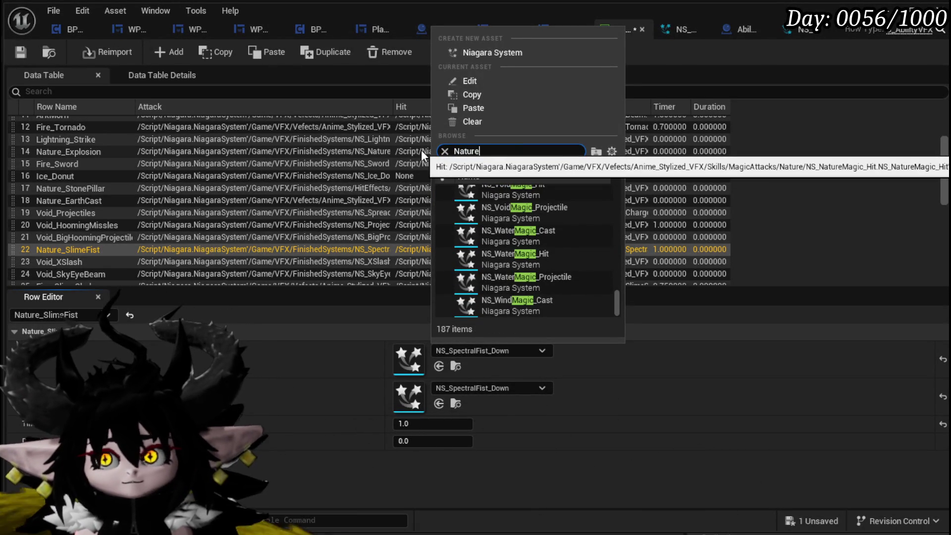
type(" Magic")
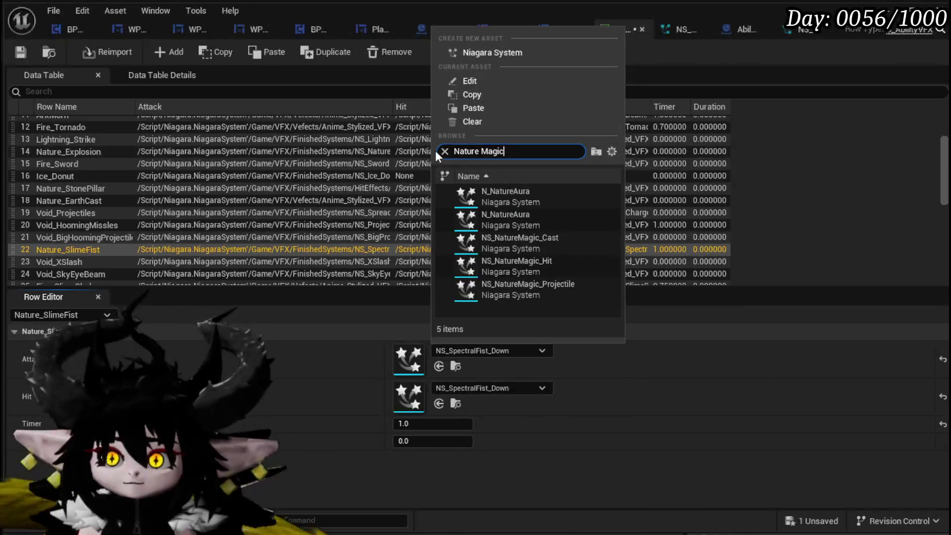
left_click(515, 243)
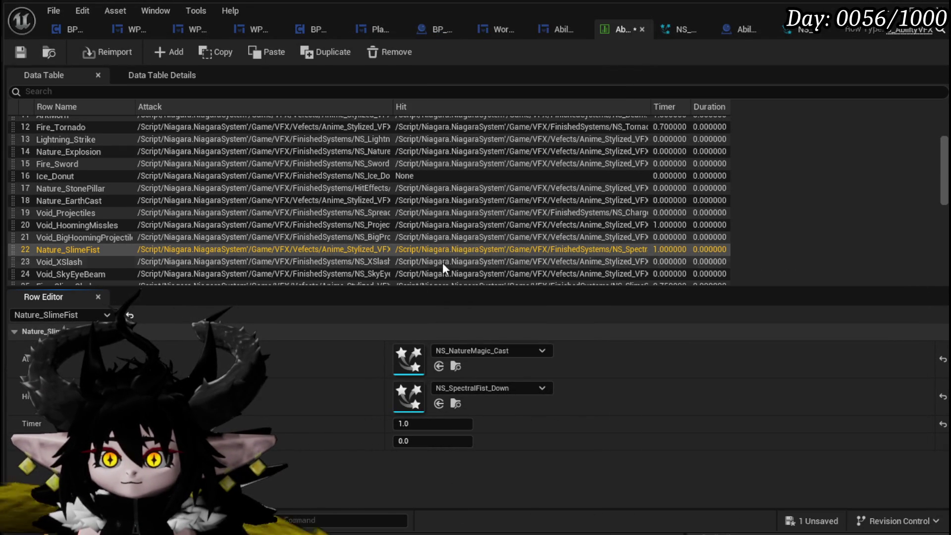
left_click(21, 52)
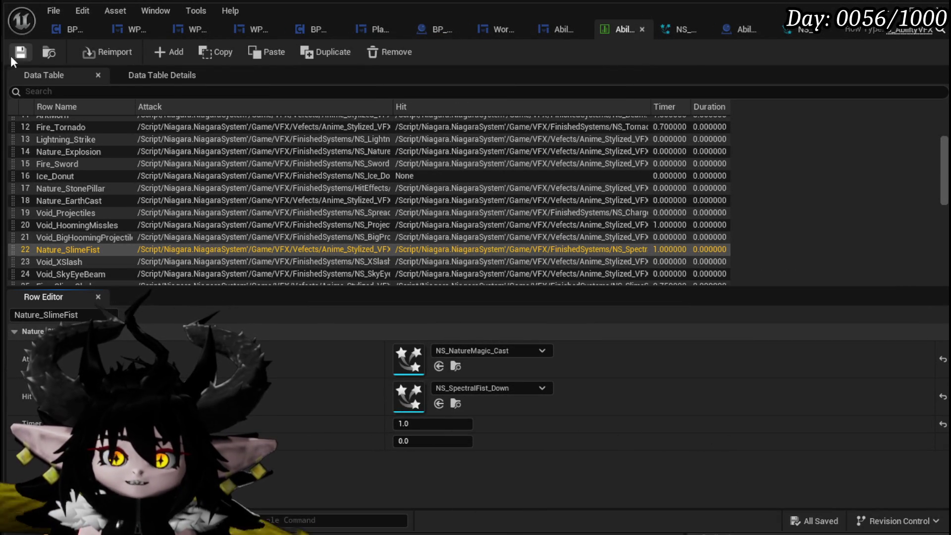
left_click(894, 7)
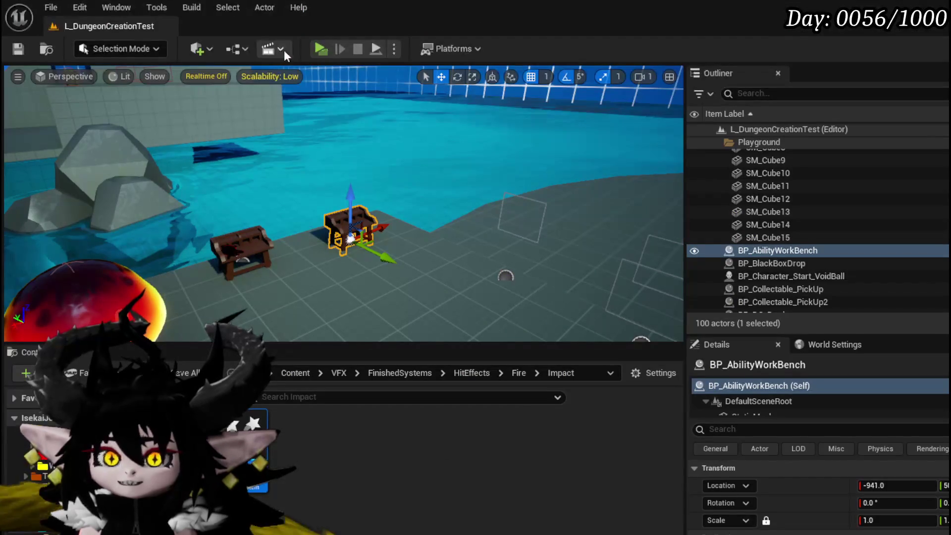
Play the level, run to the fire slime and attack it, then cast Burst on the target area
left_click(321, 48)
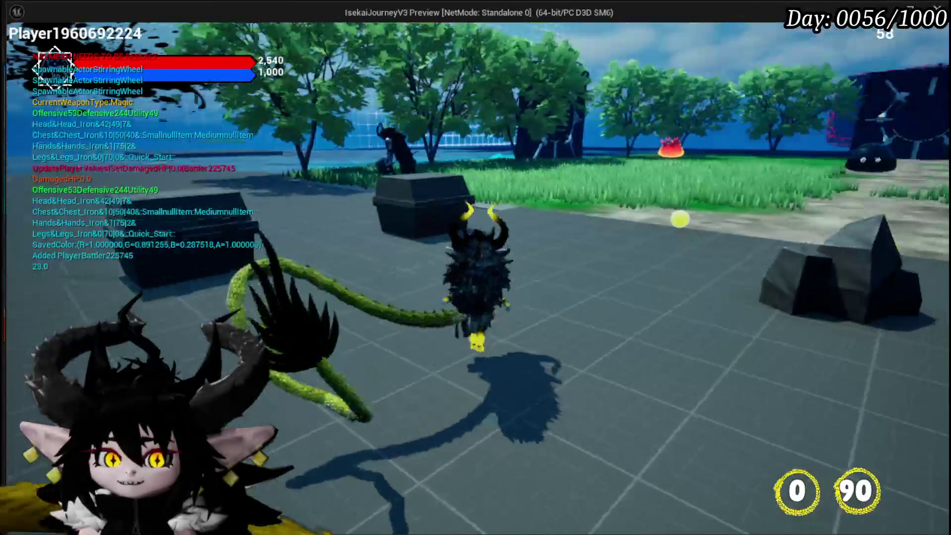
key("w")
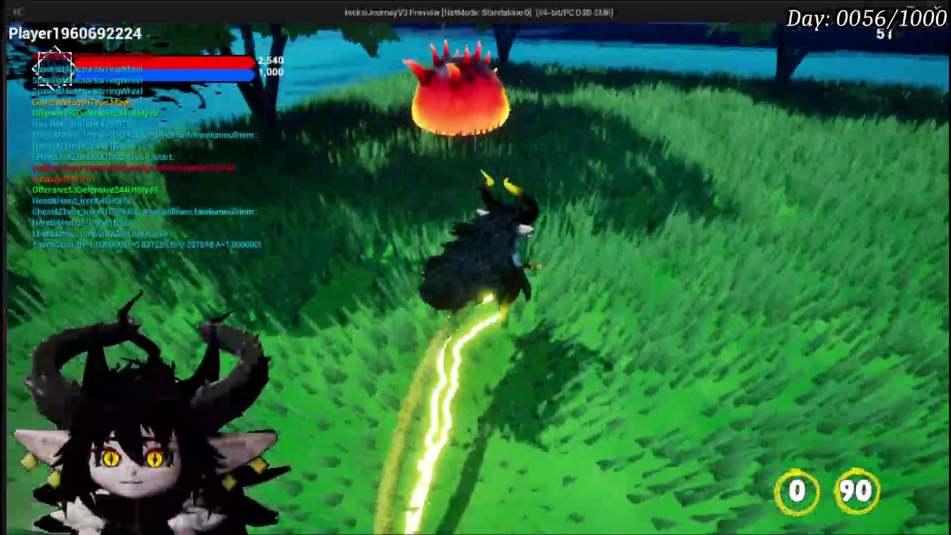
left_click(476, 267)
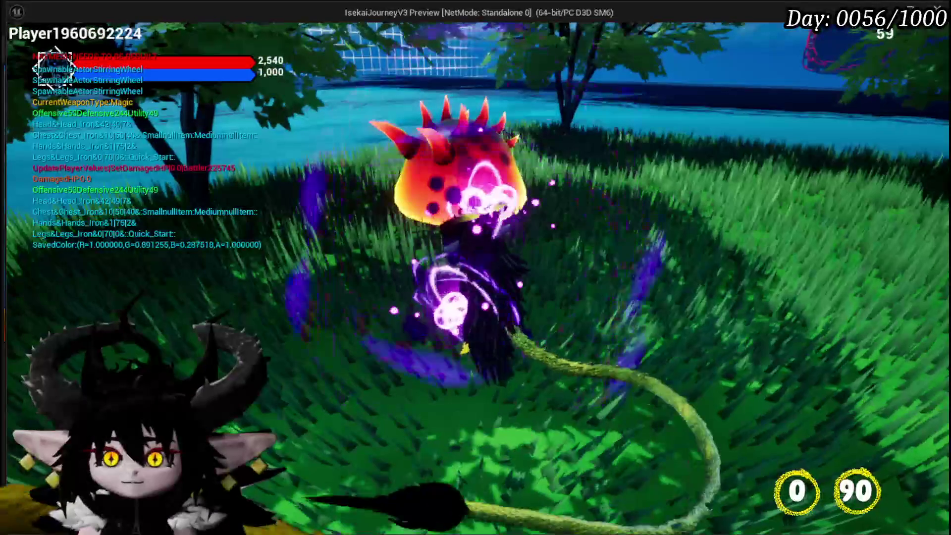
left_click(475, 267)
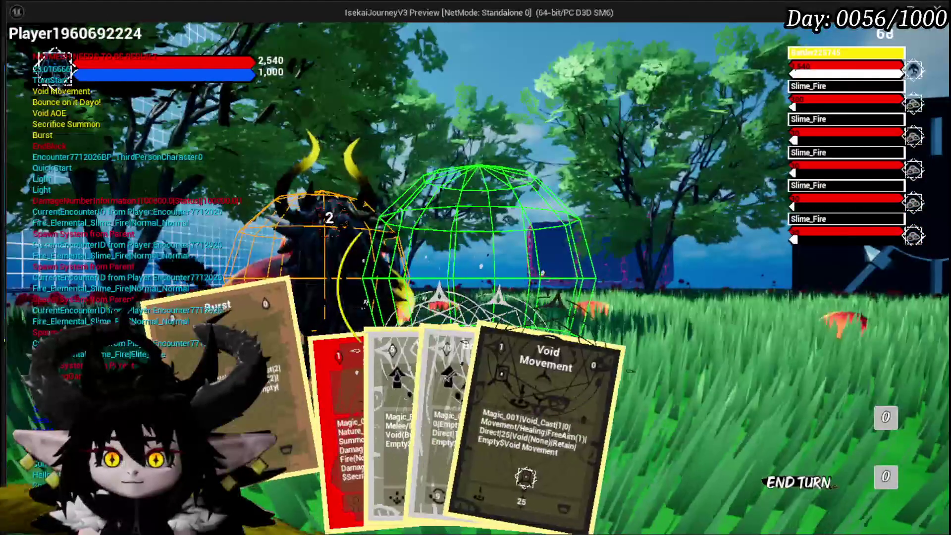
left_click(289, 402)
left_click(542, 275)
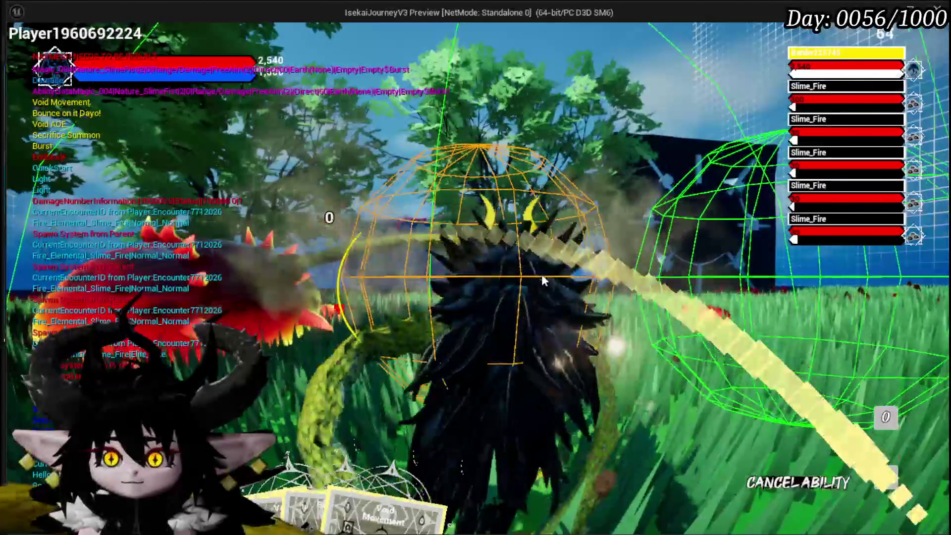
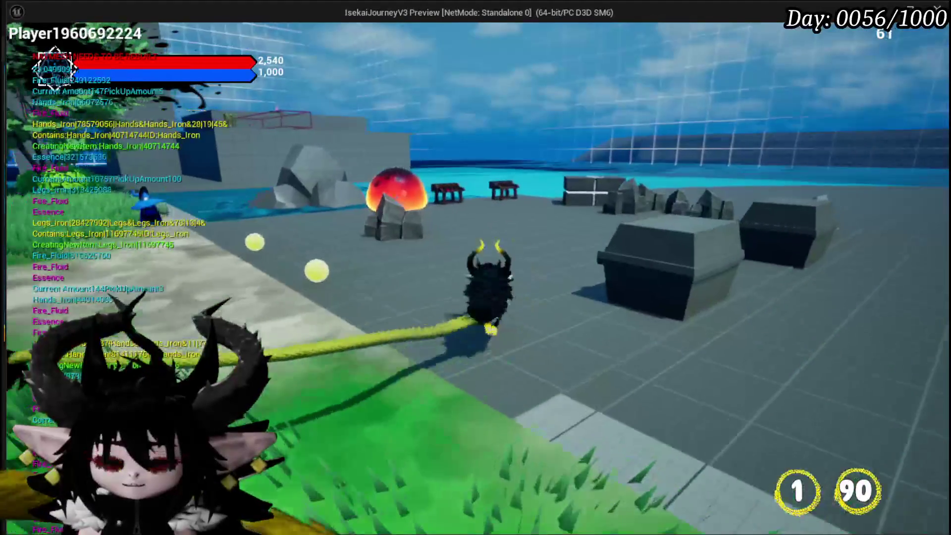
Cast the magic ring ability twice with E, then stop the Play-in-Editor test
key("e")
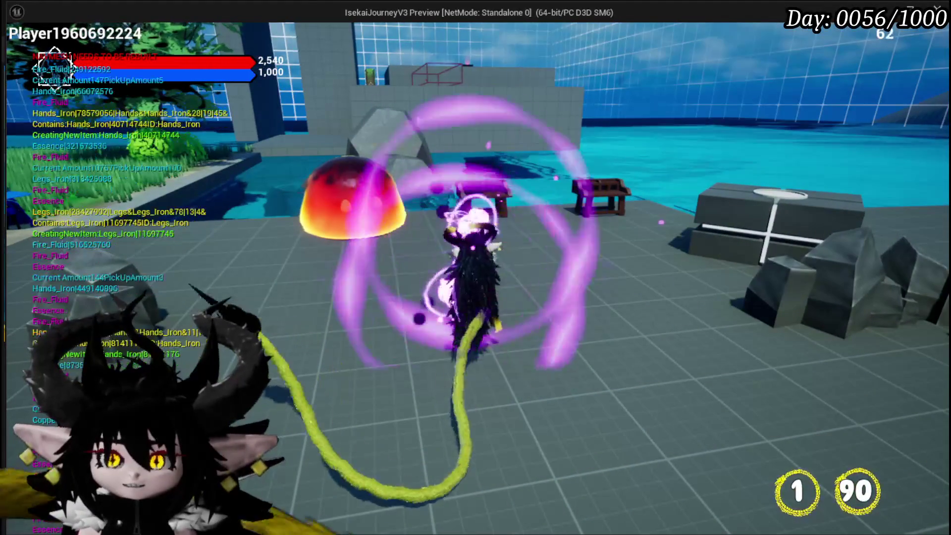
key("e")
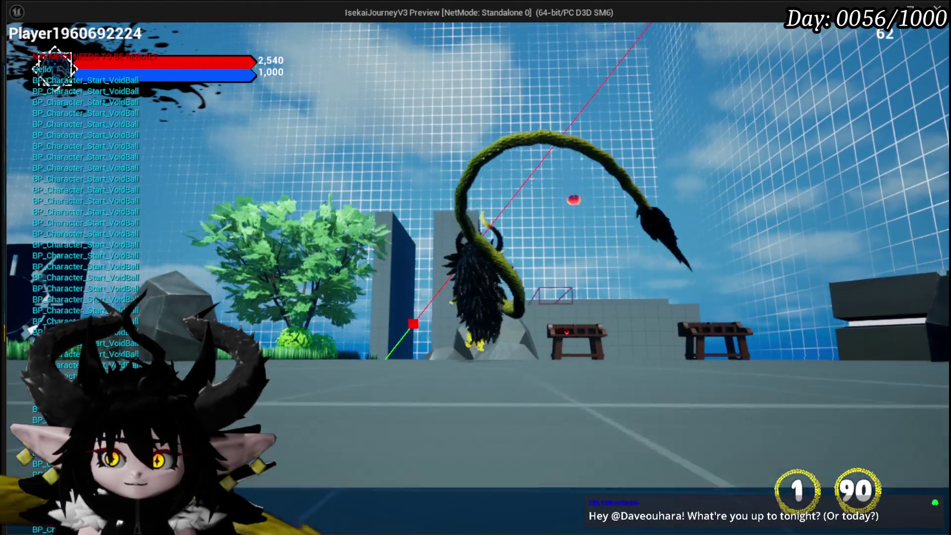
key("Escape")
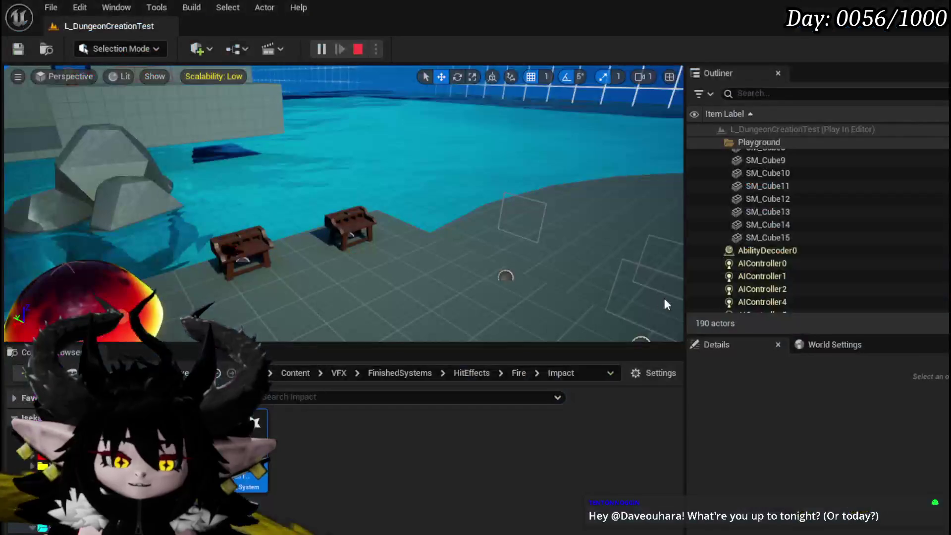
Save the level, replay, and open the Status core's ability editor at the workbench
left_click(17, 49)
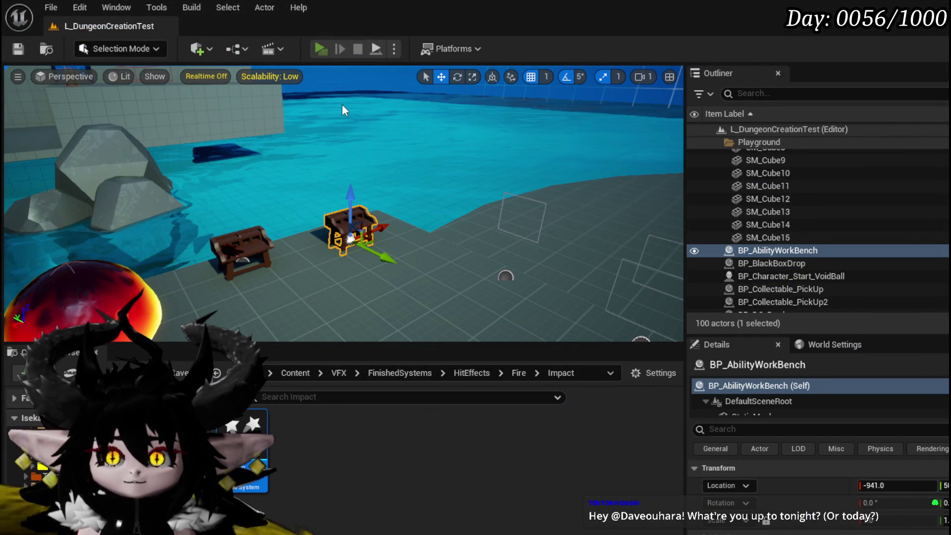
key("alt+p")
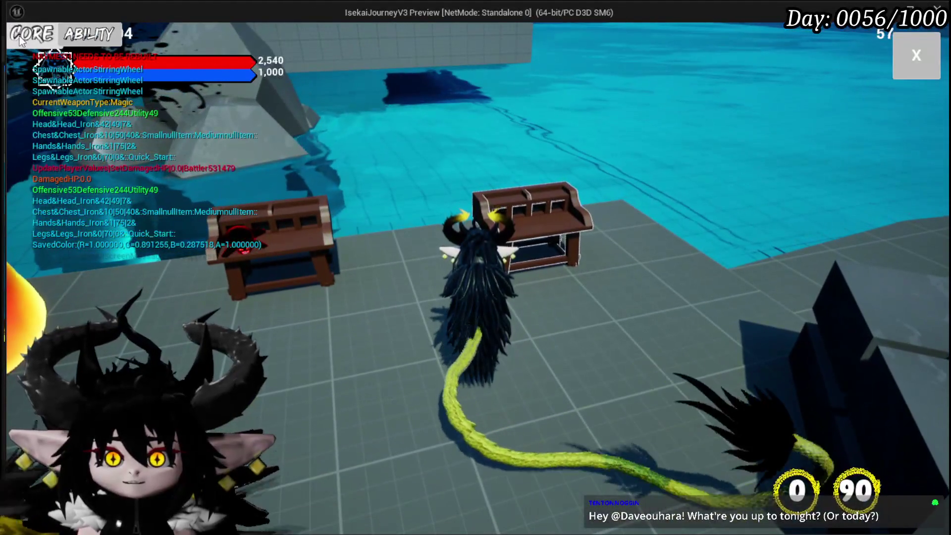
left_click(896, 384)
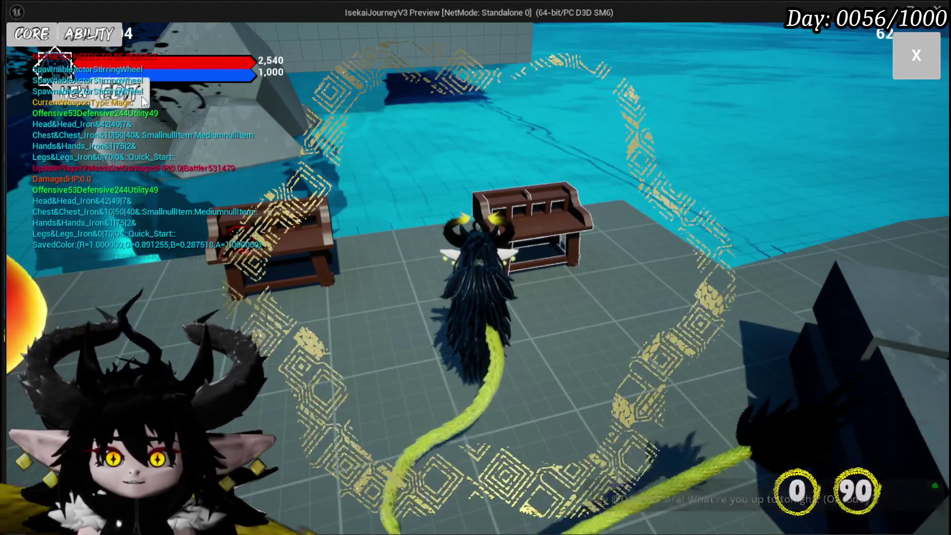
left_click(155, 92)
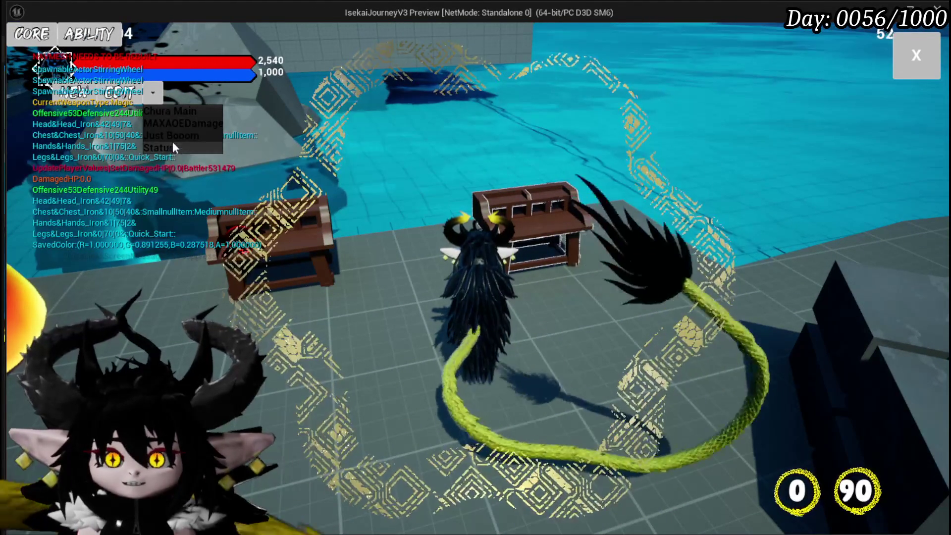
left_click(168, 148)
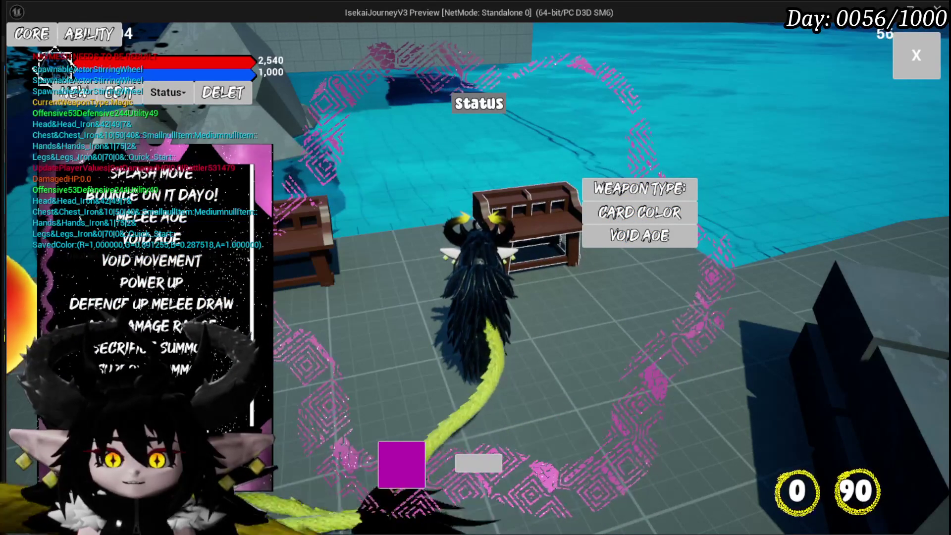
key("e")
left_click(391, 349)
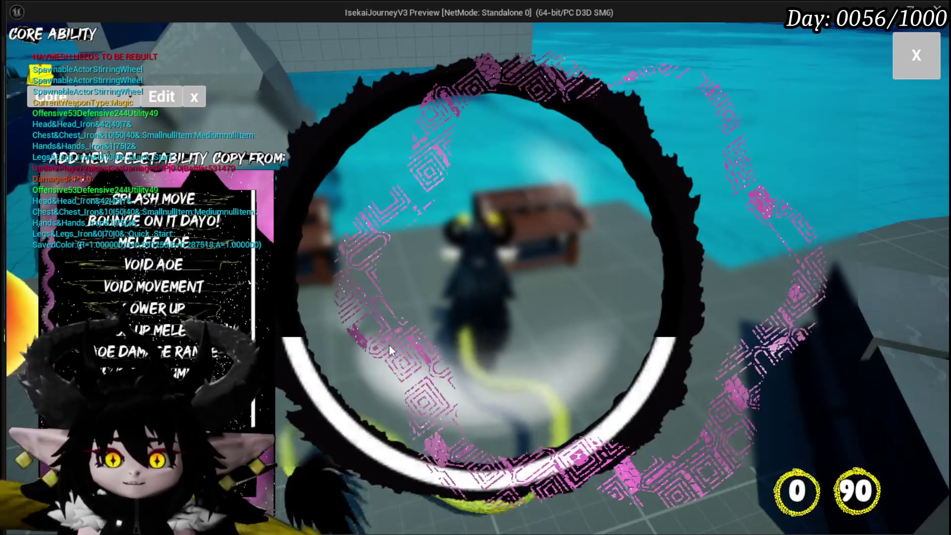
Preview the Void Movement and Splash Move ability cards in the core list
scroll(367, 392, "down", 2)
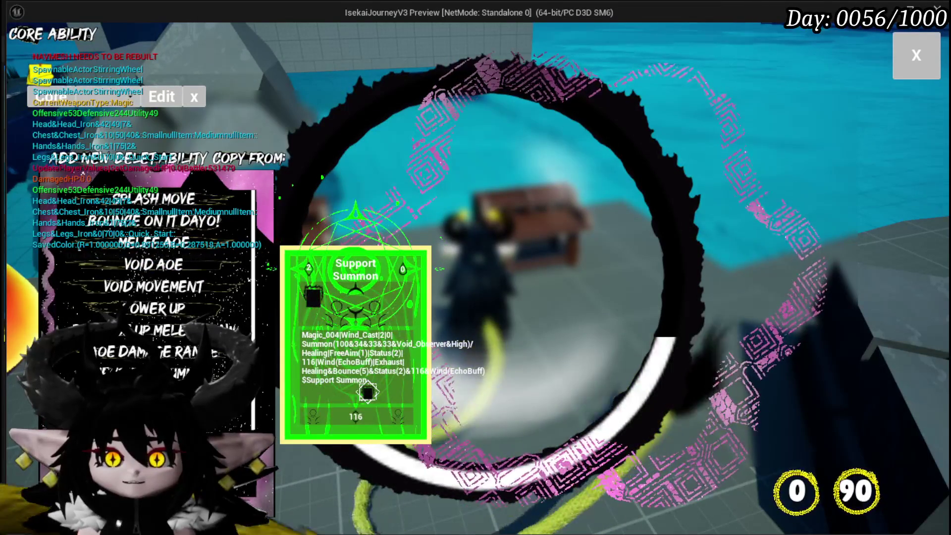
left_click(173, 297)
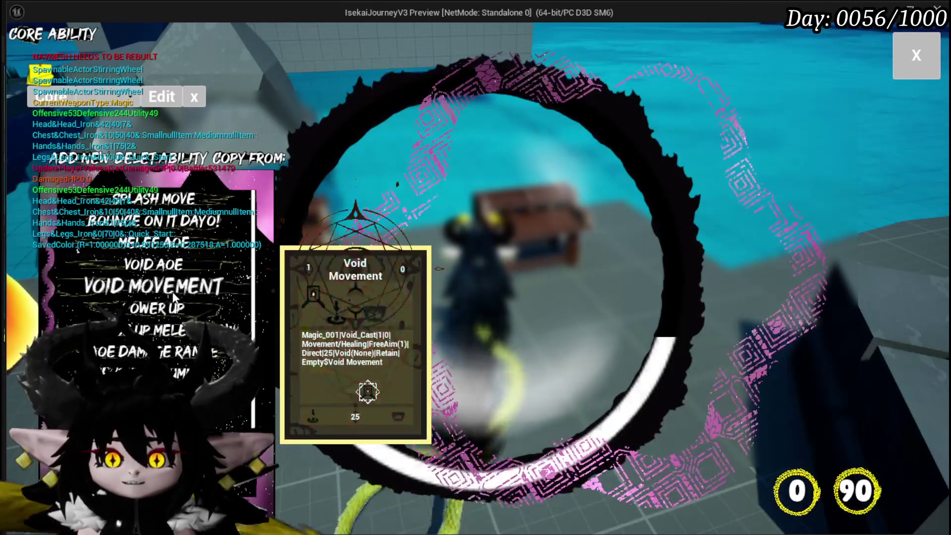
left_click(179, 201)
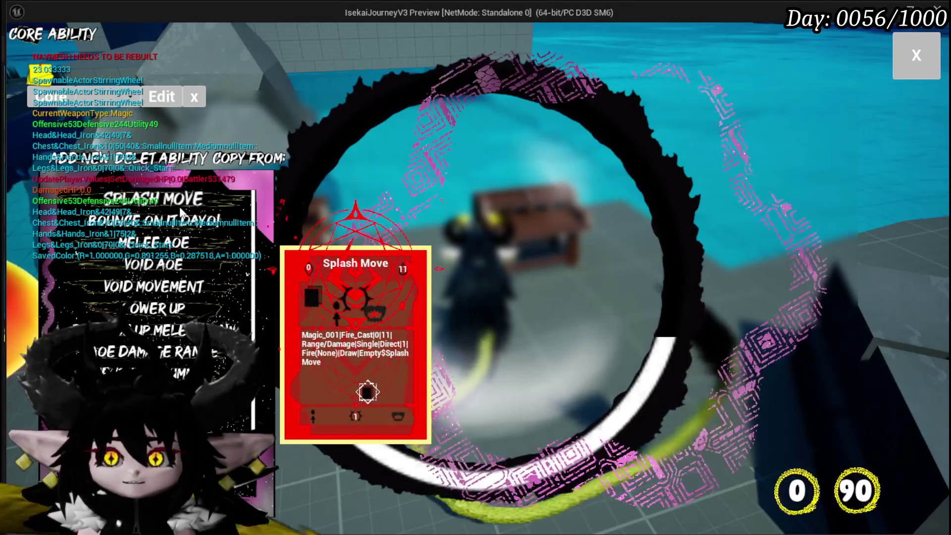
left_click(435, 292)
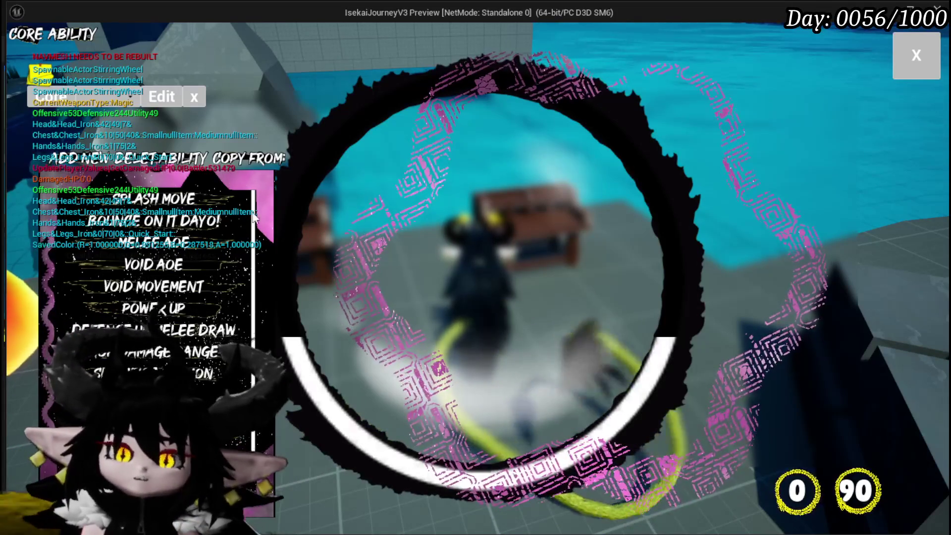
left_click(179, 198)
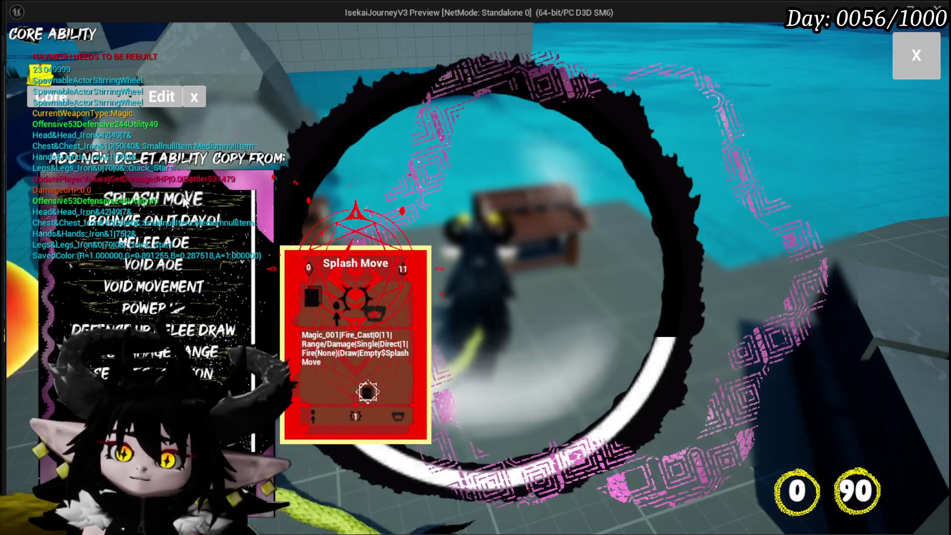
Preview the Melee AOE card, then close the core ability menu and stop play
left_click(186, 245)
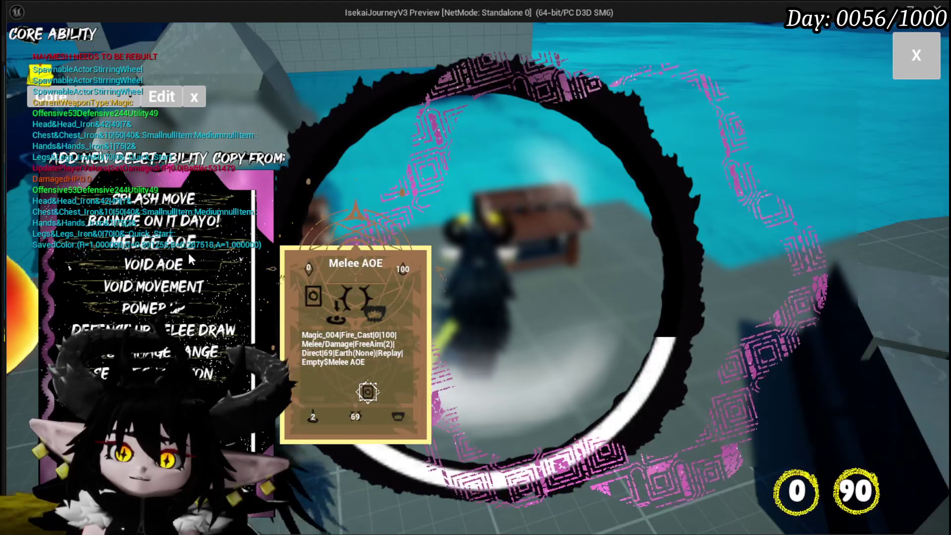
scroll(190, 259, "down", 3)
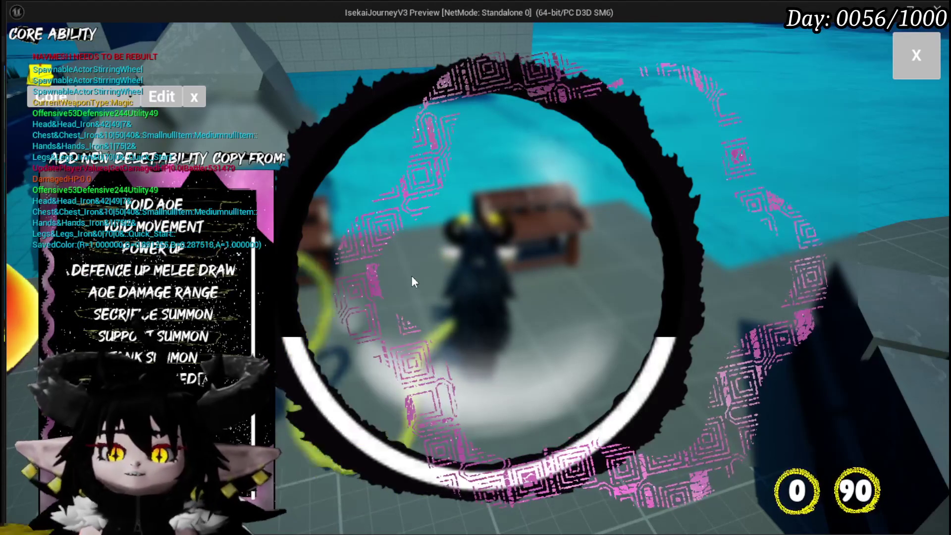
left_click(916, 56)
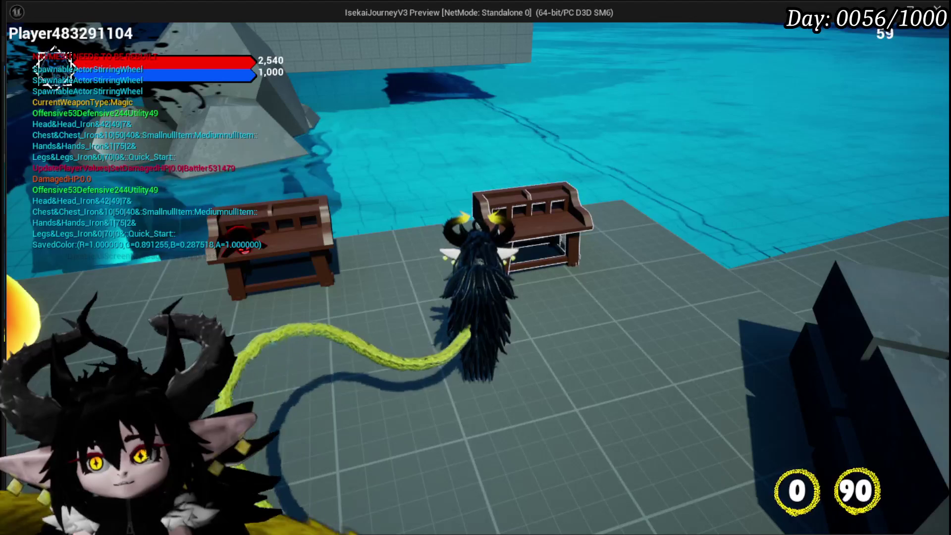
key("Escape")
Save the level and close the ability data table and Niagara effect editors
left_click(17, 49)
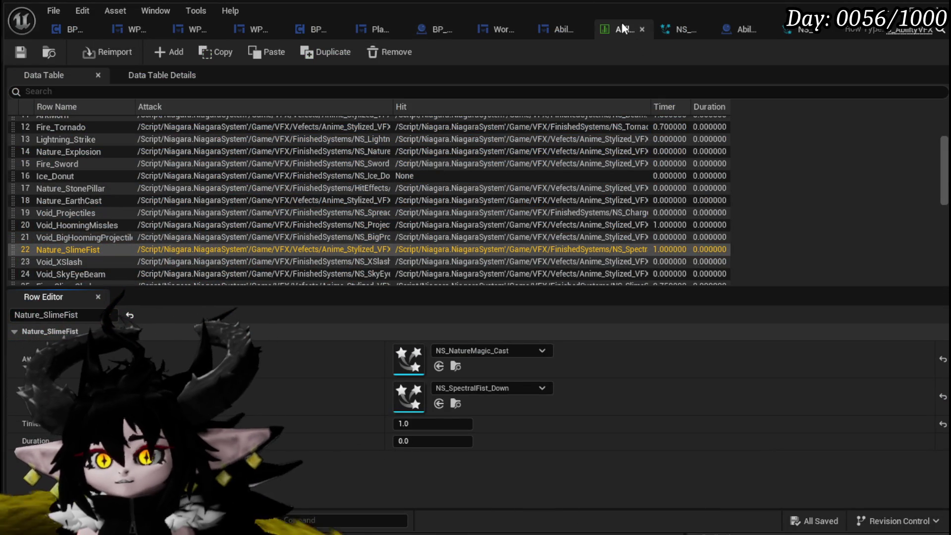
left_click(642, 29)
left_click(670, 28)
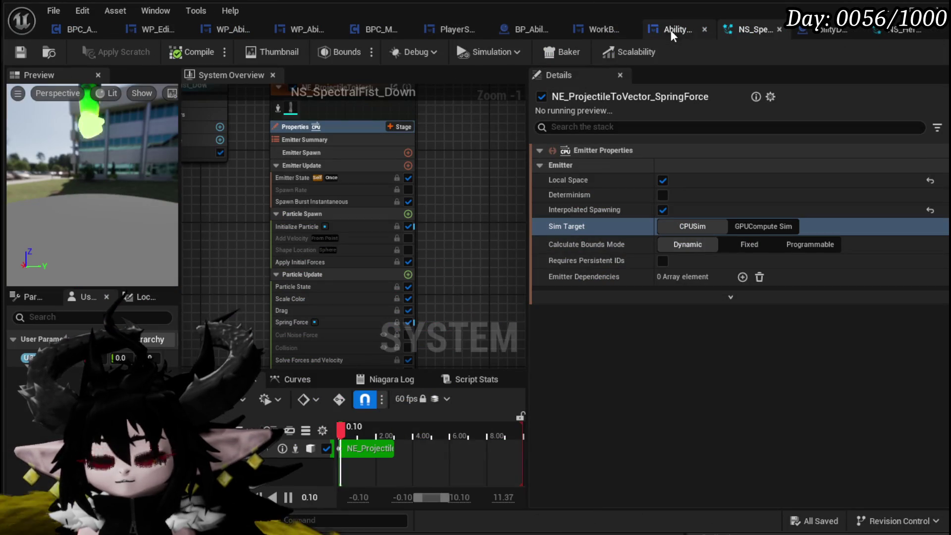
left_click(779, 29)
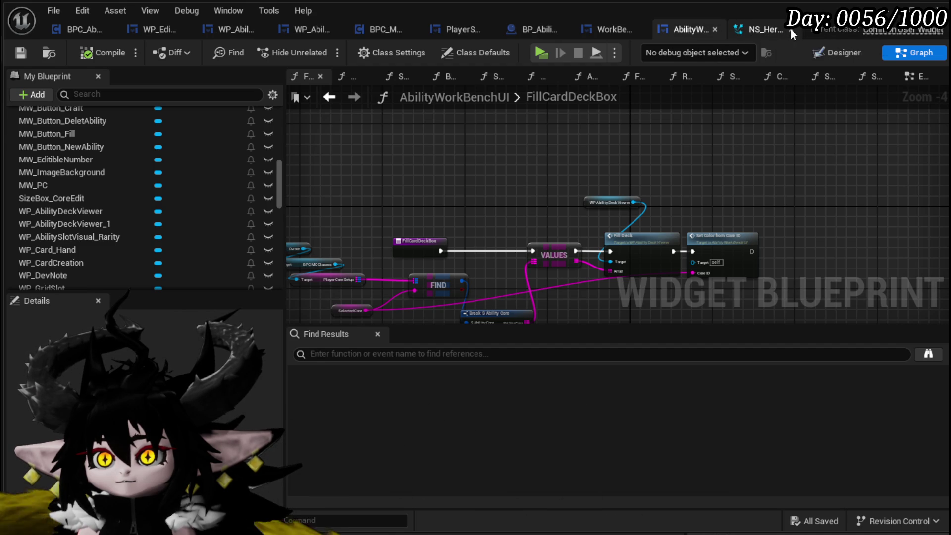
middle_click(753, 30)
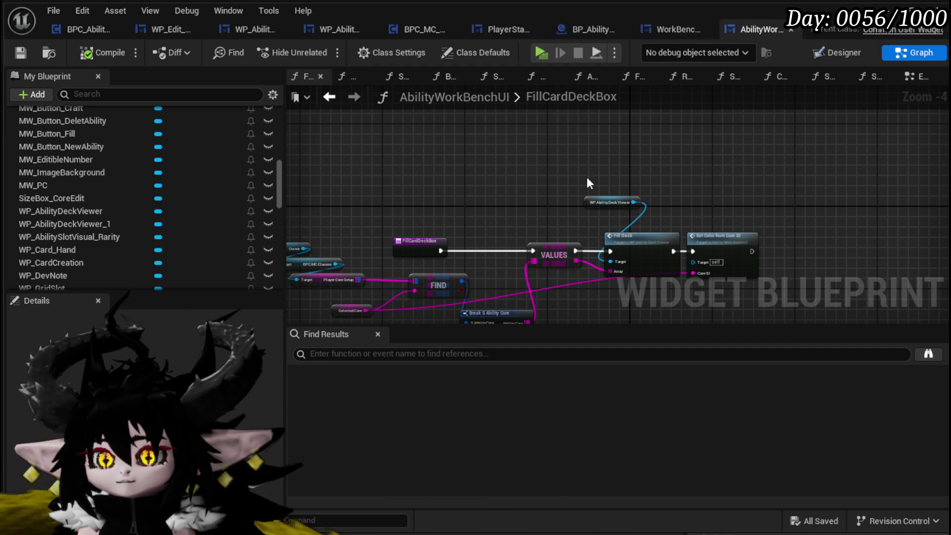
Pan the FillCardDeckBox graph to the Fill Deck node, then switch to WorkBenchHUD
left_click_drag(586, 177, 609, 114)
scroll(548, 156, "up", 3)
left_click_drag(510, 154, 544, 141)
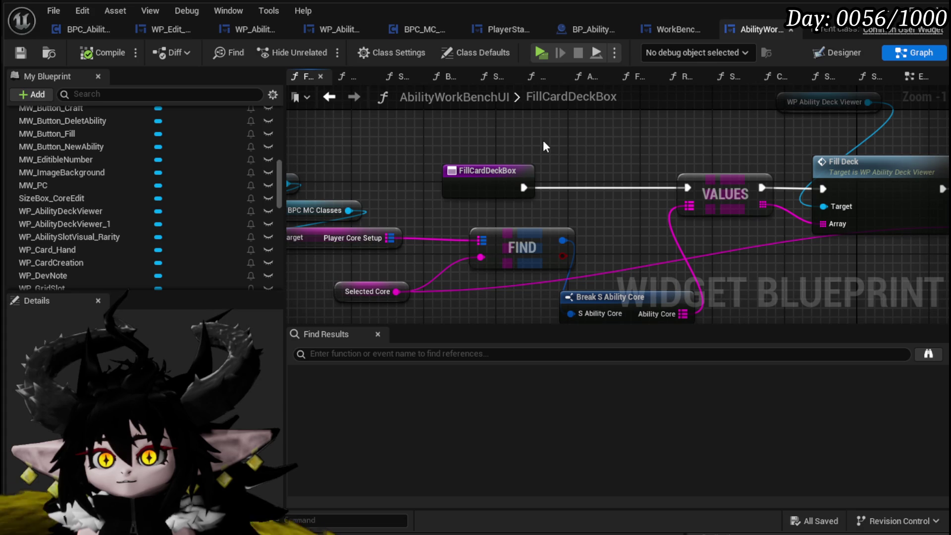
left_click(672, 28)
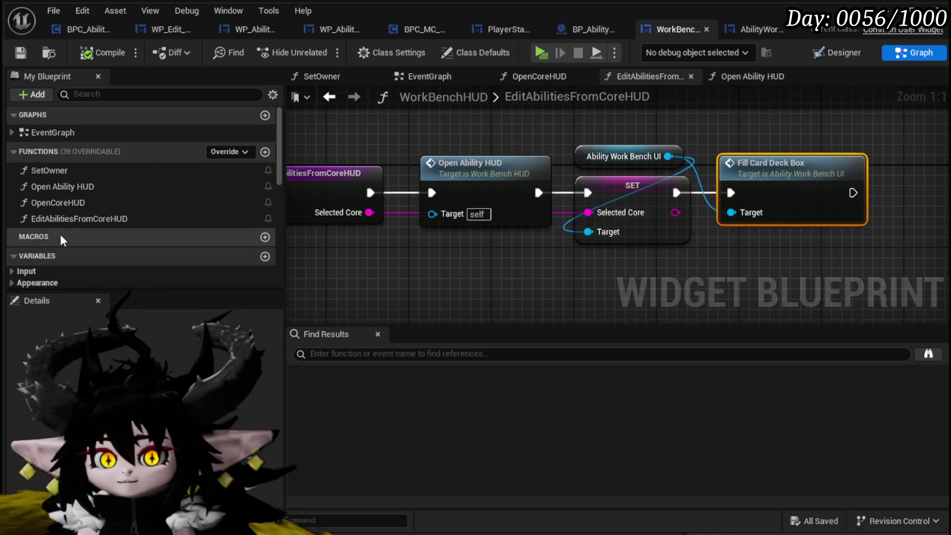
Add a function named EditCoreFromAbilityHUD to WorkBenchHUD and compile
left_click(265, 153)
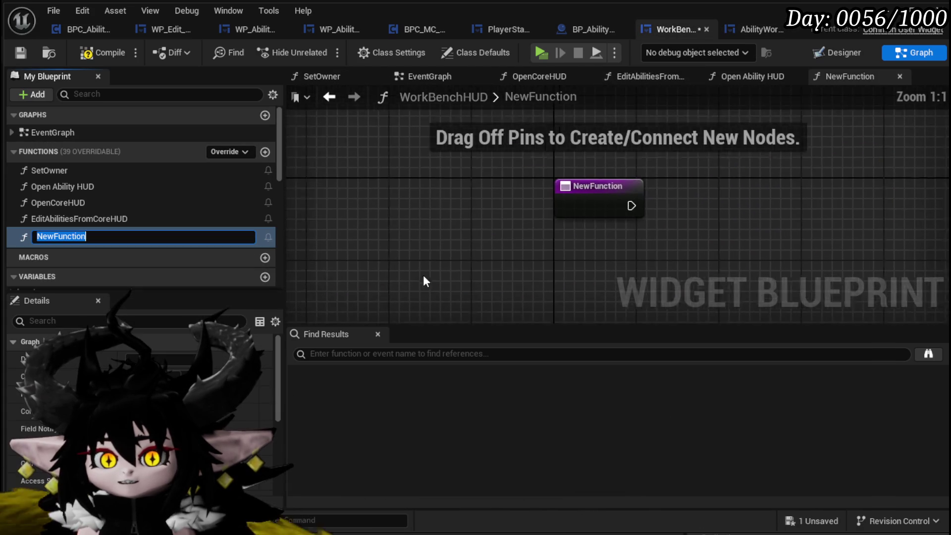
type("Edit")
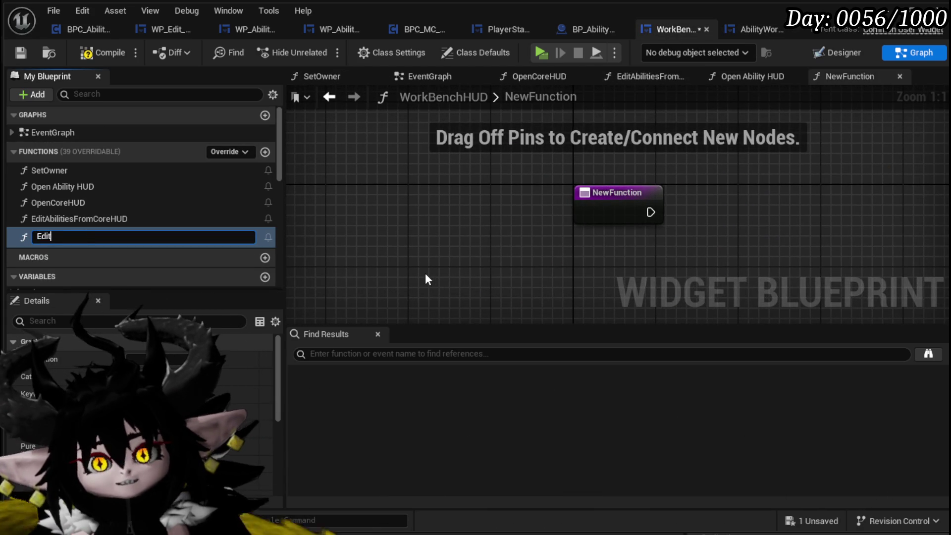
type("CoreFromAbilityHUD")
key("Return")
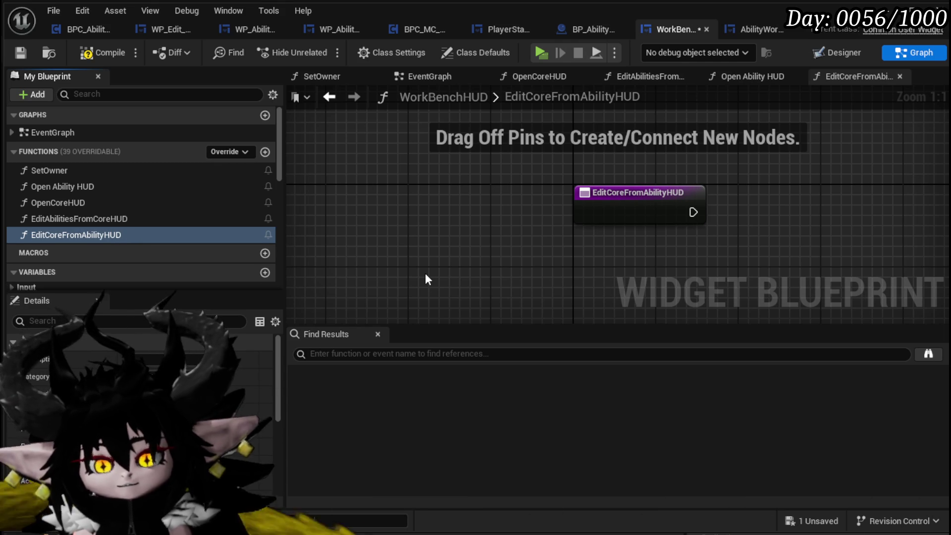
left_click(20, 51)
left_click(420, 200)
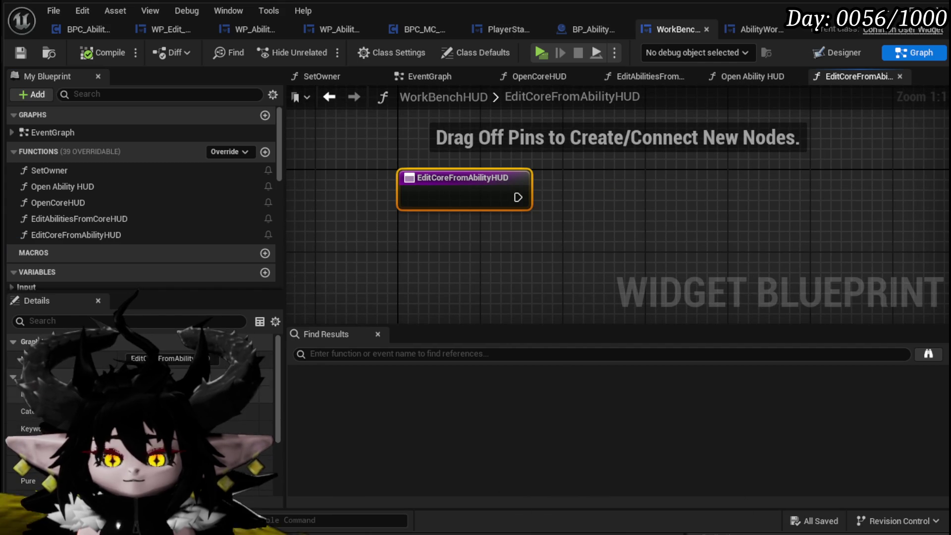
Give the function a string input named Selected Core ID and save the blueprint
left_click(266, 452)
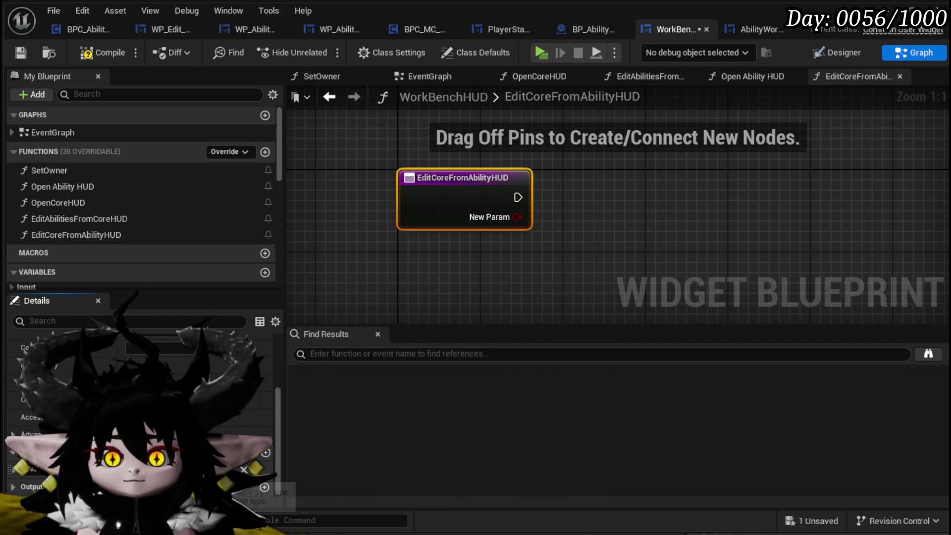
left_click(149, 468)
left_click(183, 299)
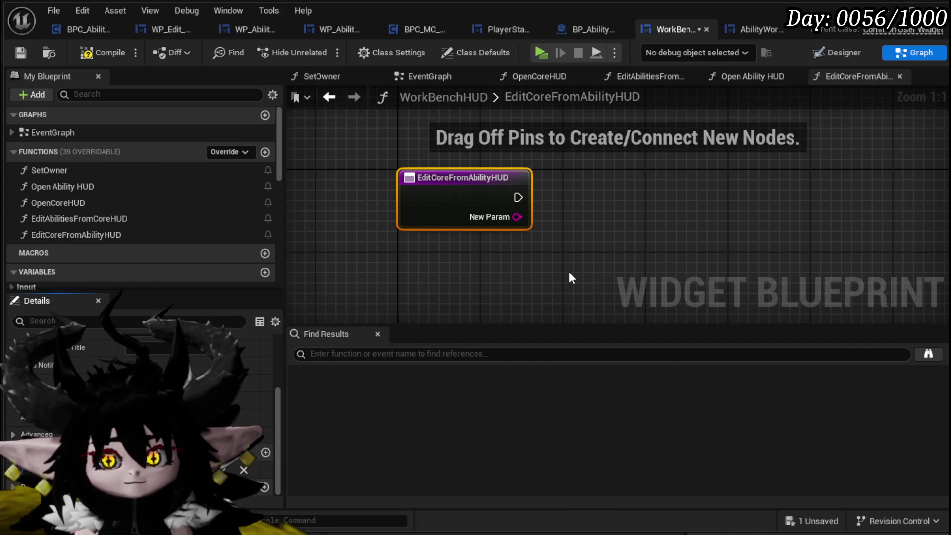
type("Selected Core ID")
key("Return")
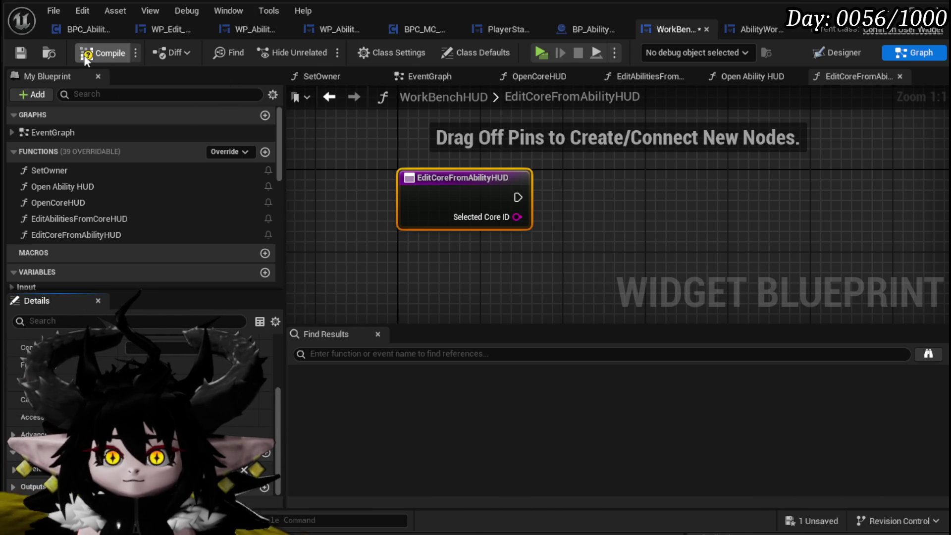
left_click(23, 52)
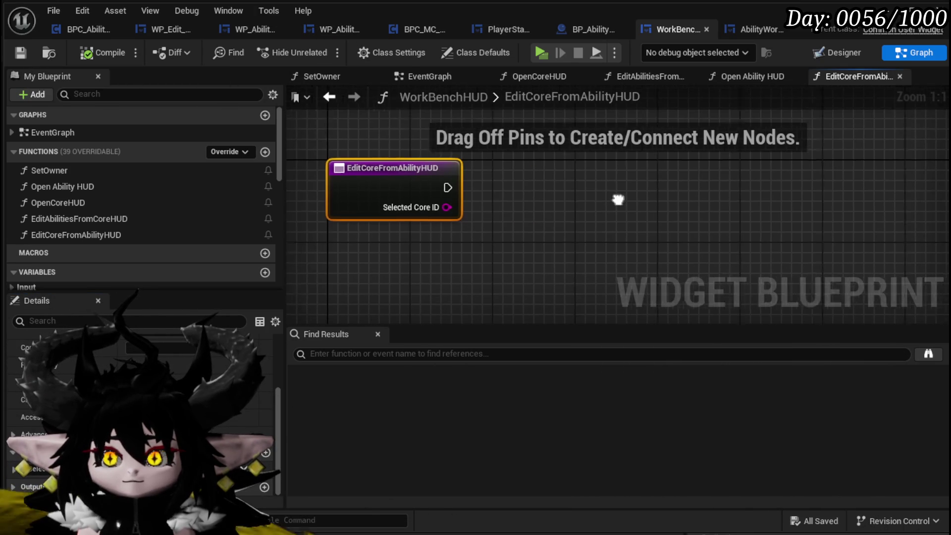
left_click(587, 202)
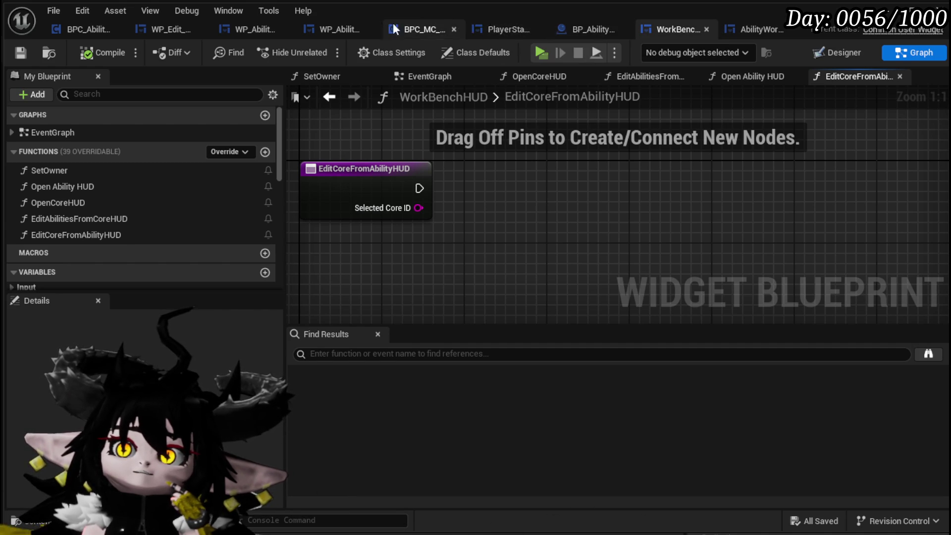
left_click(570, 29)
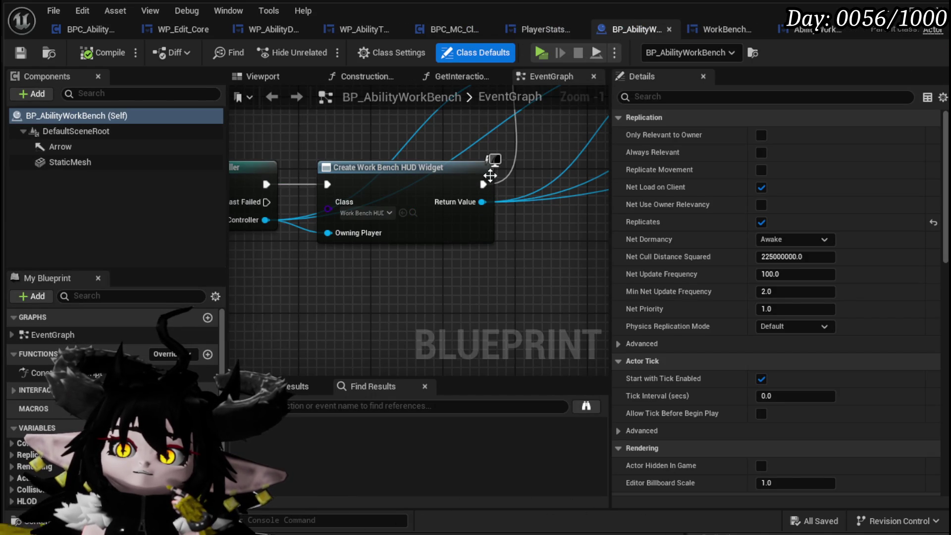
Shift a group of BP_AbilityWorkBench event graph nodes down and save the blueprint
left_click_drag(456, 157, 573, 240)
left_click_drag(508, 219, 592, 223)
left_click_drag(426, 228, 511, 231)
left_click_drag(261, 237, 345, 241)
left_click_drag(490, 160, 501, 181)
left_click(483, 158)
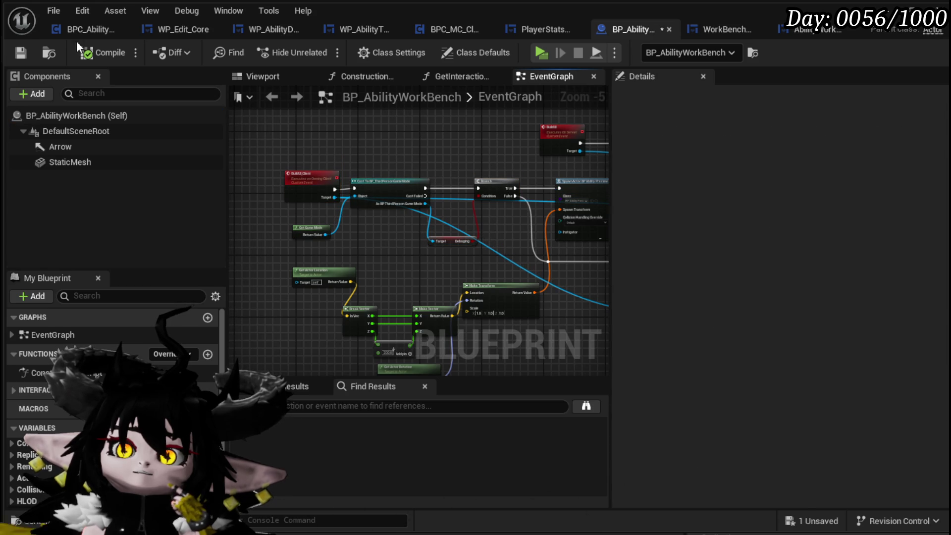
left_click(21, 50)
scroll(416, 158, "up", 2)
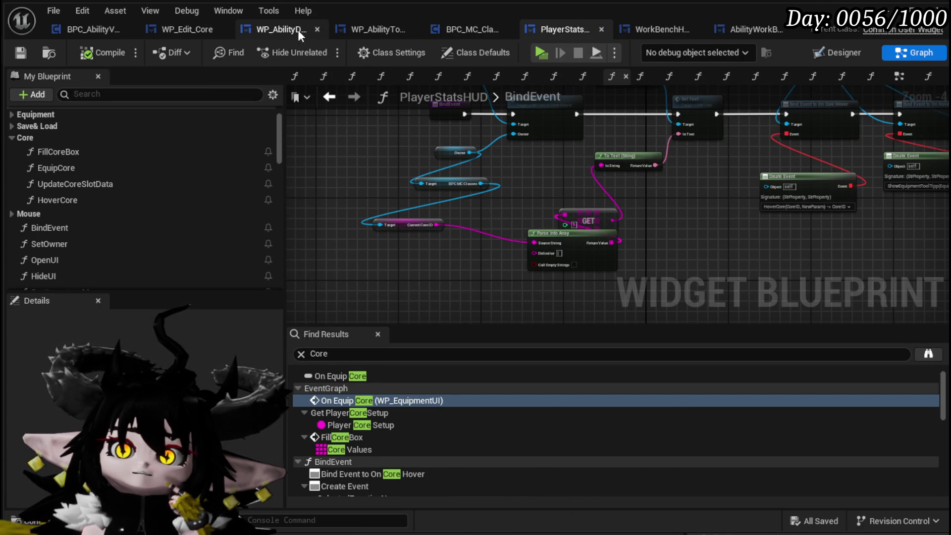
Close the WP_AbilityDeckViewer and WP_AbilityToolTipp tabs and show WP_Edit_Core's Designer
left_click(315, 30)
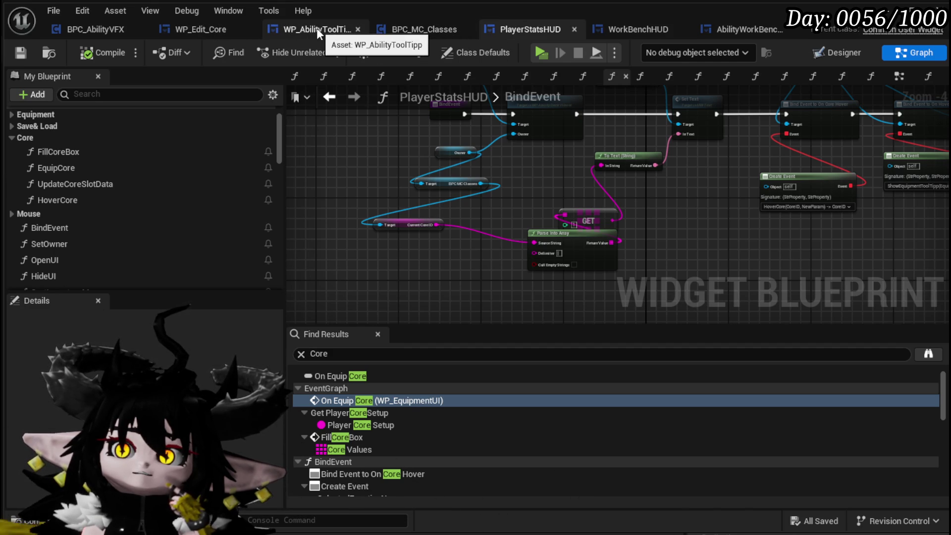
left_click(188, 29)
left_click(842, 52)
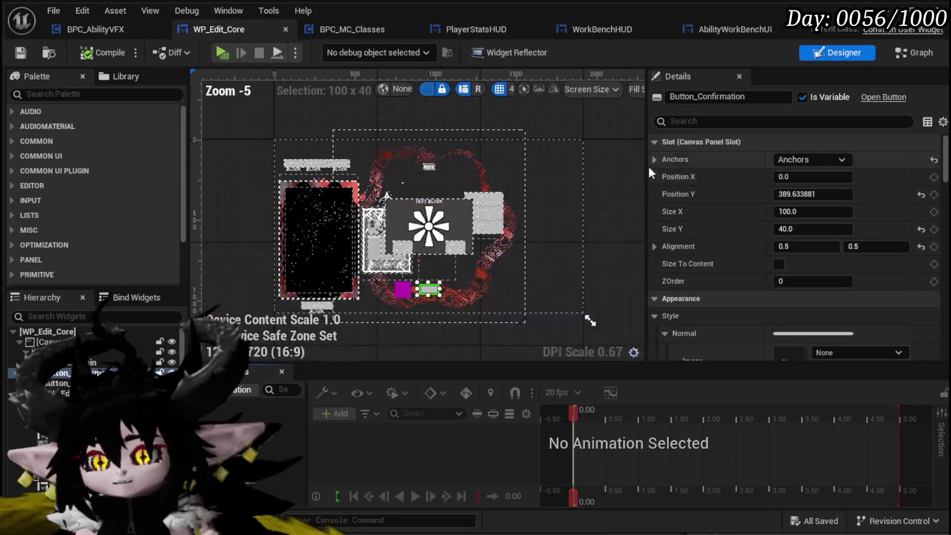
Select WP_AbilityDeckViewer in WP_Edit_Core and copy its Position X of -932.960938
left_click(340, 260)
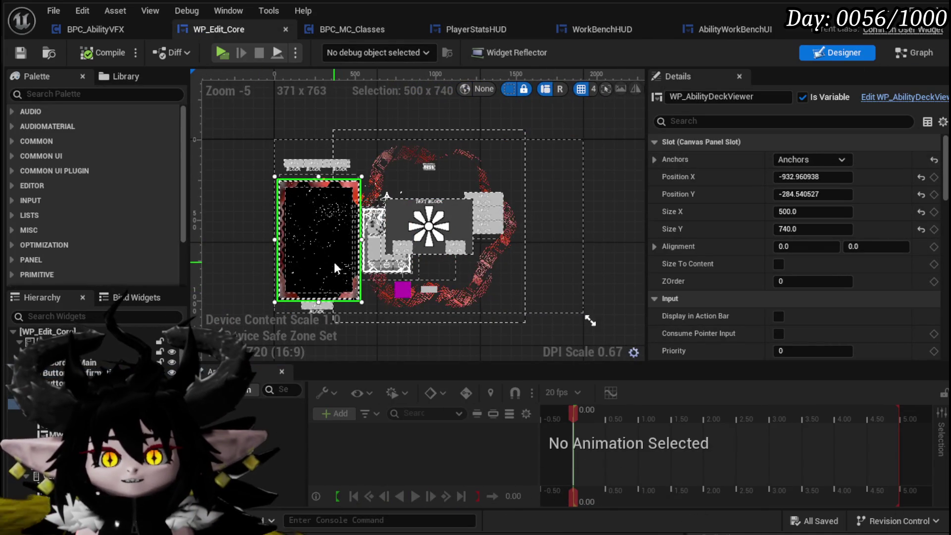
left_click(797, 176)
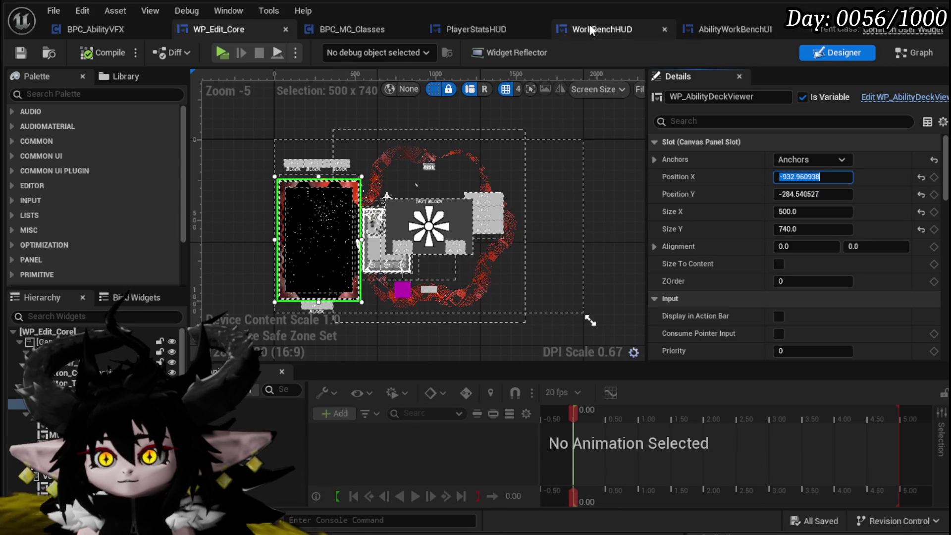
left_click(733, 30)
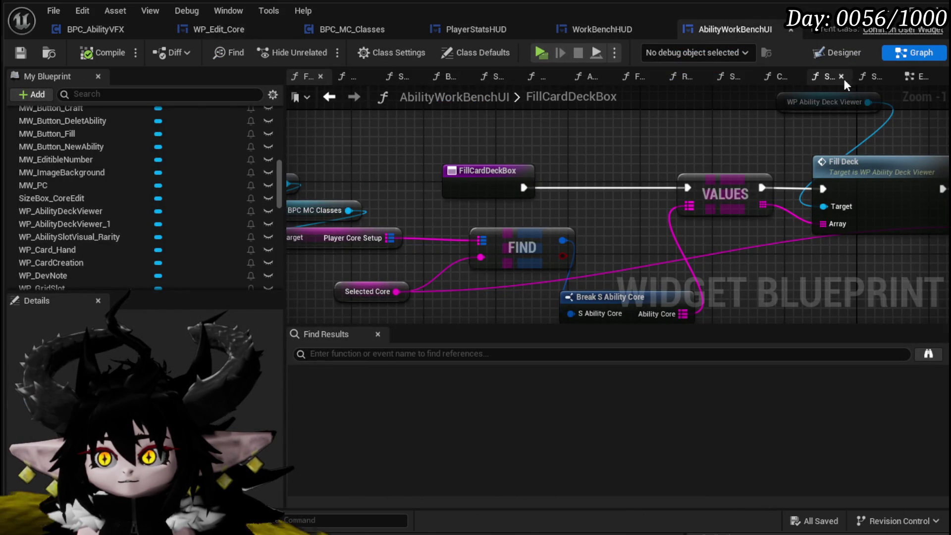
Paste -932.960938 into the Position X of AbilityWorkBenchUI's deck viewer
left_click(841, 53)
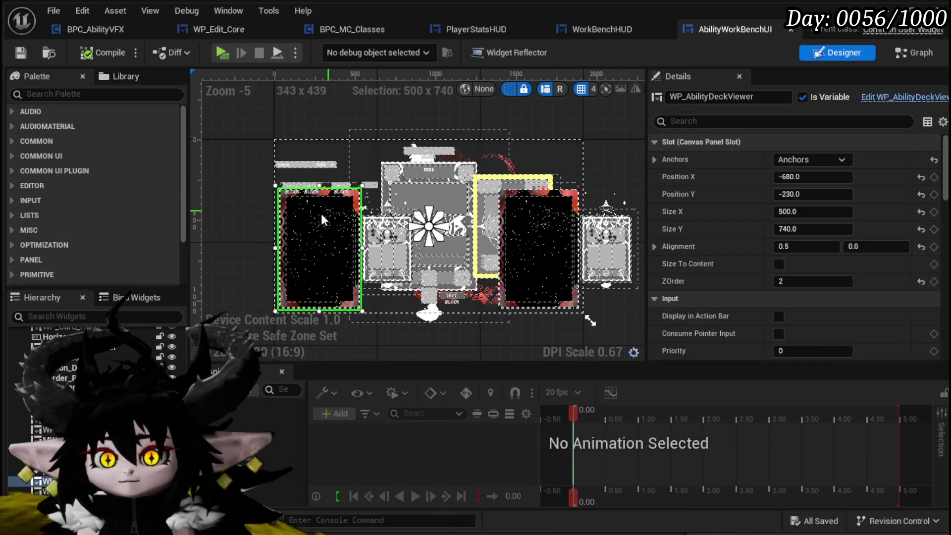
left_click(822, 179)
type("-932.960938")
key("Return")
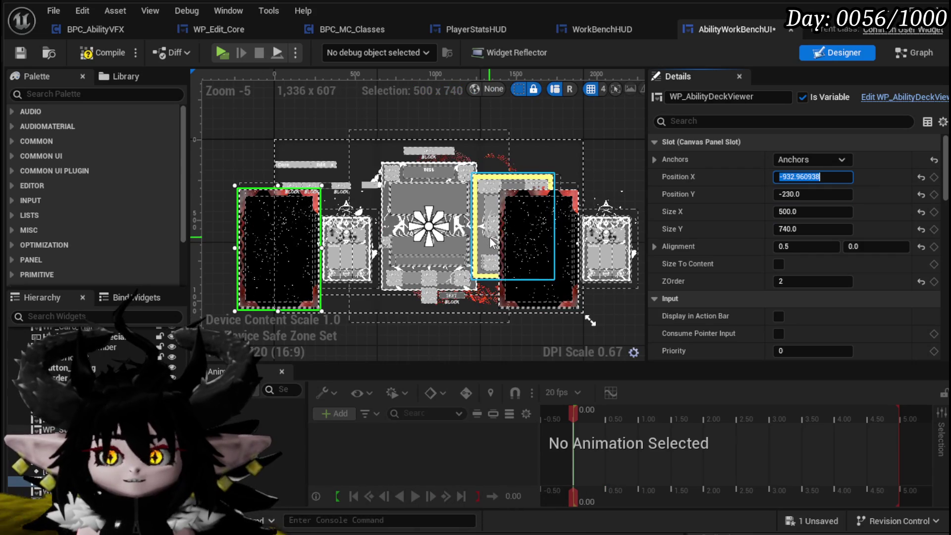
Revert the deck viewer to Position X -680, compile, and dock WP_Edit_Core alongside
left_click(477, 331)
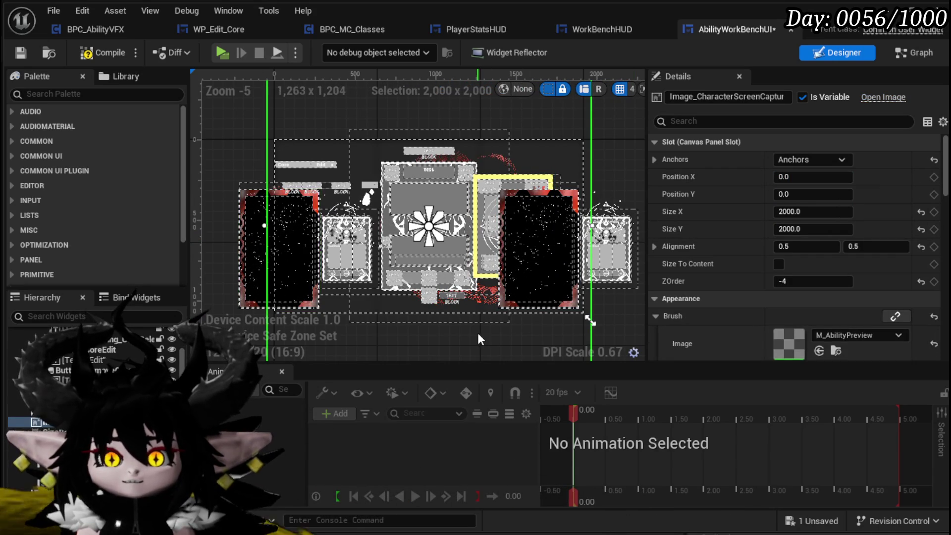
key("ctrl+s")
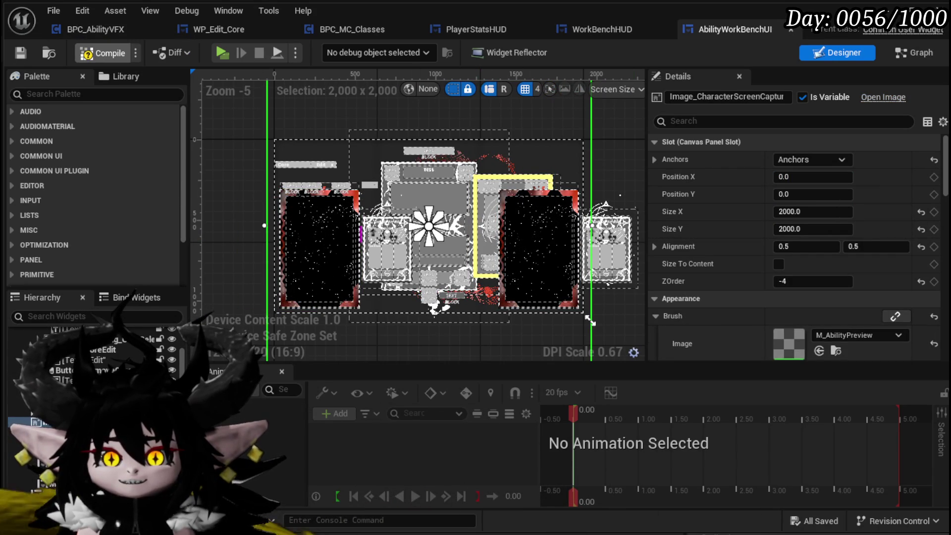
left_click(21, 52)
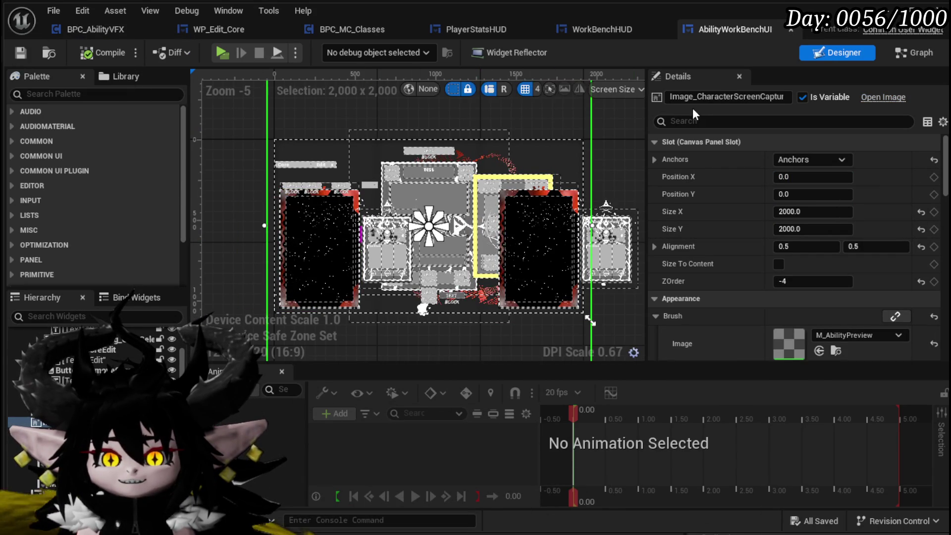
left_click(310, 225)
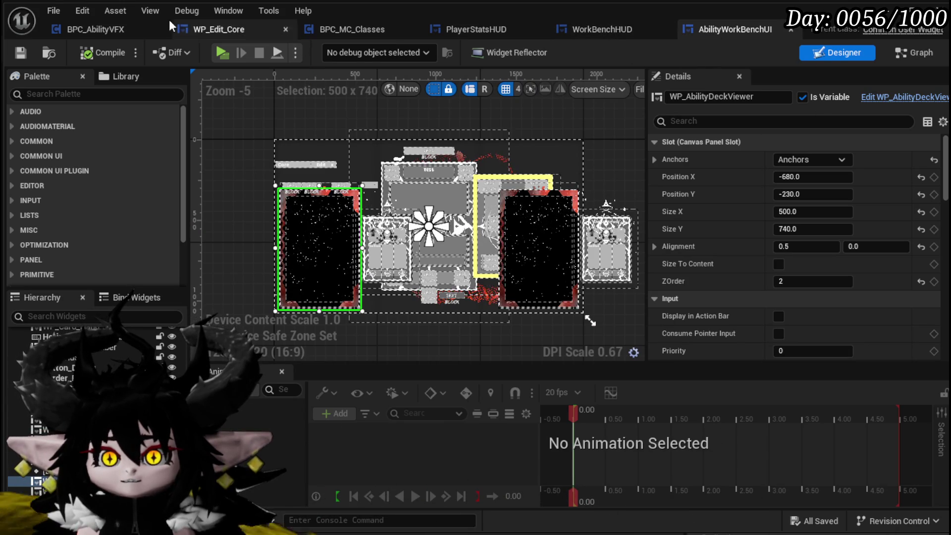
mouse_move(204, 29)
left_mouse_down()
mouse_move(541, 28)
mouse_move(530, 29)
left_mouse_up()
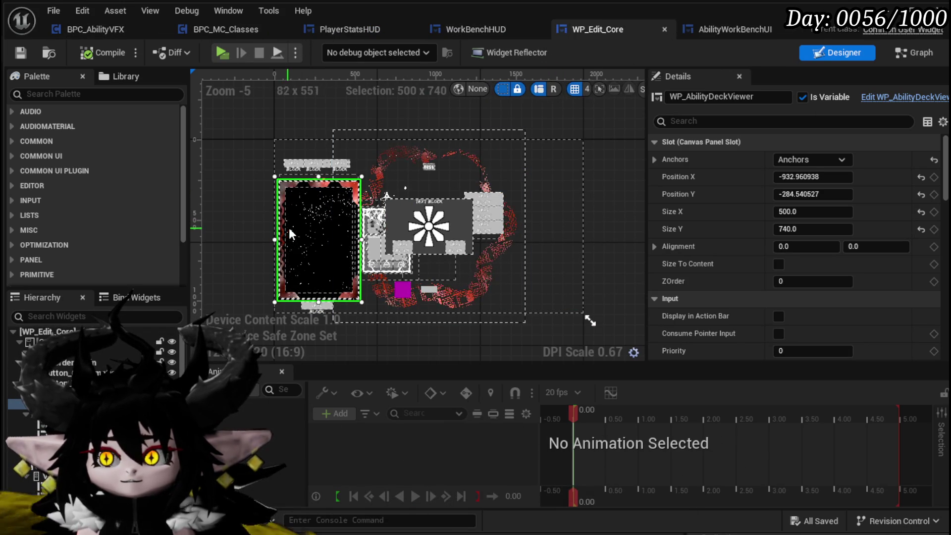
Flip between WP_Edit_Core and AbilityWorkBenchUI layouts, reselecting WP_Edit_Core's deck viewer
left_click(714, 28)
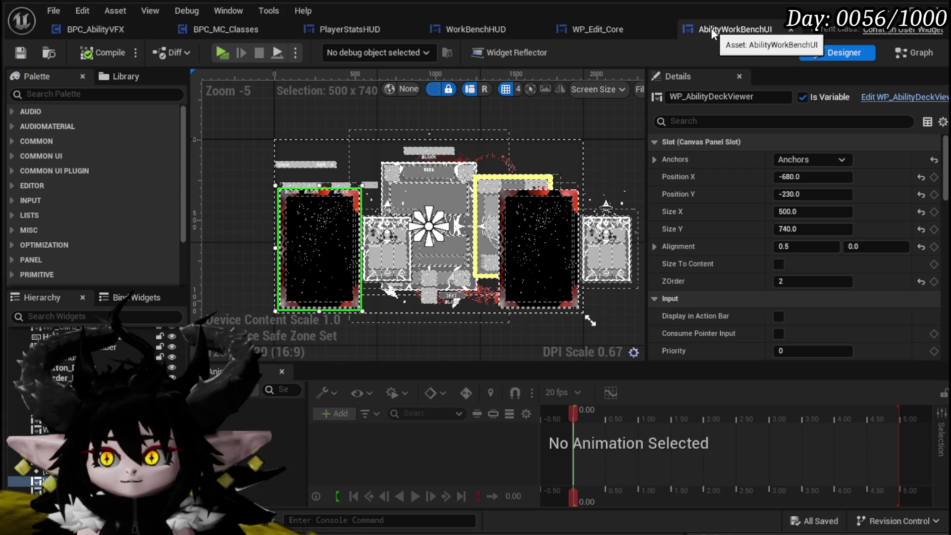
left_click(610, 28)
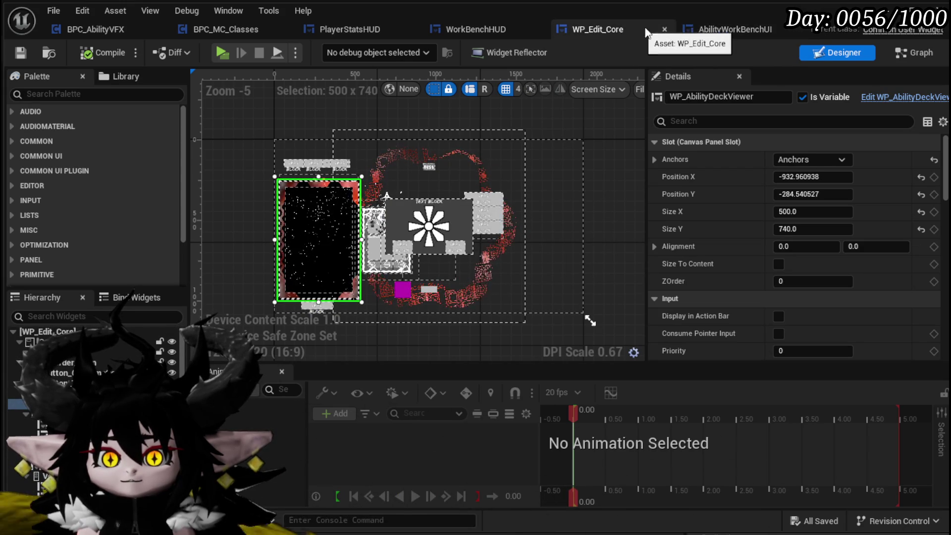
left_click(697, 29)
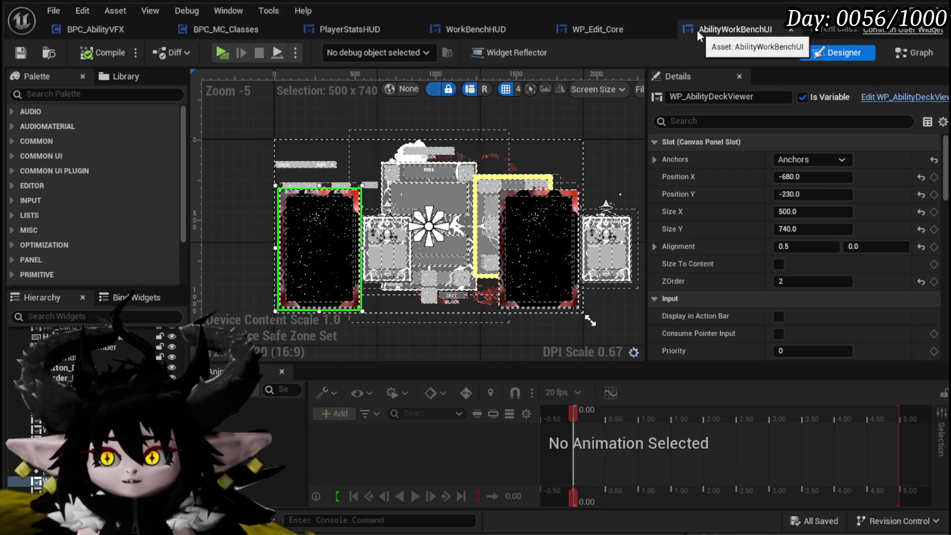
left_click(602, 25)
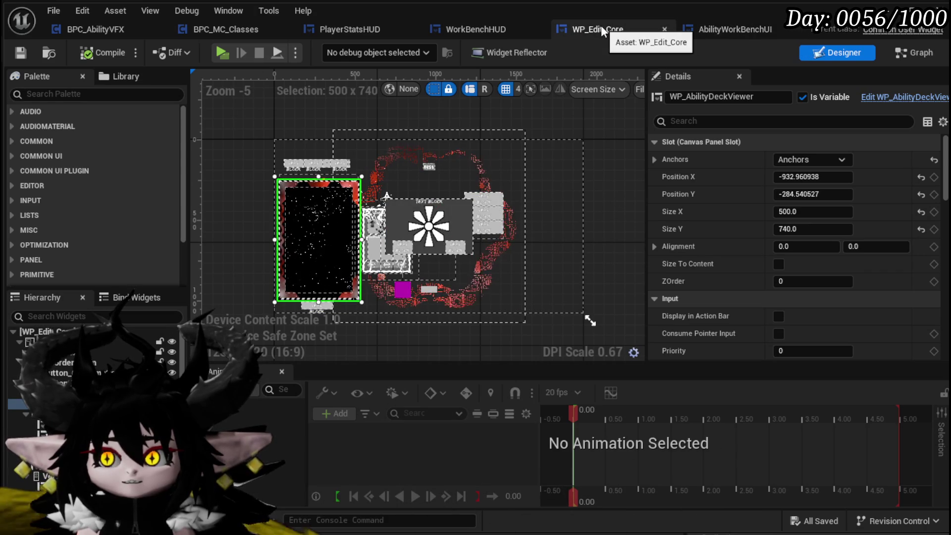
left_click(706, 30)
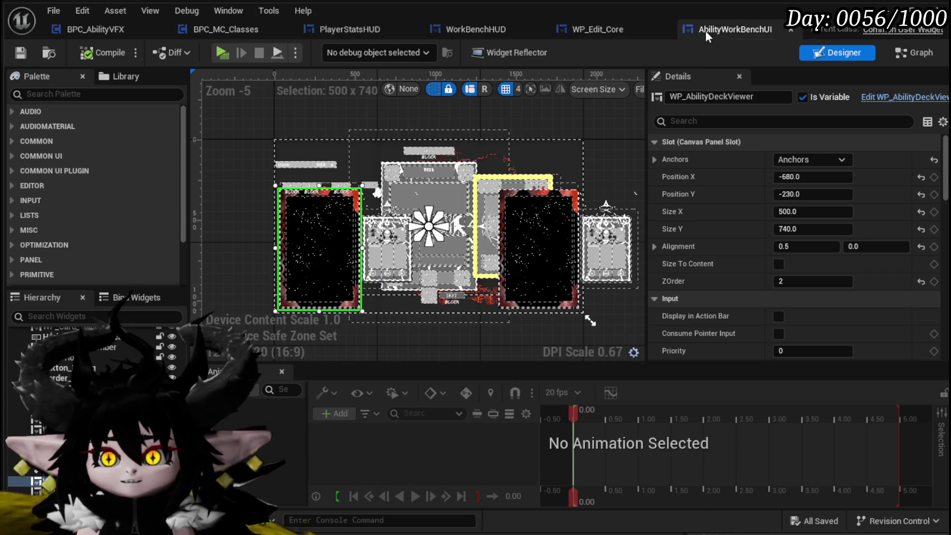
left_click(617, 28)
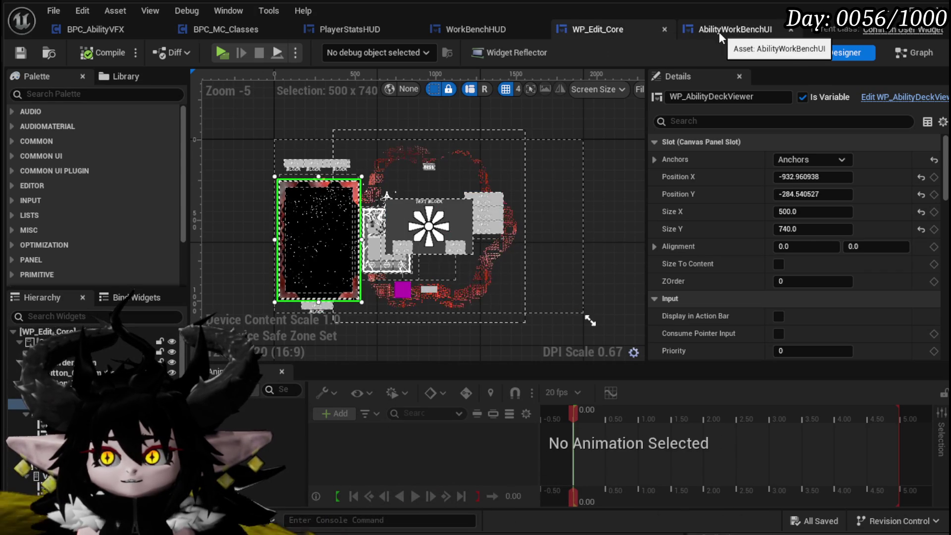
left_click(716, 31)
left_click(636, 28)
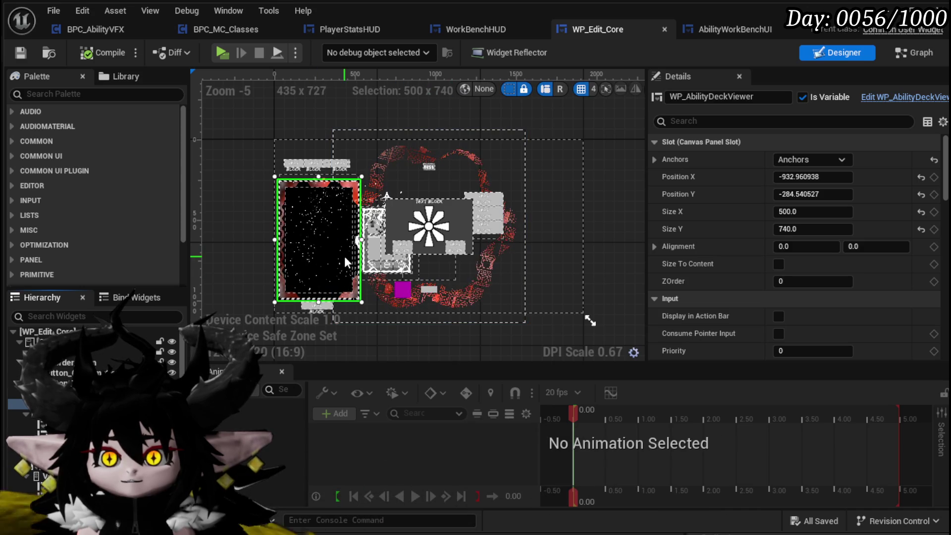
left_click(66, 353)
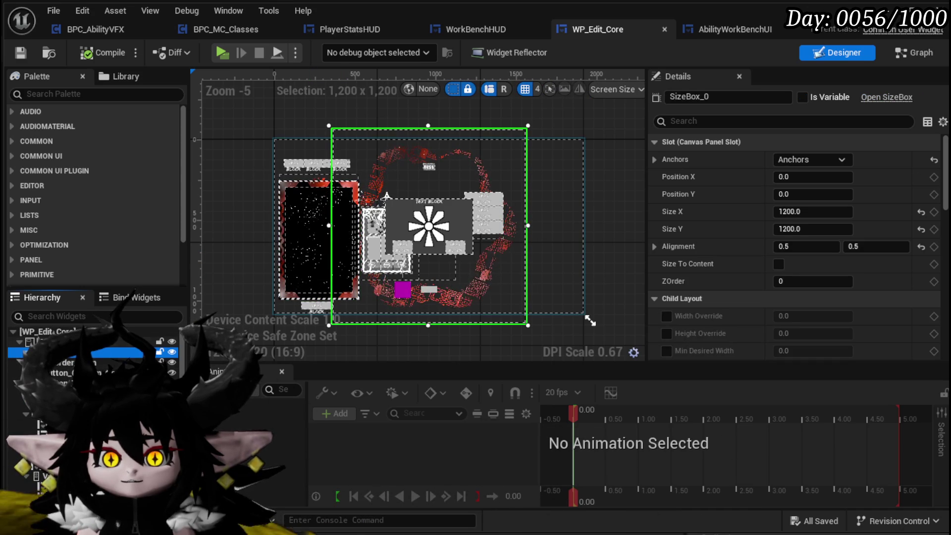
left_click(50, 404)
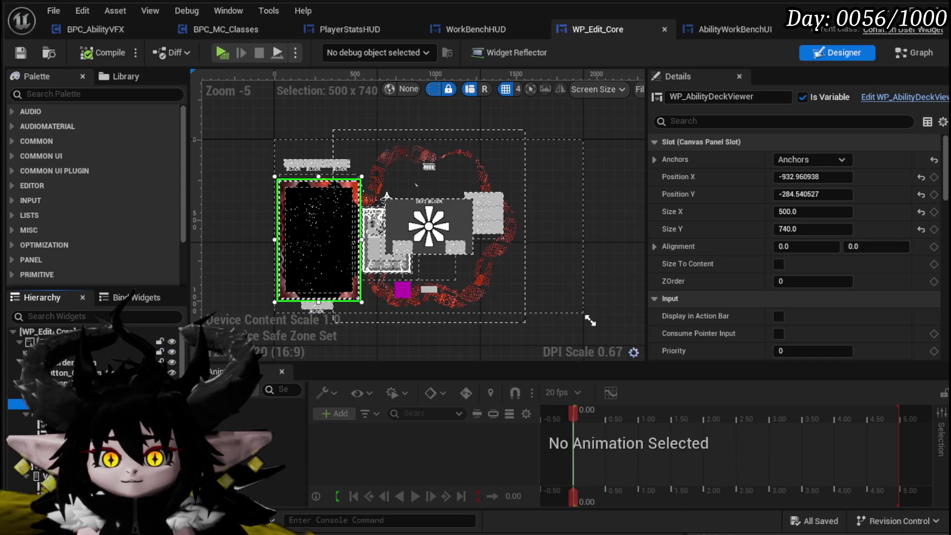
Widen the Details panel, compare slot values, and set WP_Edit_Core's horizontal alignment to 0.5
left_click(757, 28)
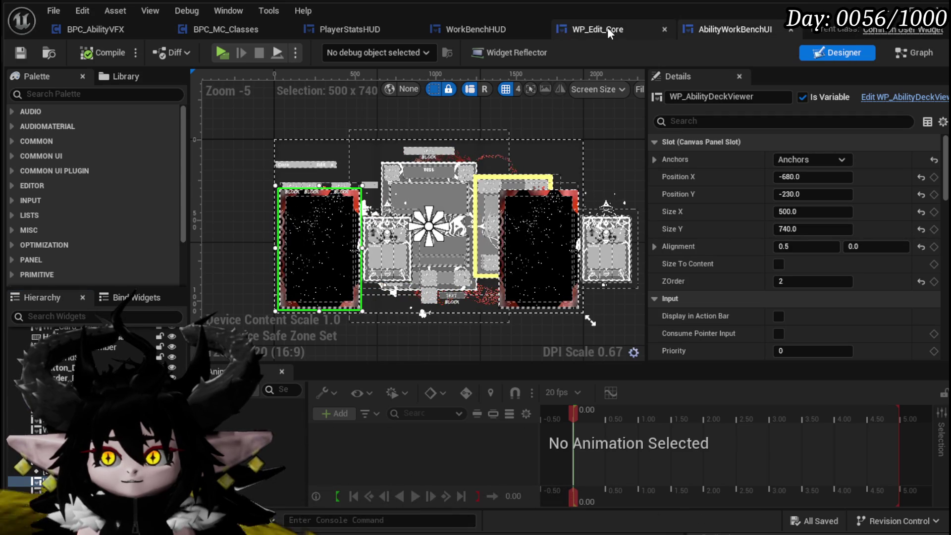
left_click_drag(647, 112, 773, 109)
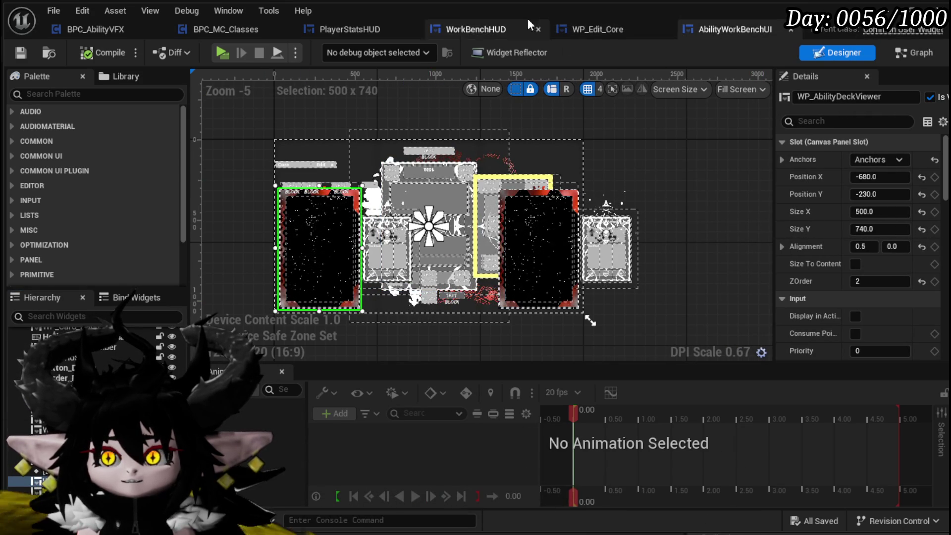
left_click(606, 30)
mouse_move(645, 99)
left_mouse_down()
mouse_move(721, 101)
mouse_move(628, 103)
left_mouse_up()
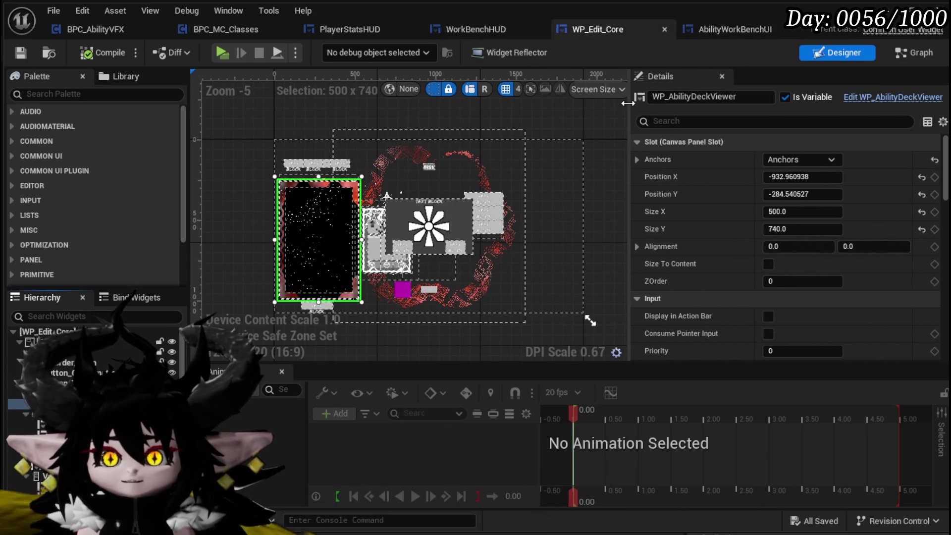
left_click(730, 30)
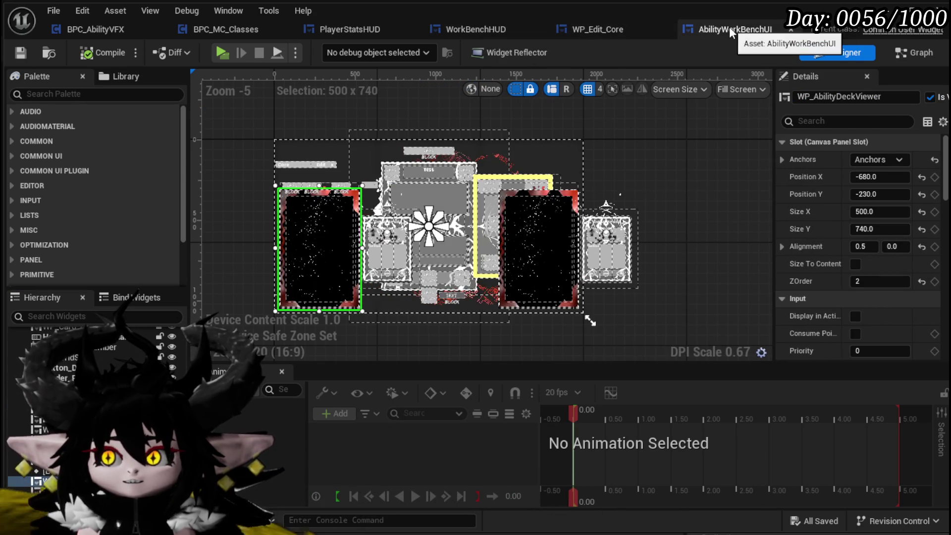
left_click(625, 31)
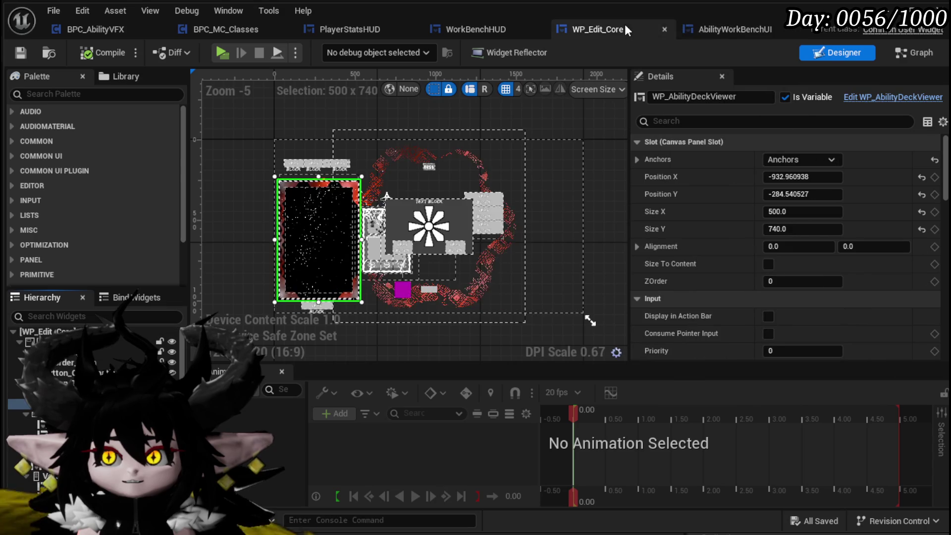
left_click(724, 30)
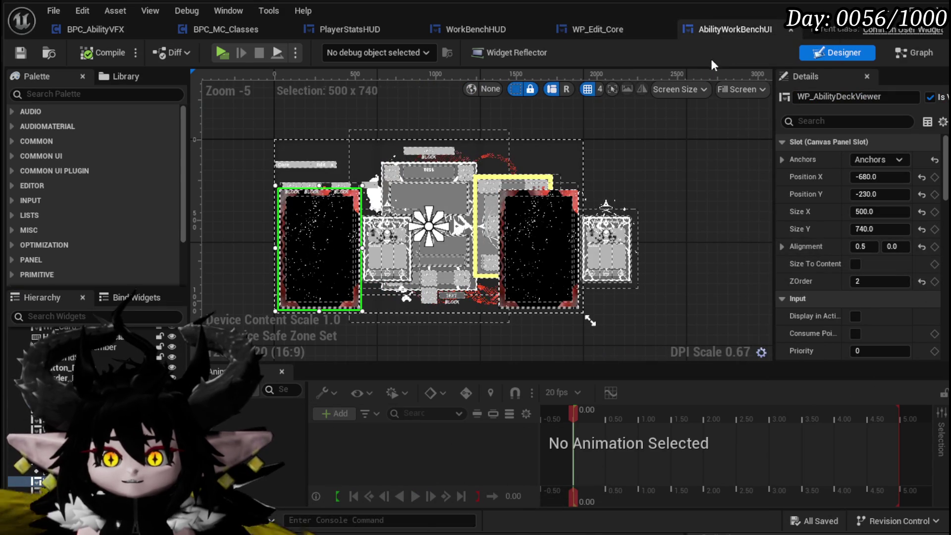
left_click(626, 29)
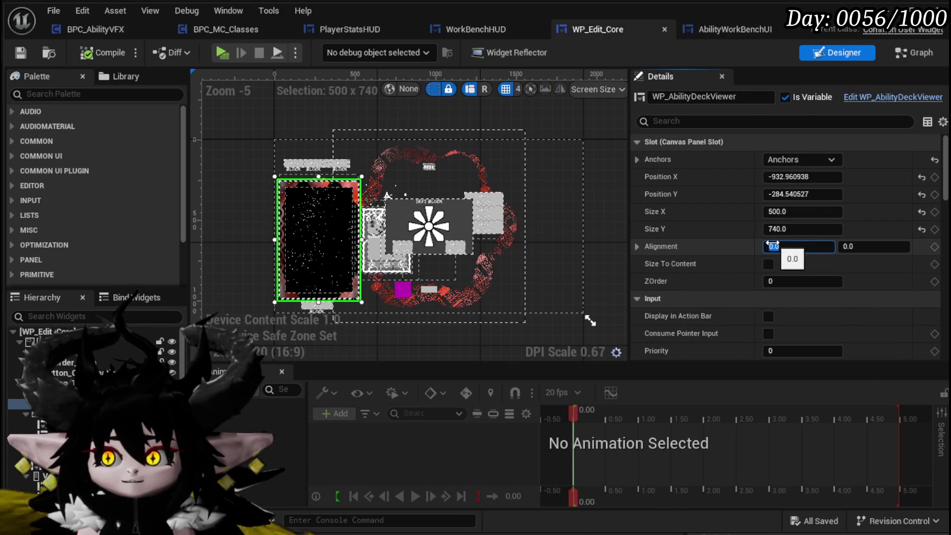
left_click_drag(775, 246, 783, 248)
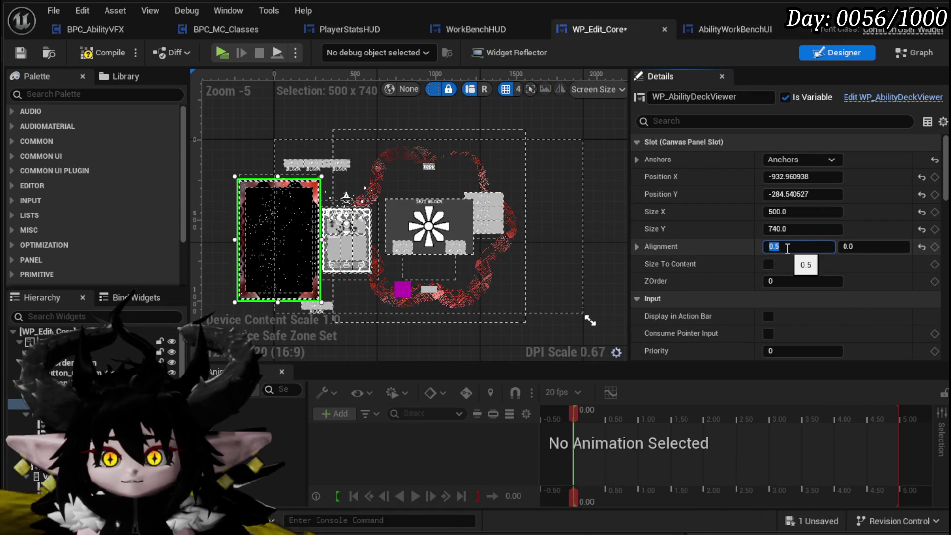
Set the deck viewer's Alignment X to 0.0 in AbilityWorkBenchUI, matching WP_Edit_Core
left_click(735, 29)
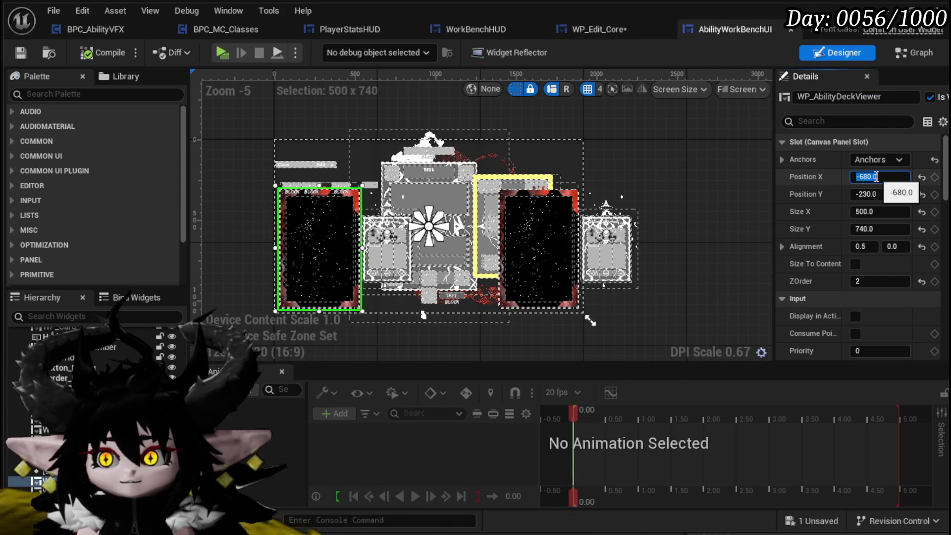
left_click(592, 29)
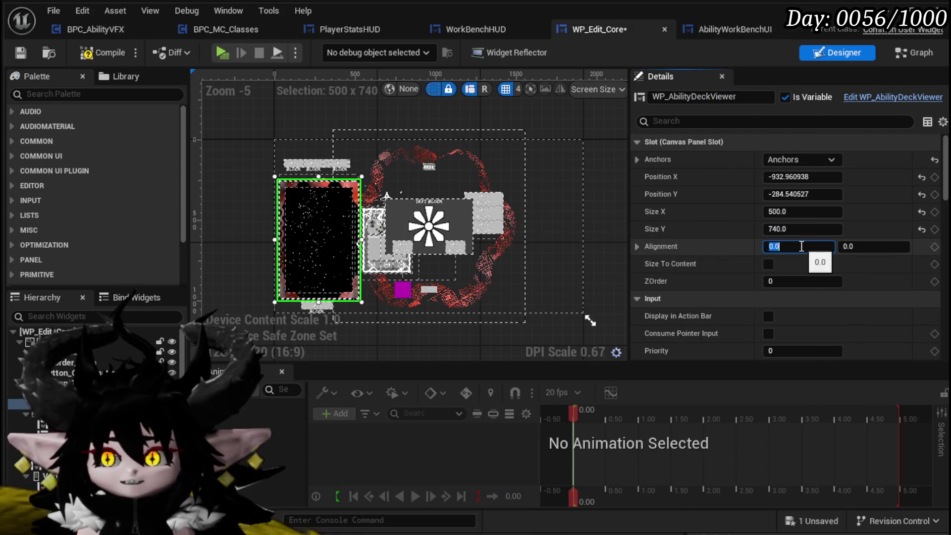
left_click(735, 29)
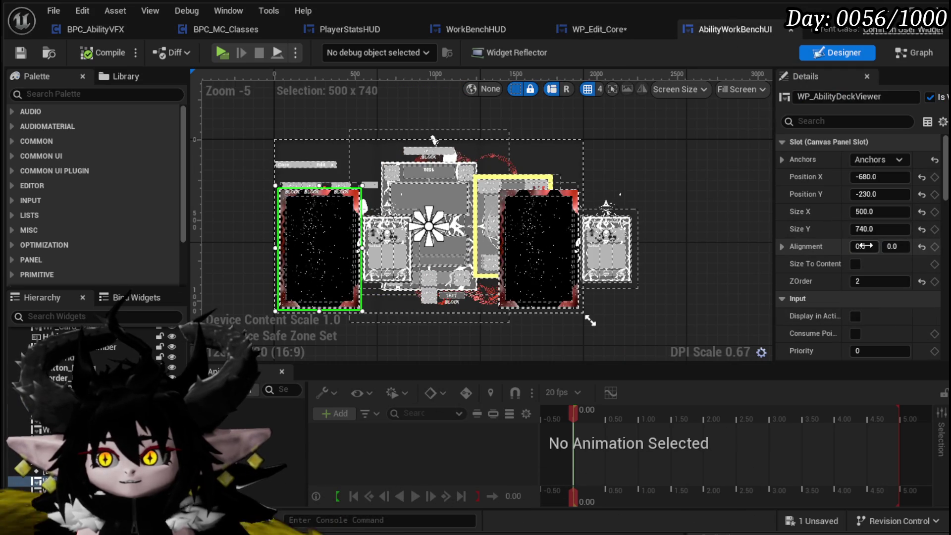
key("Return")
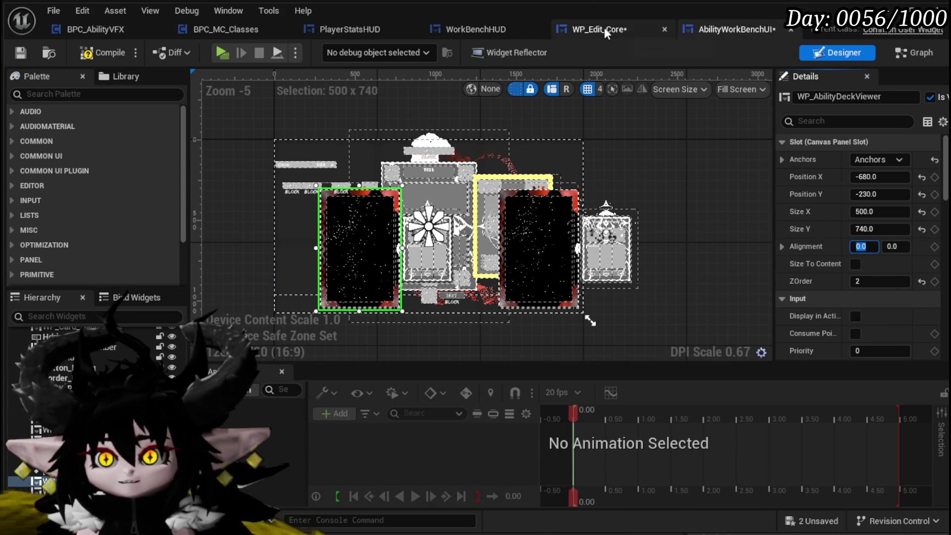
Copy Position X -932.960938 and Y -284.540527 from WP_Edit_Core onto the deck viewer
left_click(738, 30)
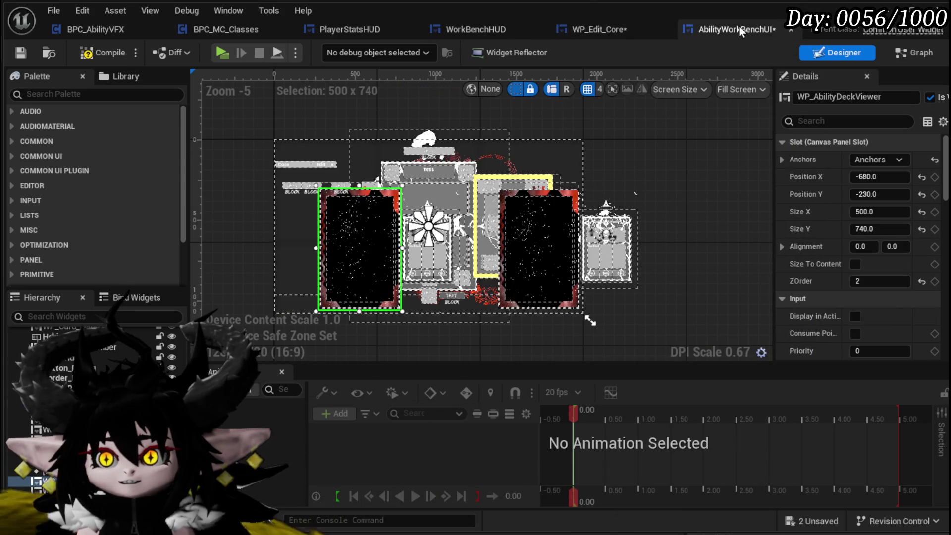
left_click(877, 177)
left_click(597, 29)
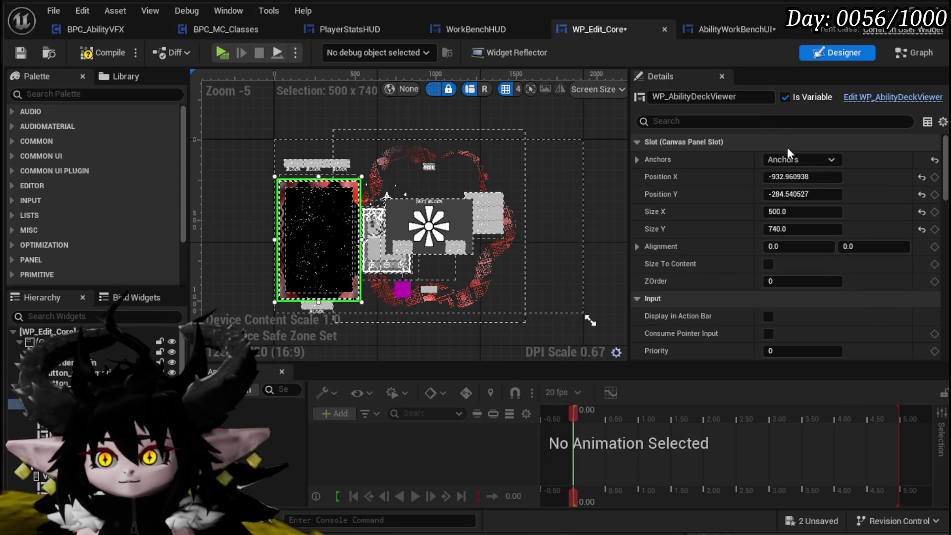
left_click(802, 195)
left_click(738, 29)
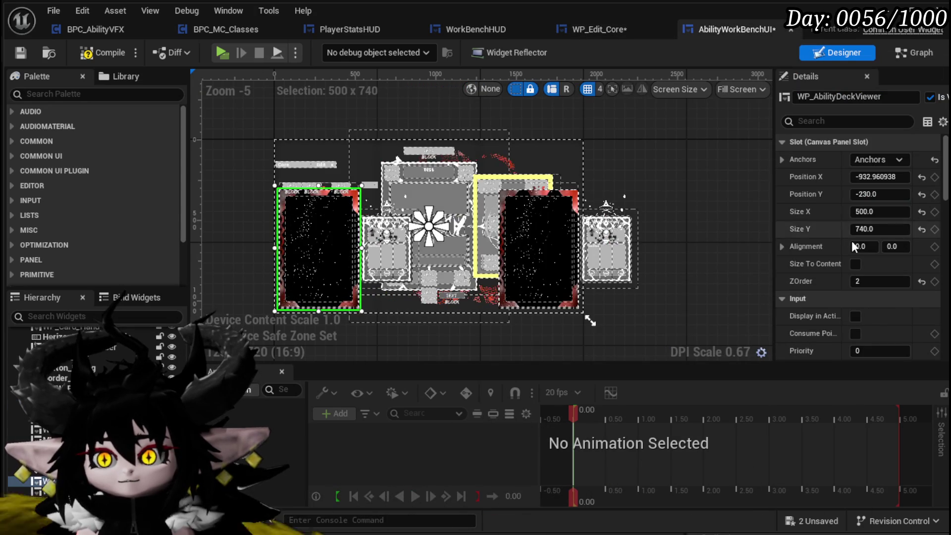
left_click(891, 195)
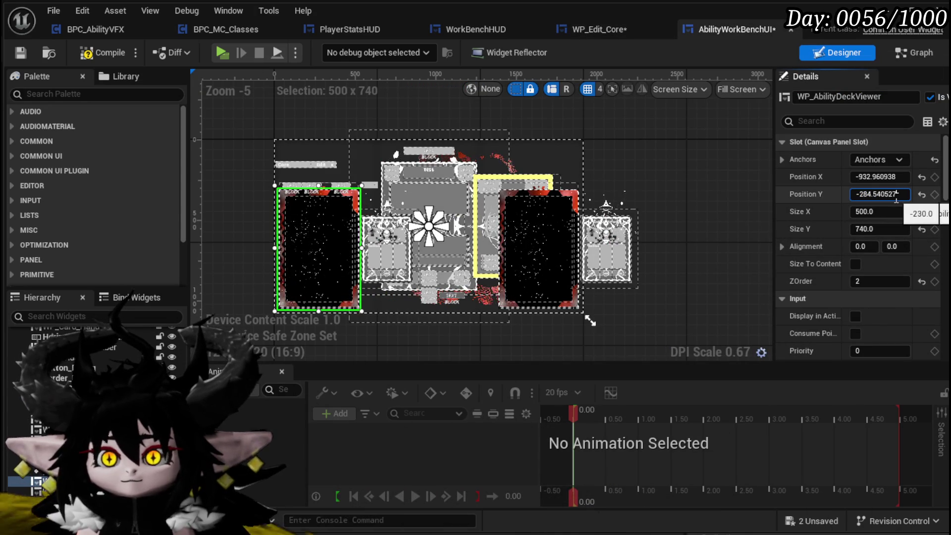
scroll(378, 224, "up", 4)
left_click_drag(344, 219, 464, 207)
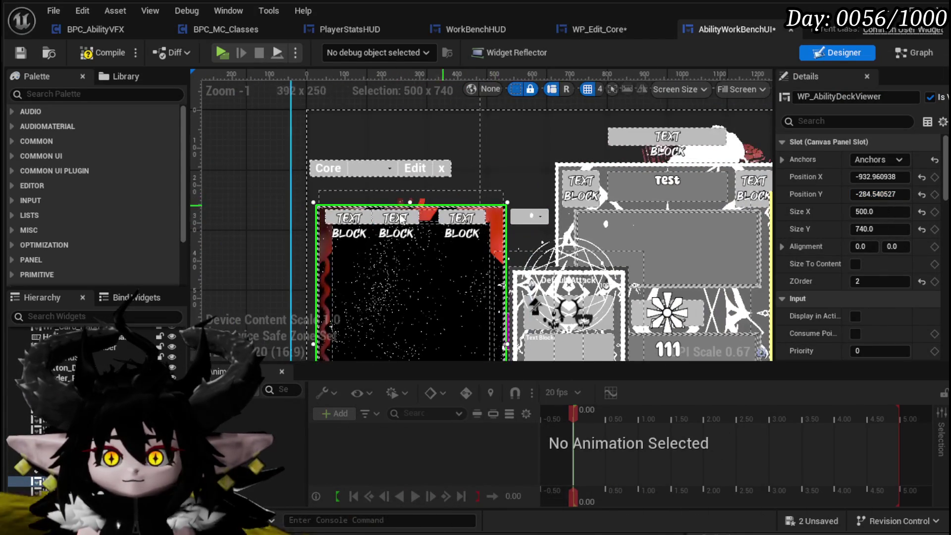
Widen HorizontalBox_0 and raise its Position Y above the deck viewer
left_click(331, 221)
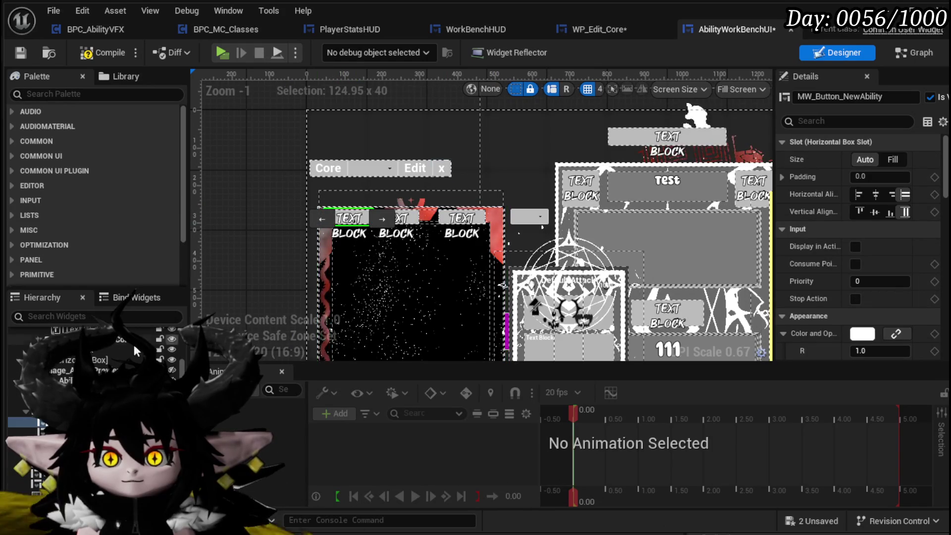
key("ctrl+z")
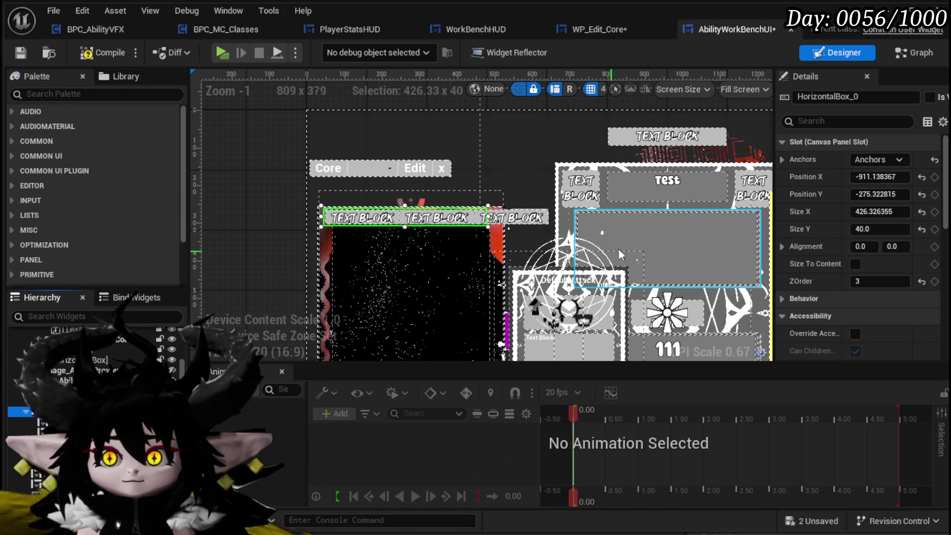
mouse_move(507, 217)
left_mouse_down()
mouse_move(549, 217)
mouse_move(503, 218)
left_mouse_up()
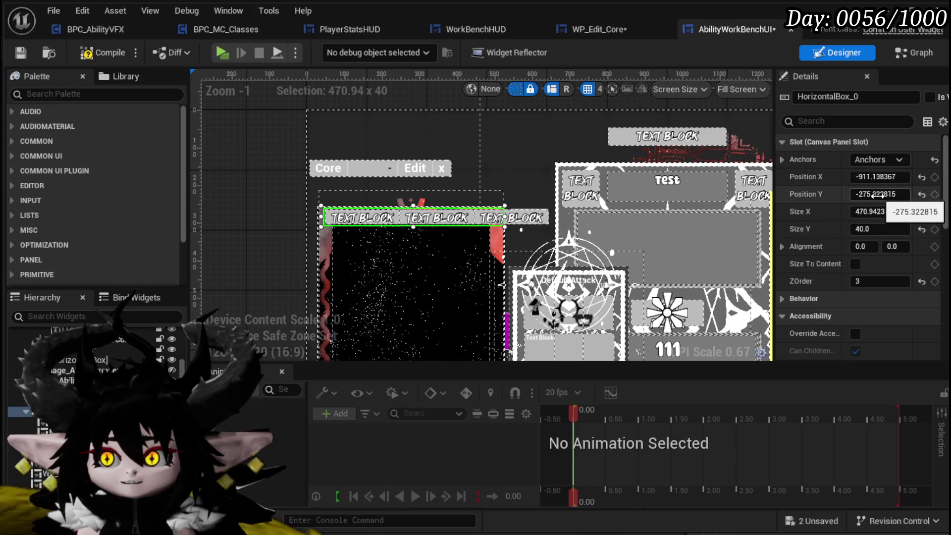
mouse_move(877, 196)
left_mouse_down()
mouse_move(908, 195)
mouse_move(824, 195)
mouse_move(845, 196)
left_mouse_up()
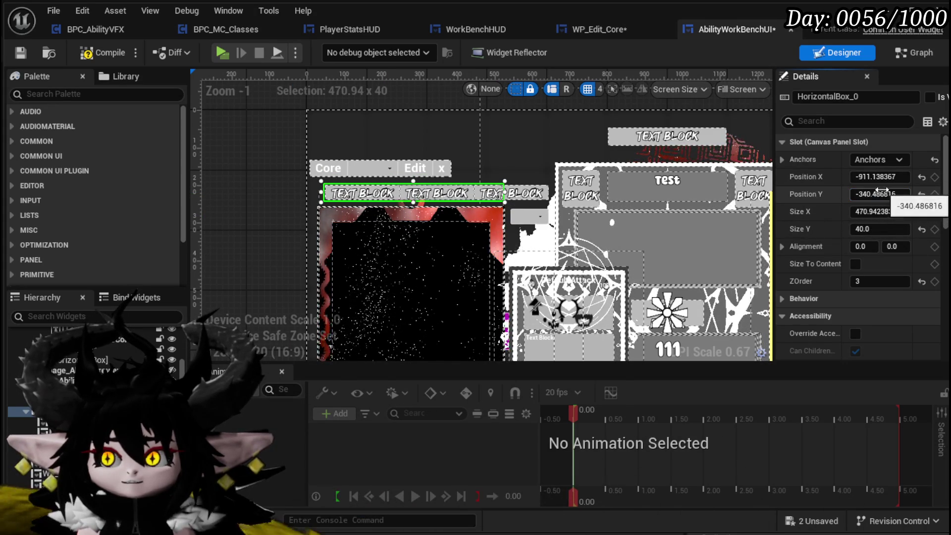
scroll(480, 208, "up", 3)
Reposition the CopyFrom combo box and move MW_Button_DeletAbility one place left in the row
left_click(480, 208)
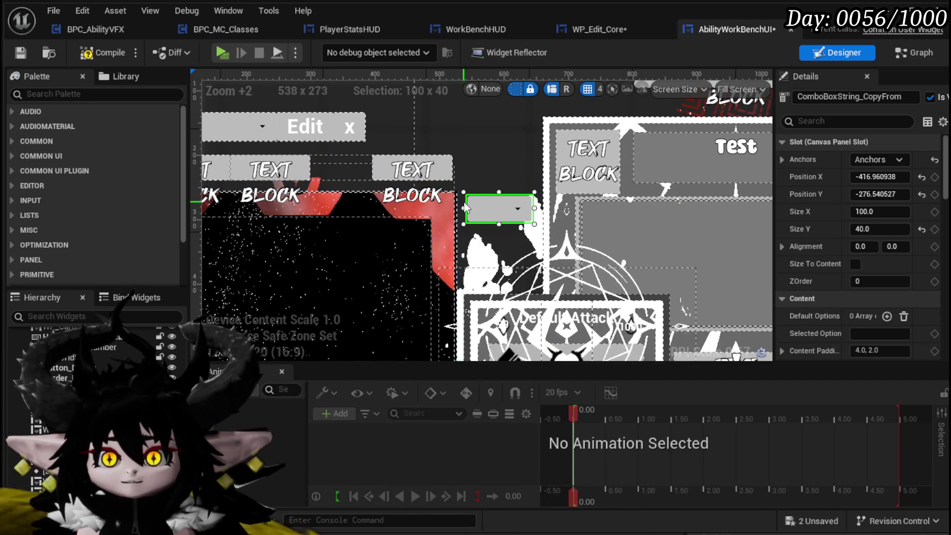
mouse_move(487, 202)
left_mouse_down()
mouse_move(335, 161)
mouse_move(328, 169)
mouse_move(450, 194)
mouse_move(490, 160)
mouse_move(484, 168)
left_mouse_up()
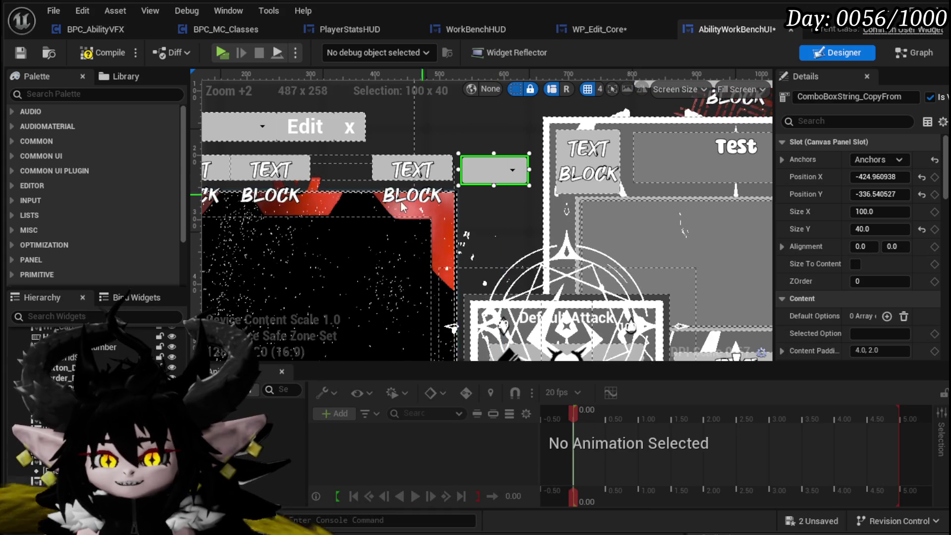
left_click_drag(444, 193, 547, 219)
left_click_drag(385, 198, 436, 191)
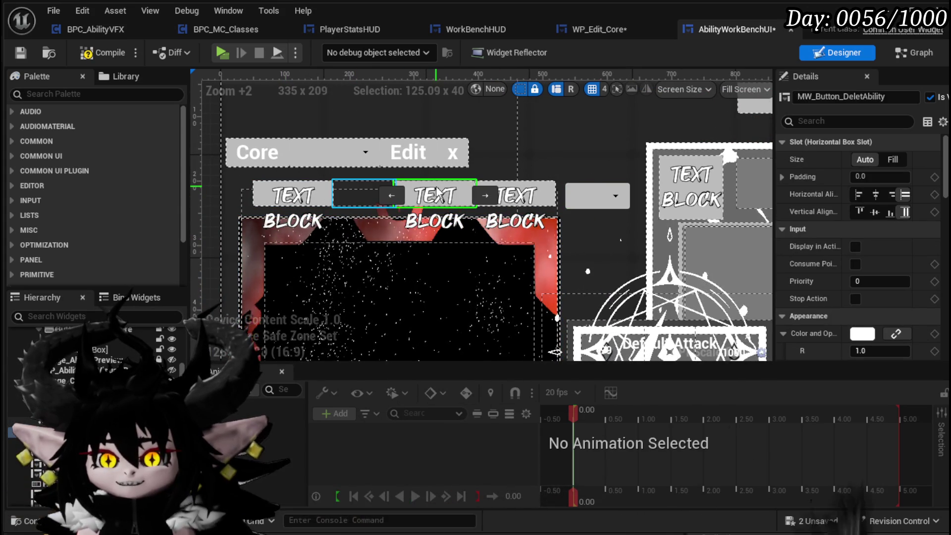
left_click(383, 196)
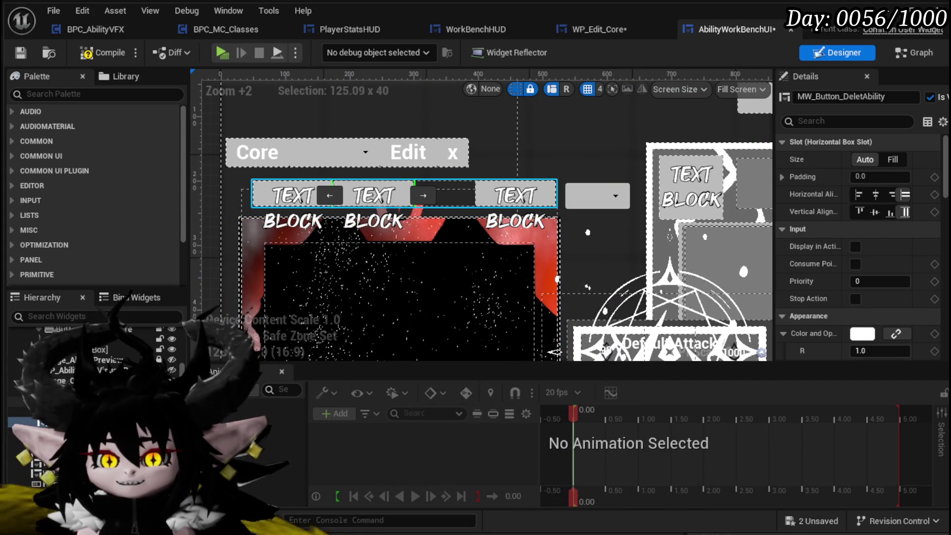
Drop ComboBoxString_CopyFrom into the row beside the third button and save the widget
left_click(446, 193)
left_click(596, 207)
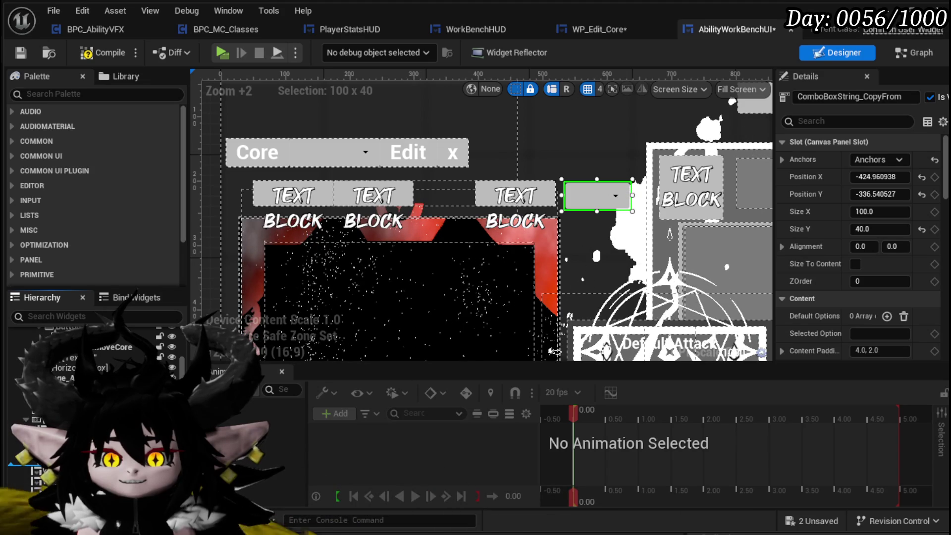
left_click_drag(37, 465, 37, 470)
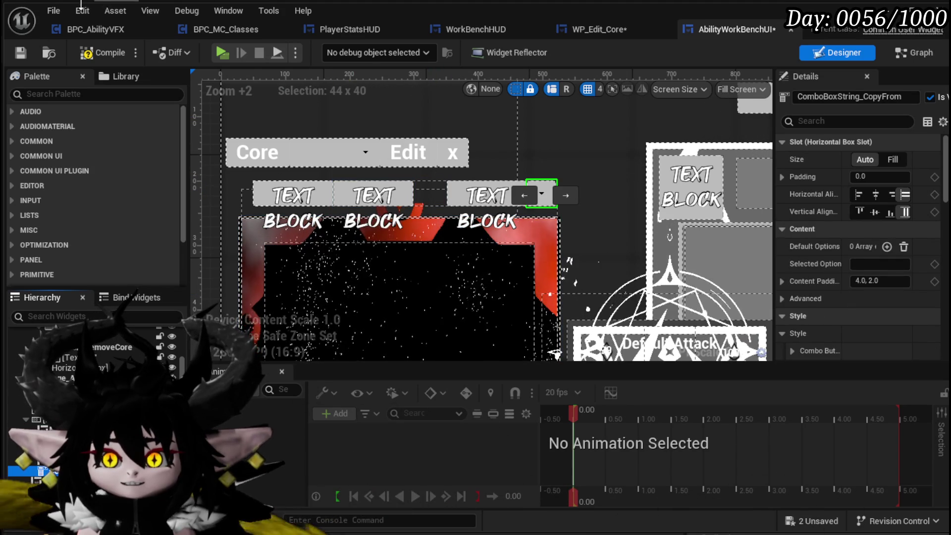
left_click(21, 52)
Drag the Edit Abilities button below the left card, matching WP_Edit_Core, and compile
scroll(477, 129, "down", 7)
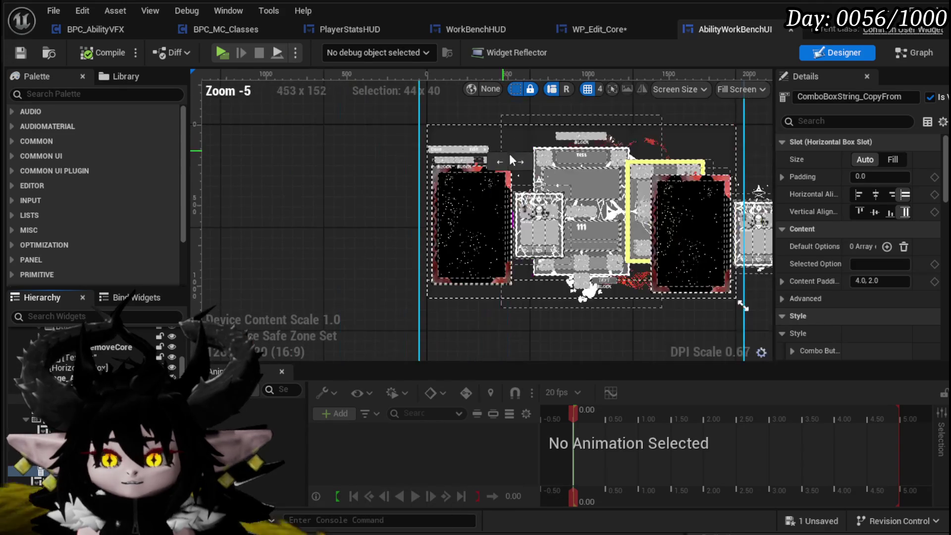
left_click(598, 31)
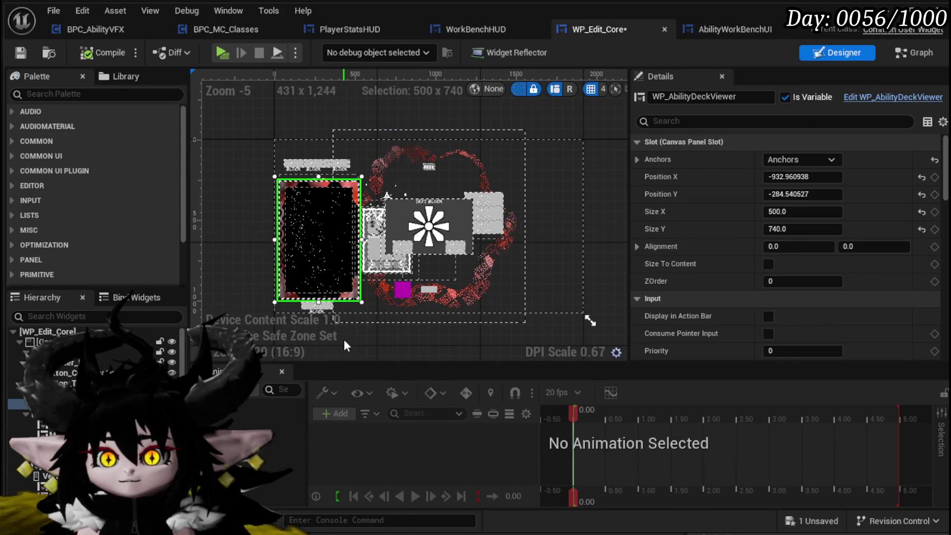
left_click(319, 303)
left_click(732, 30)
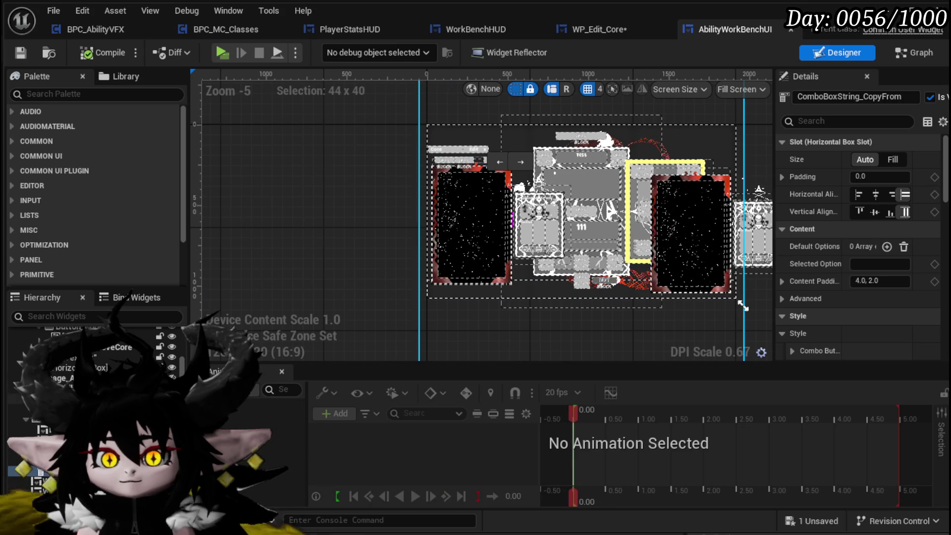
left_click(454, 359)
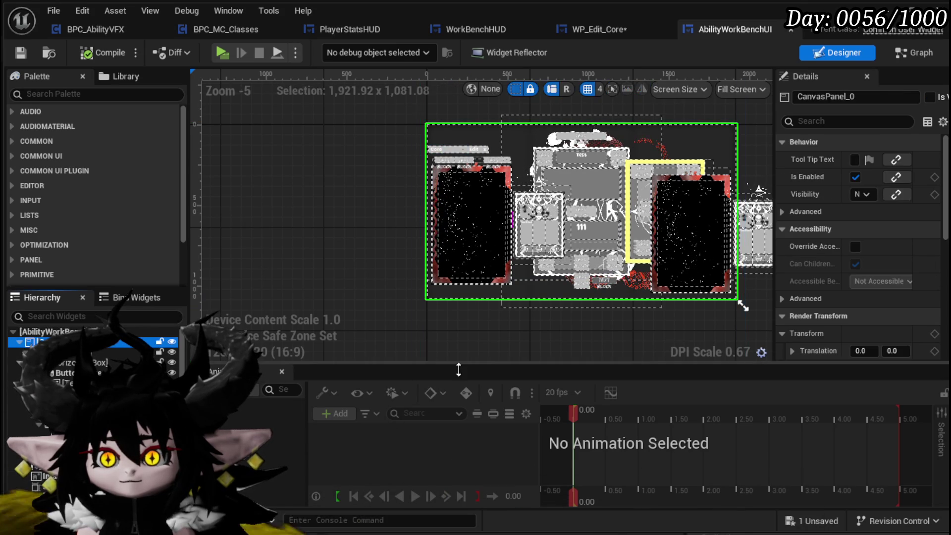
left_click(464, 358)
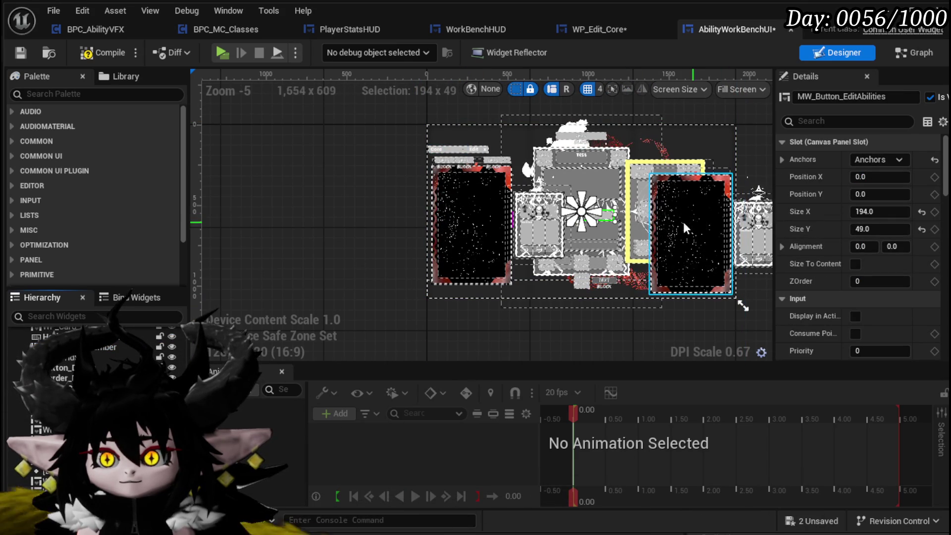
mouse_move(610, 217)
left_mouse_down()
mouse_move(552, 271)
mouse_move(481, 289)
left_mouse_up()
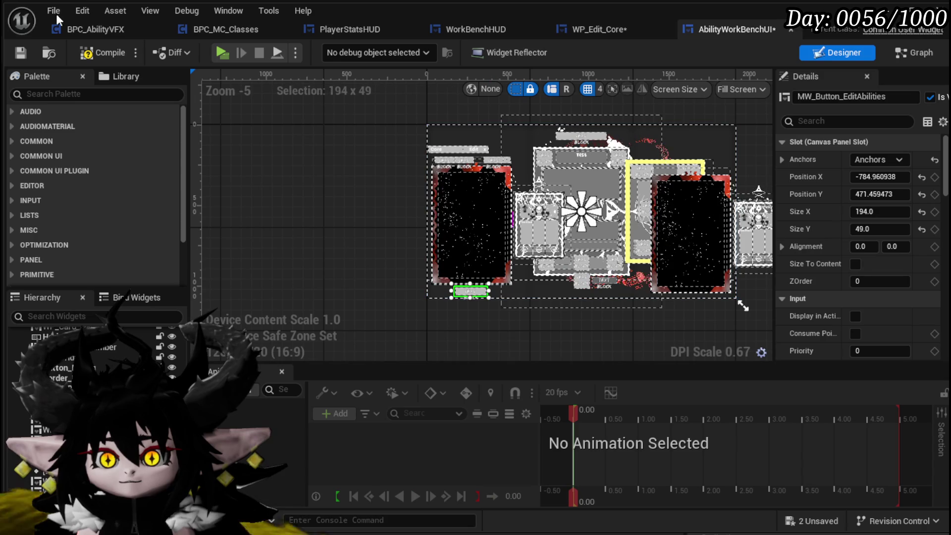
left_click(20, 55)
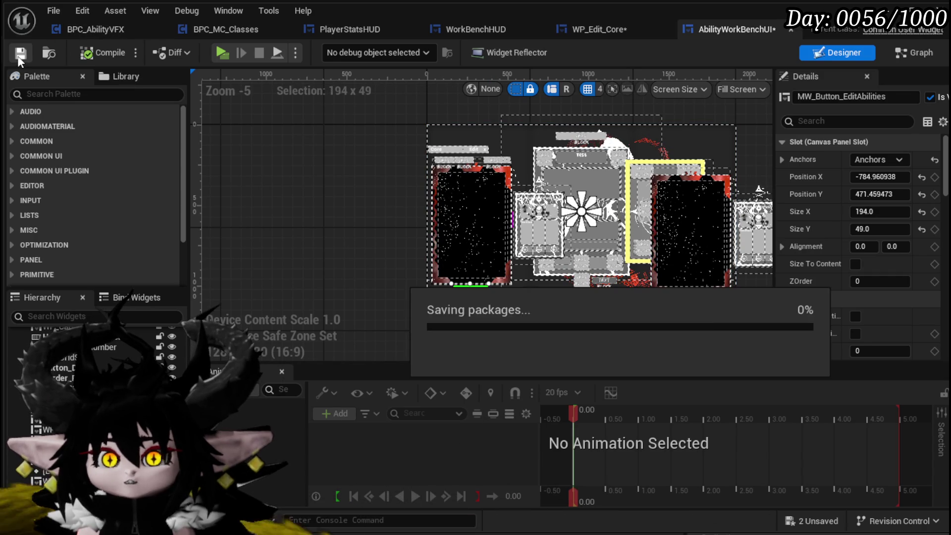
Set the Edit Abilities button's Position X to -792.960938, copied from WP_Edit_Core
left_click(587, 30)
left_click(802, 177)
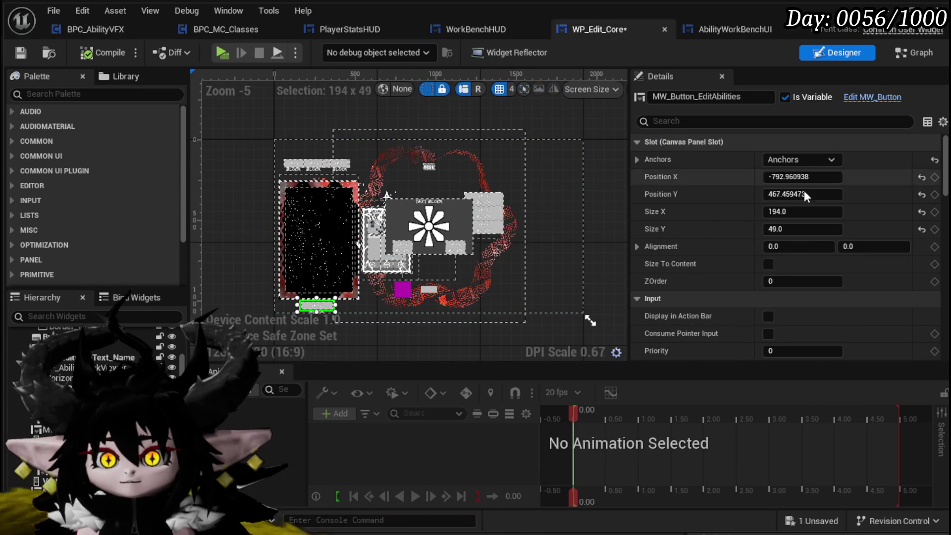
left_click(729, 31)
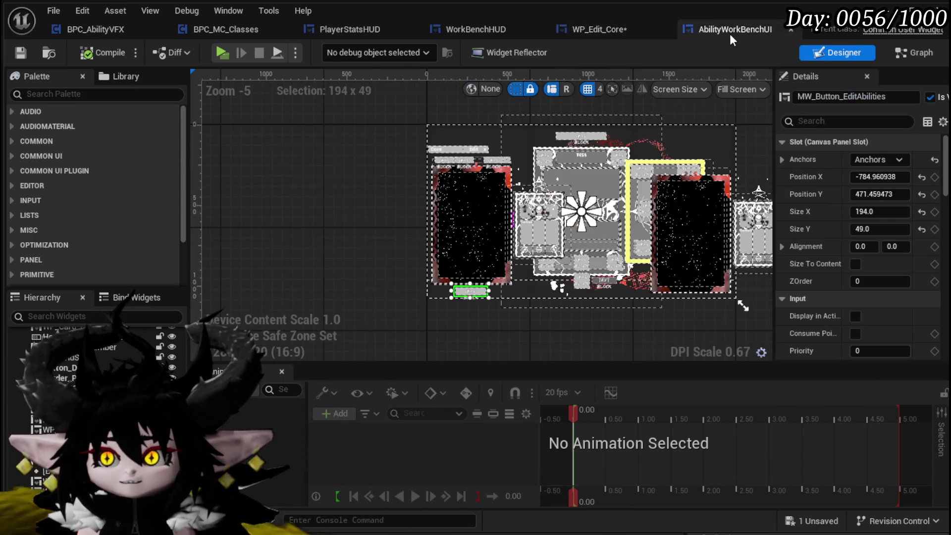
left_click(880, 176)
type("-792.960938")
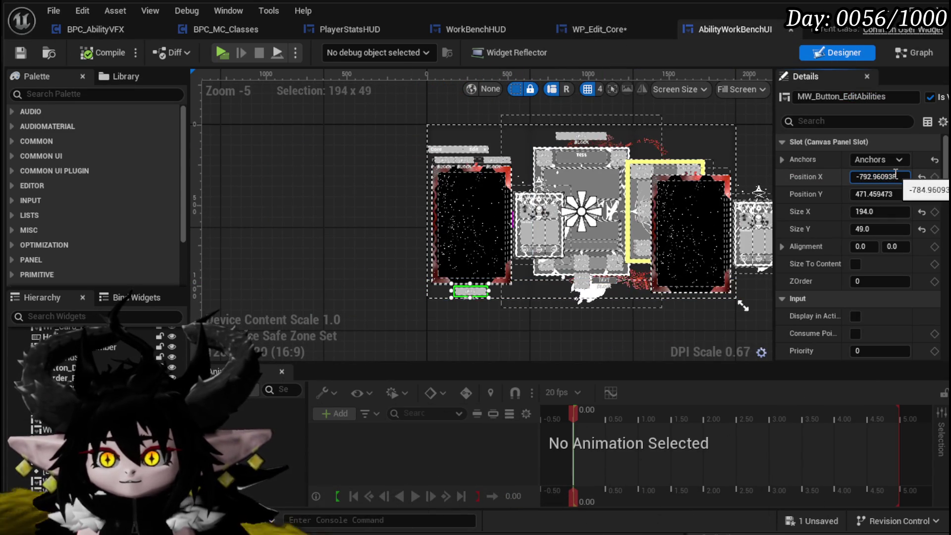
Set its Position Y to 467.459473 from WP_Edit_Core, then compile and save
left_click(588, 29)
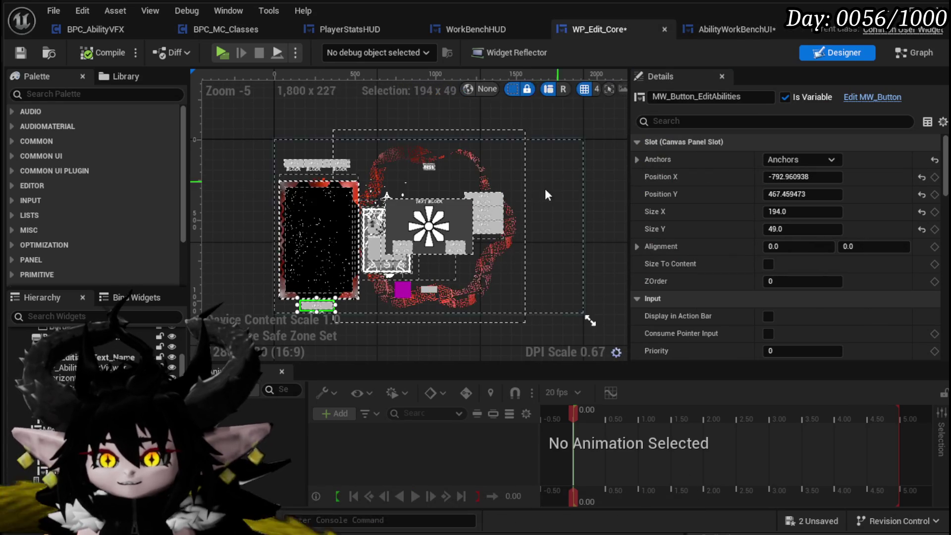
left_click(807, 195)
left_click(733, 28)
left_click(881, 194)
type("467.459473")
key("Return")
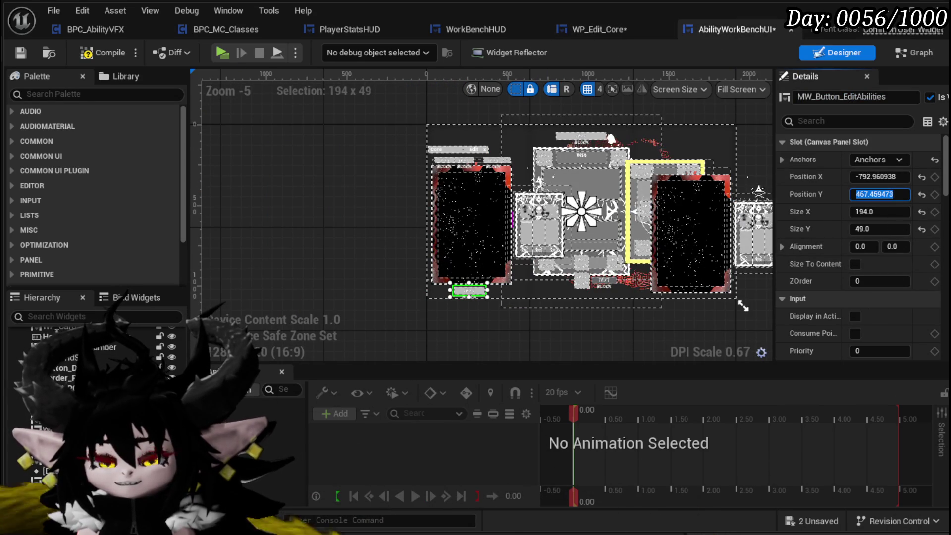
left_click(114, 54)
left_click(20, 53)
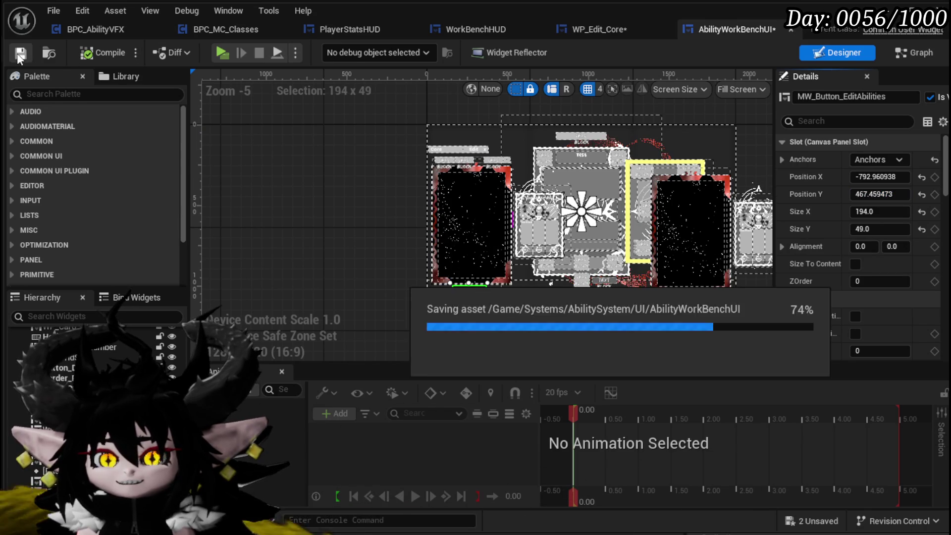
Change the button's Default Name text to 'Edit Core', then compile and save with Ctrl+S
scroll(859, 177, "down", 5)
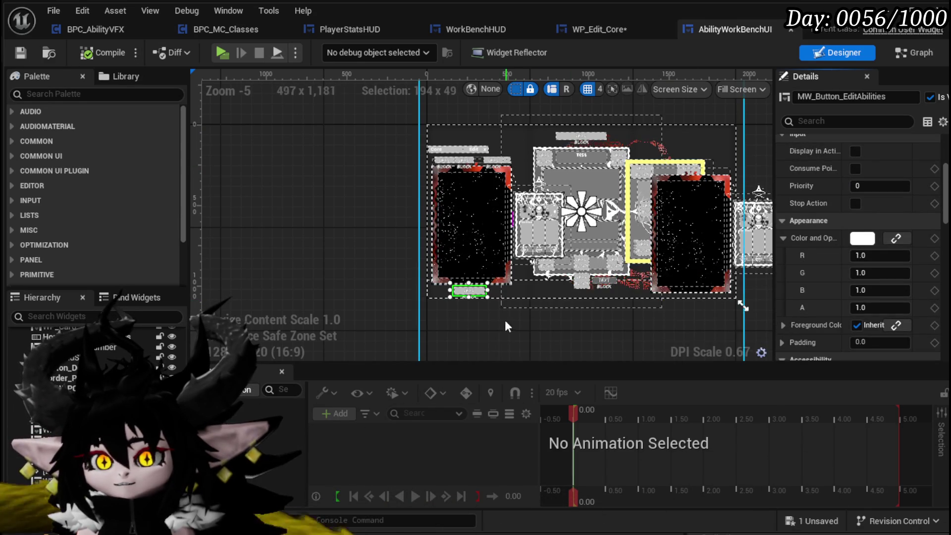
left_click_drag(640, 310, 561, 266)
scroll(861, 242, "down", 10)
scroll(862, 233, "down", 15)
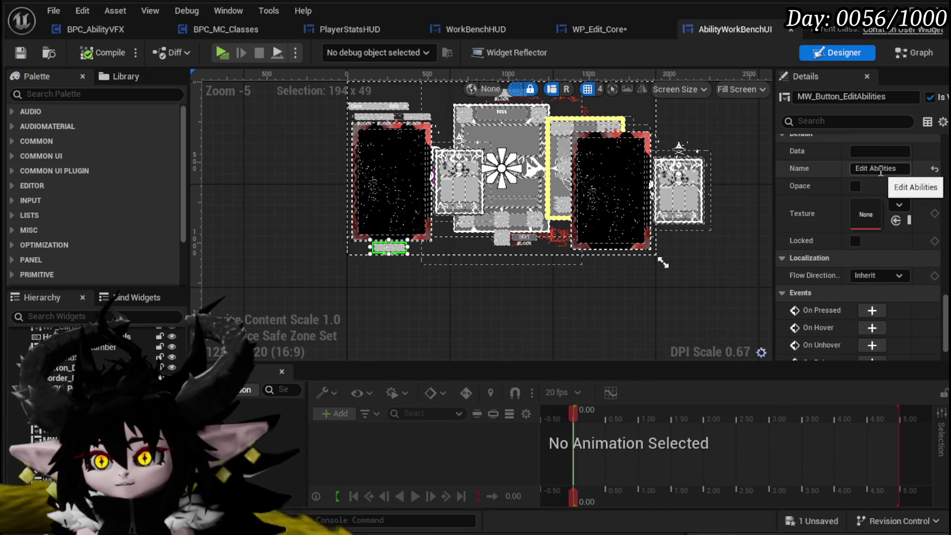
type("Core")
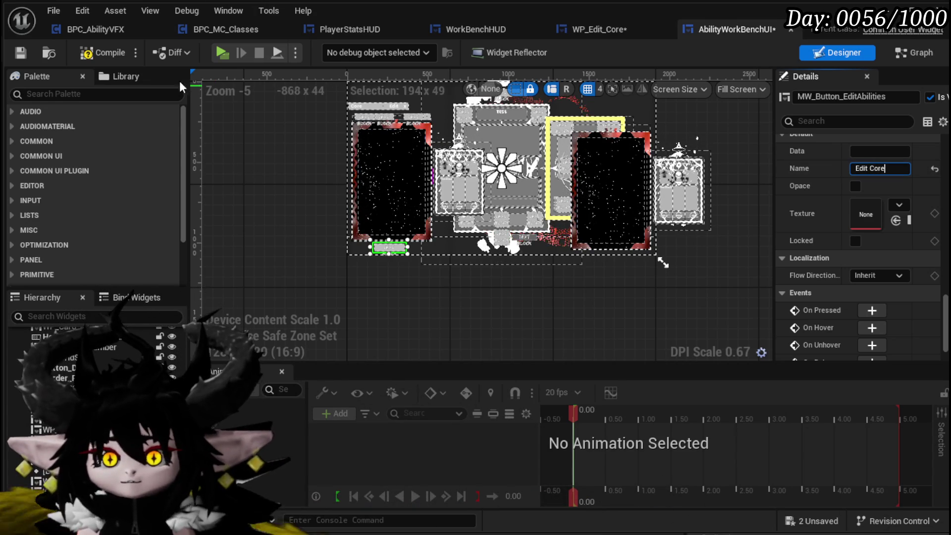
left_click(105, 51)
key("ctrl+s")
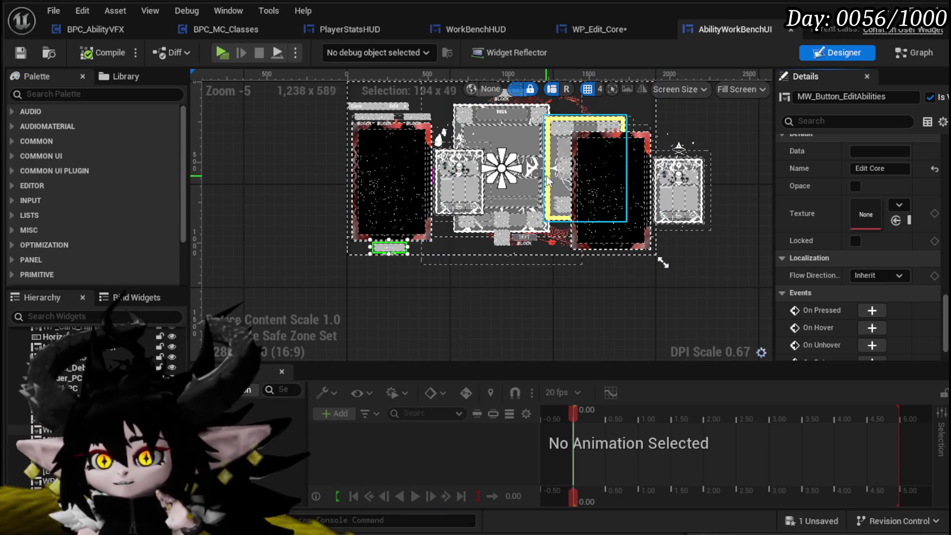
Check the Graph, WorkBenchHUD and PlayerStatsHUD tabs and save the remaining WP_Edit_Core asset
left_click(939, 53)
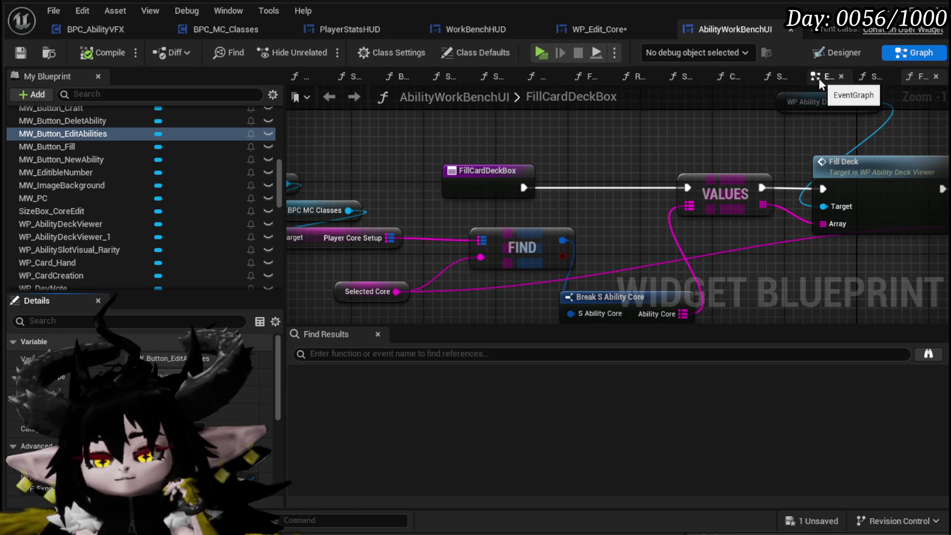
left_click(548, 30)
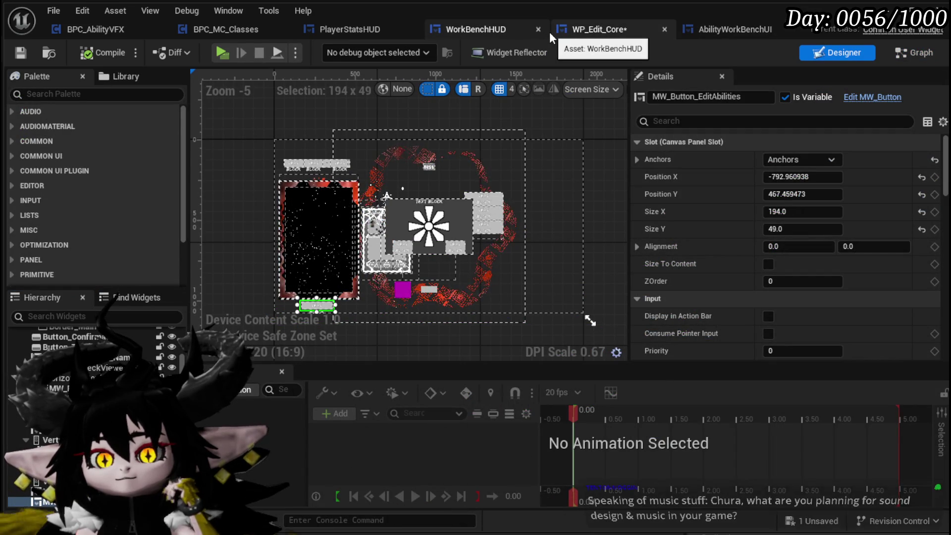
left_click(303, 31)
left_click(20, 52)
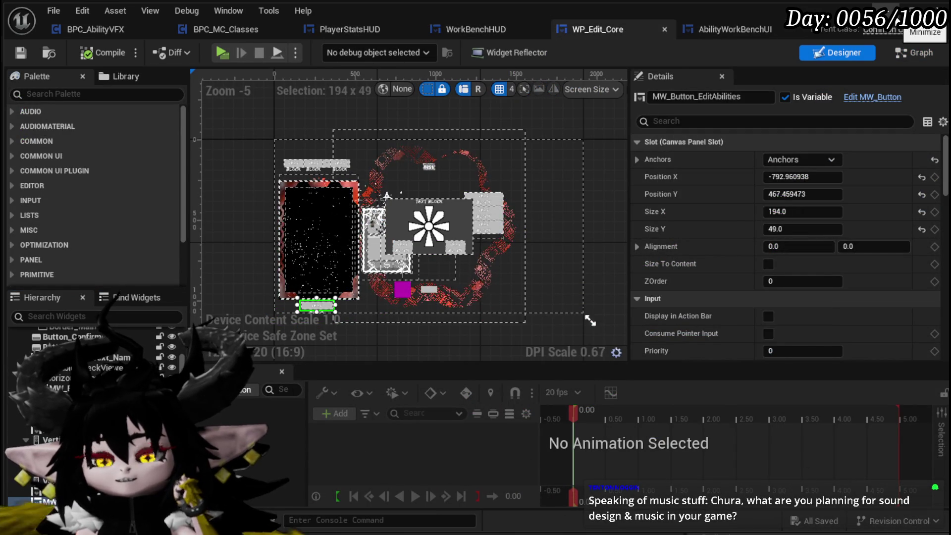
Minimize the widget editor, save the L_DungeonCreationTest level, and switch to the web browser
left_click(899, 14)
left_click(19, 49)
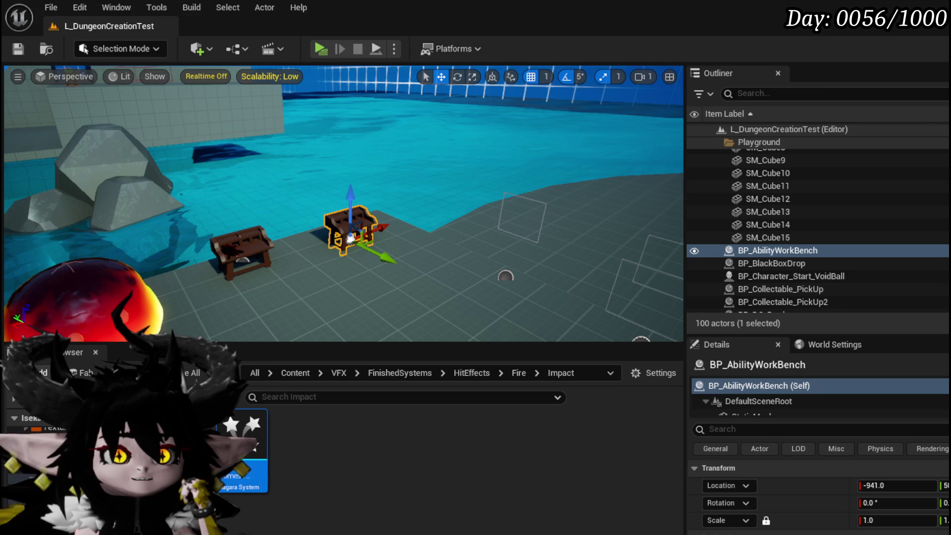
key("alt+Tab")
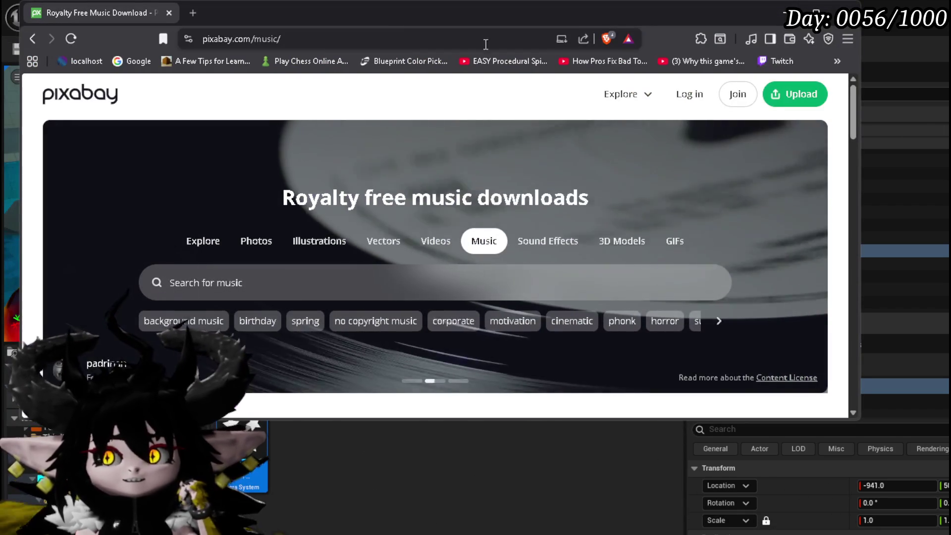
Go to Freesound via the bookmarks overflow and scroll through its Latest additions
left_click(837, 61)
left_click(687, 262)
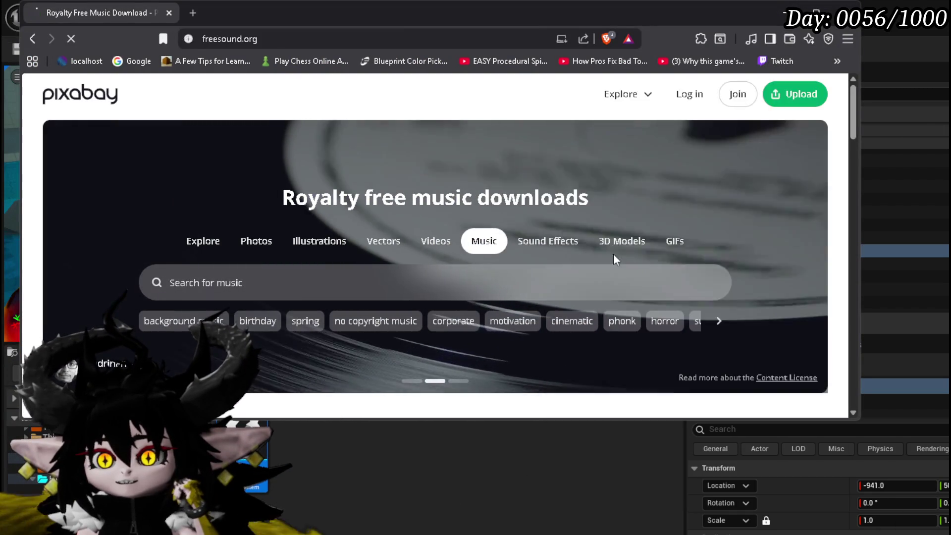
scroll(287, 139, "down", 4)
scroll(292, 158, "up", 5)
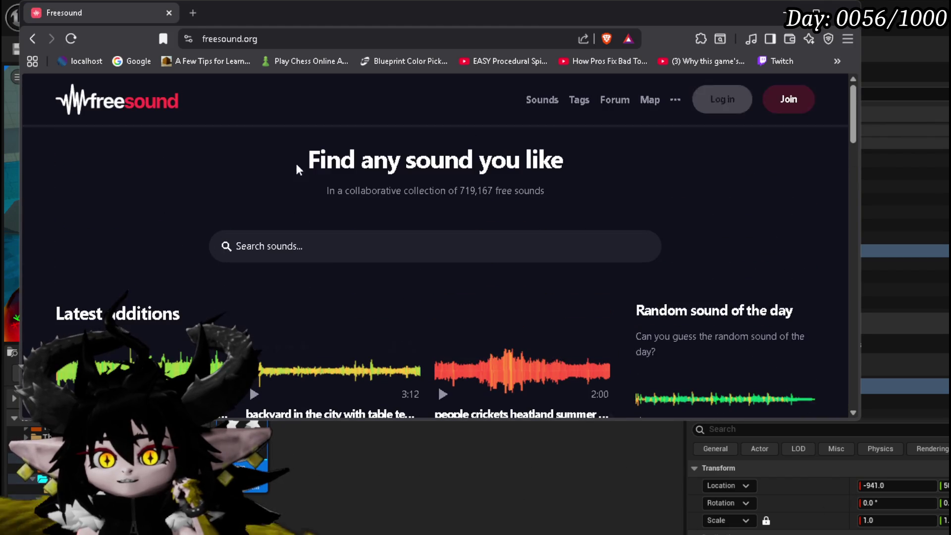
scroll(204, 164, "down", 3)
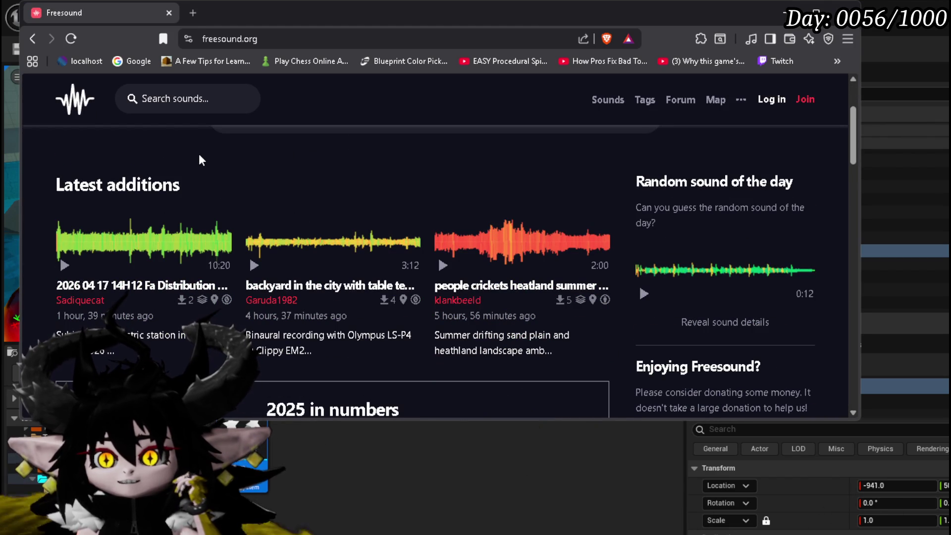
scroll(349, 180, "down", 5)
scroll(347, 179, "up", 8)
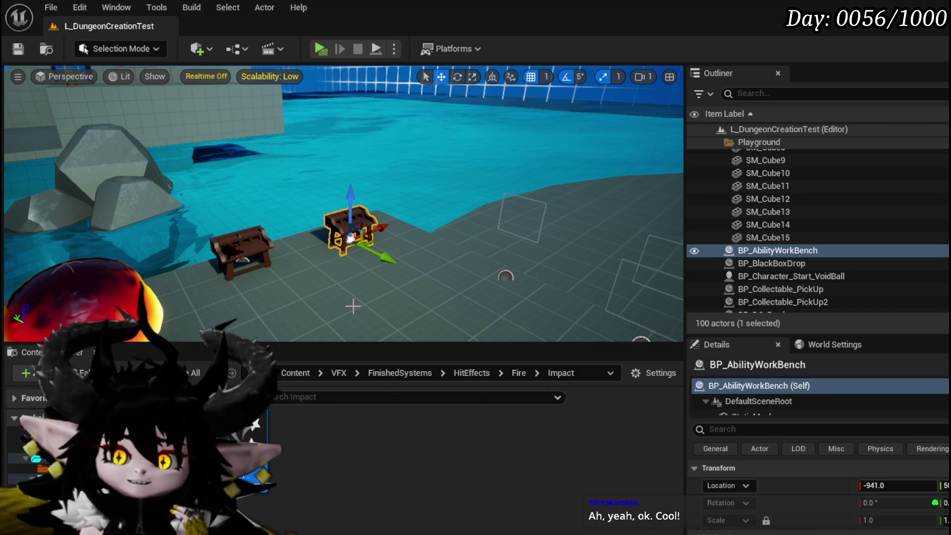
Save L_DungeonCreationTest from the toolbar and orbit the view toward the grass and floor
left_click(17, 48)
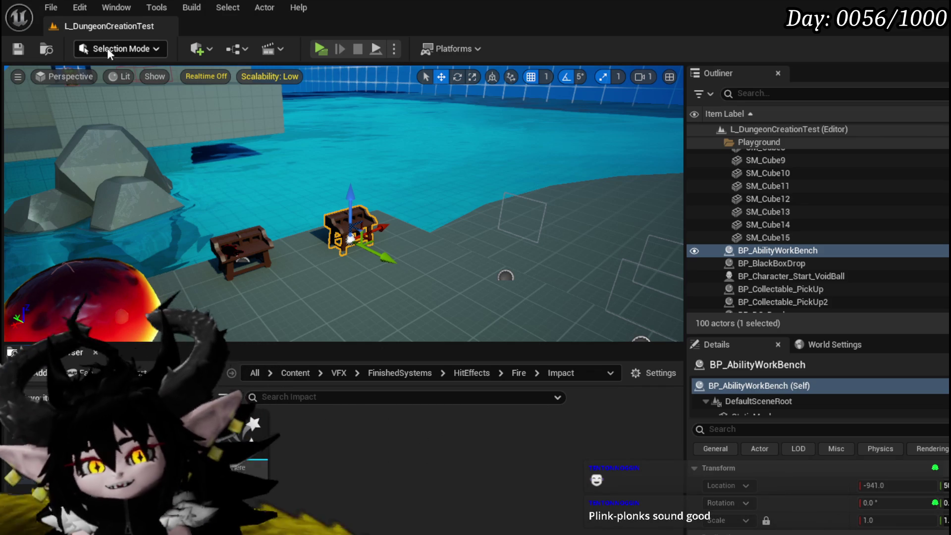
left_click(18, 49)
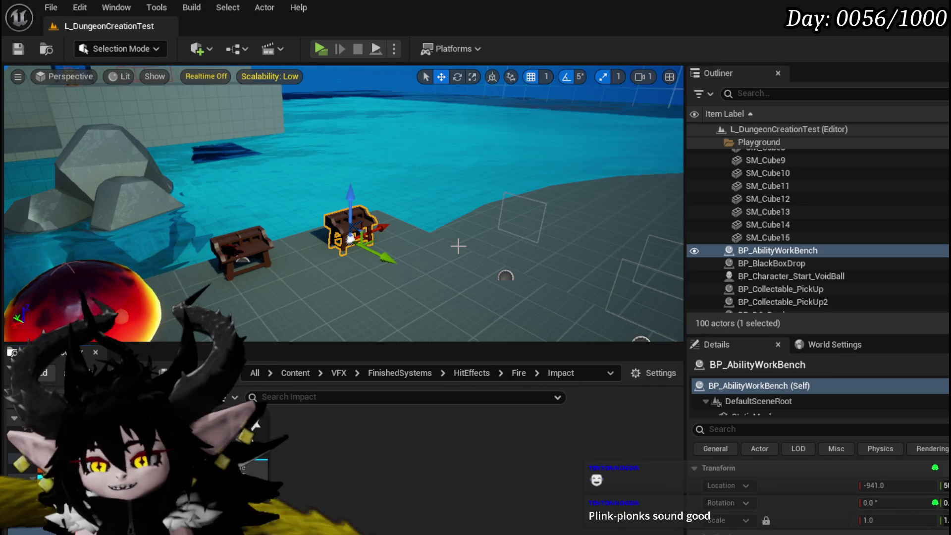
mouse_move(459, 246)
left_mouse_down()
mouse_move(365, 329)
mouse_move(382, 220)
mouse_move(367, 198)
mouse_move(342, 197)
left_mouse_up()
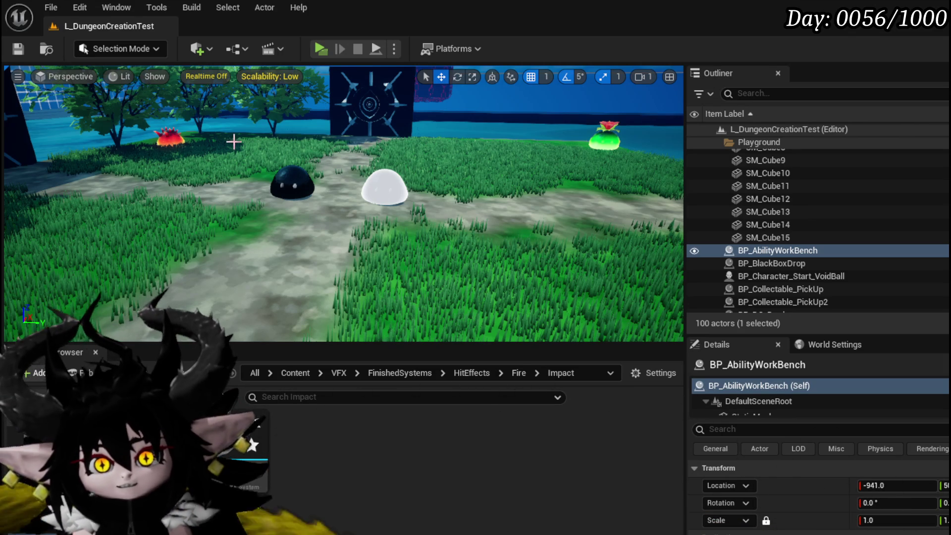
Frame the selected workbench in the viewport and save the level with Ctrl+S
key("f")
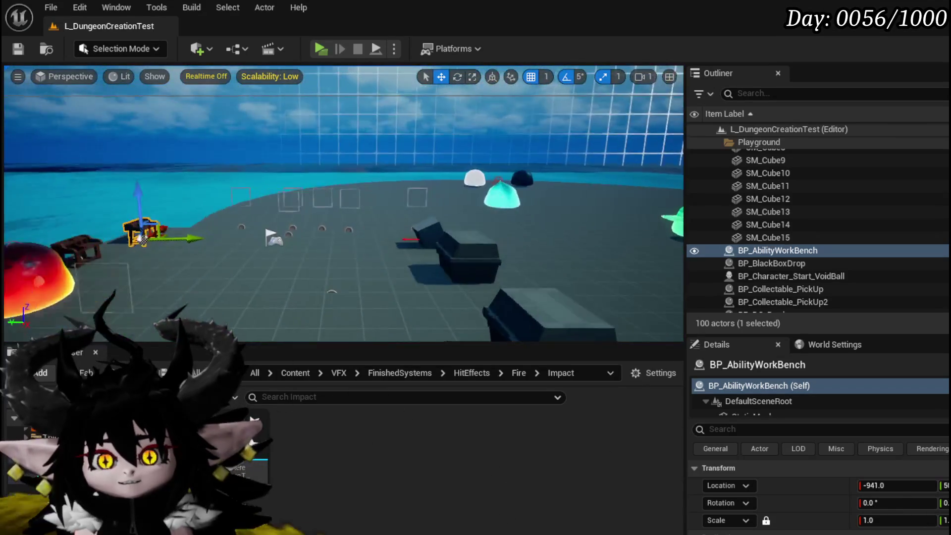
key("ctrl+s")
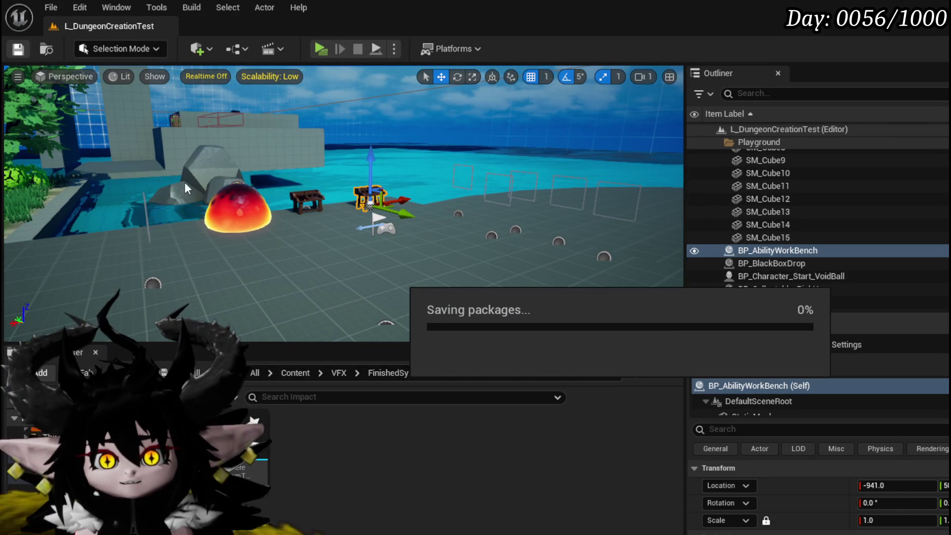
mouse_move(376, 277)
left_mouse_down()
mouse_move(357, 213)
mouse_move(317, 193)
mouse_move(277, 194)
mouse_move(282, 203)
mouse_move(324, 203)
left_mouse_up()
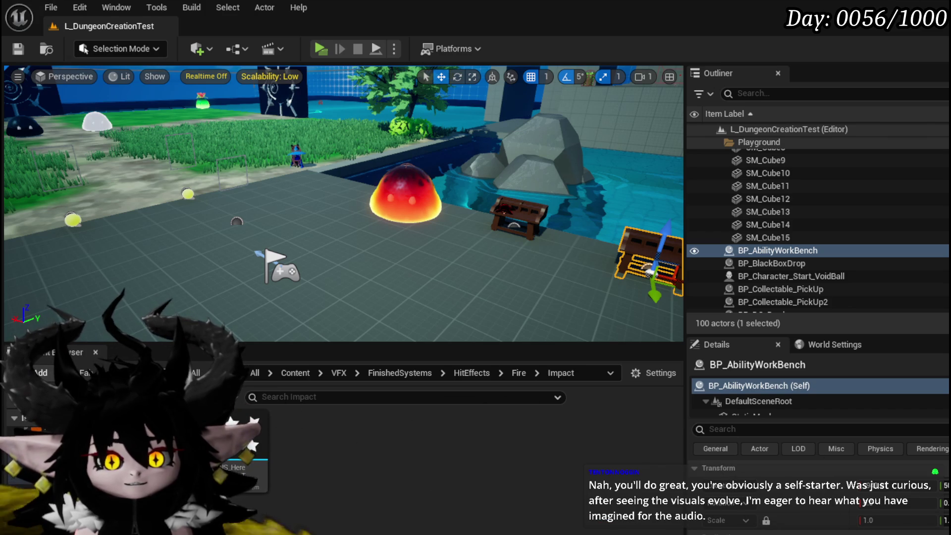
Fly the camera around the playground floor, then save the level again
key("Left")
key("Right")
key("Left")
key("Right")
key("Up")
key("Down")
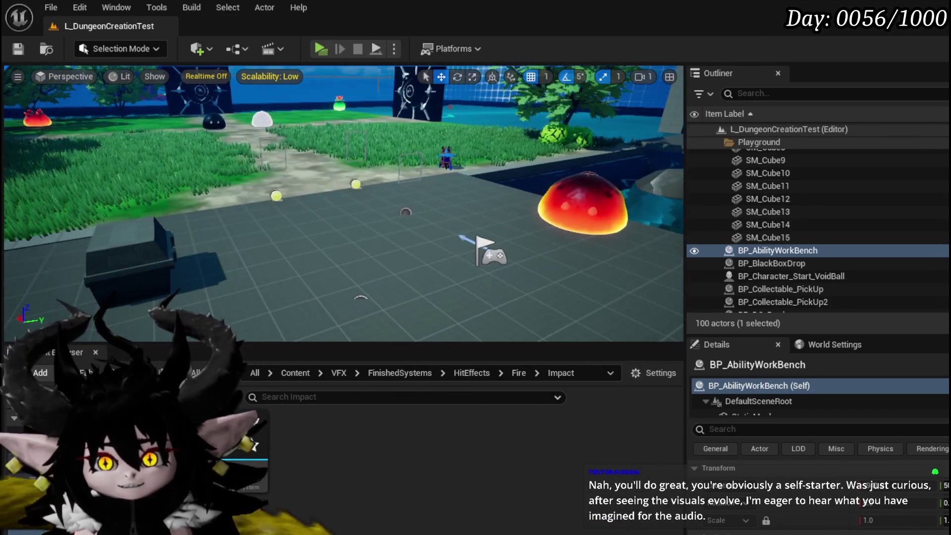
key("Right")
key("Left")
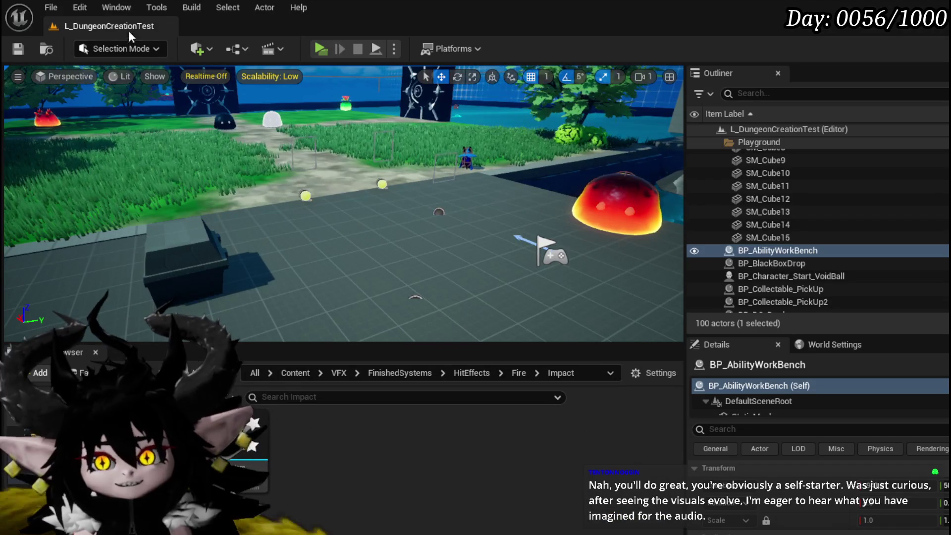
left_click(17, 49)
Fly across the arena and through the dark door to overlook the trees
key("Up")
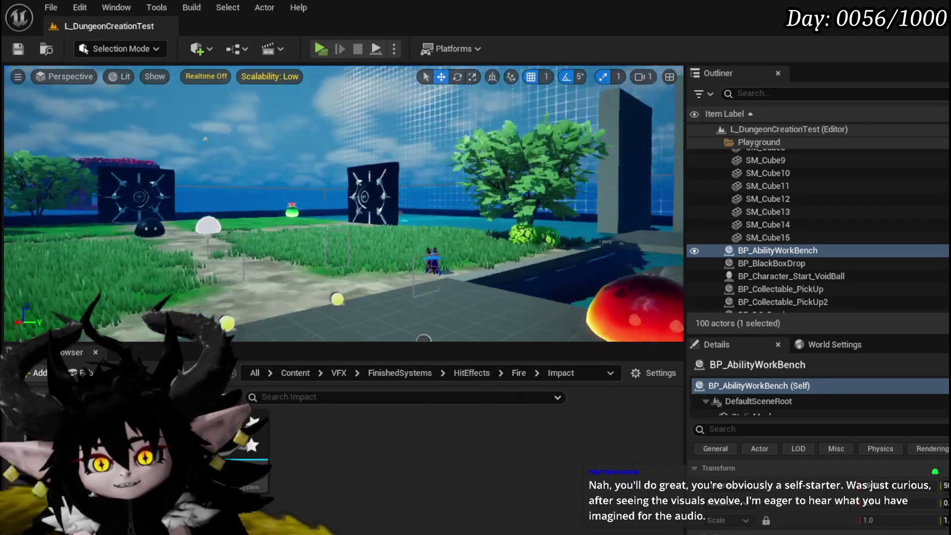
key("Down")
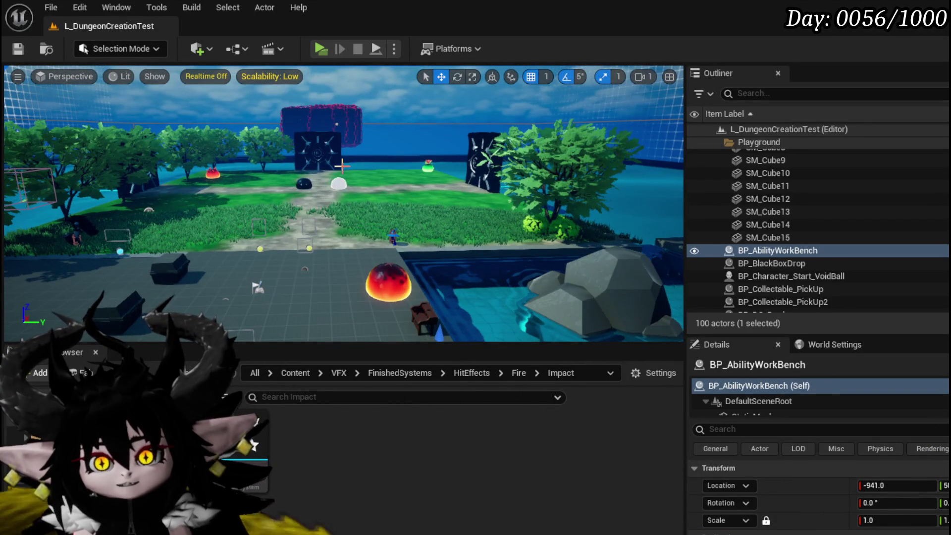
key("Up")
key("Up")
key("Right")
key("Right")
key("Up")
key("Up")
key("Up")
key("Right")
Pull the camera back to view both dark doors and save all modified packages
key("Down")
key("Down")
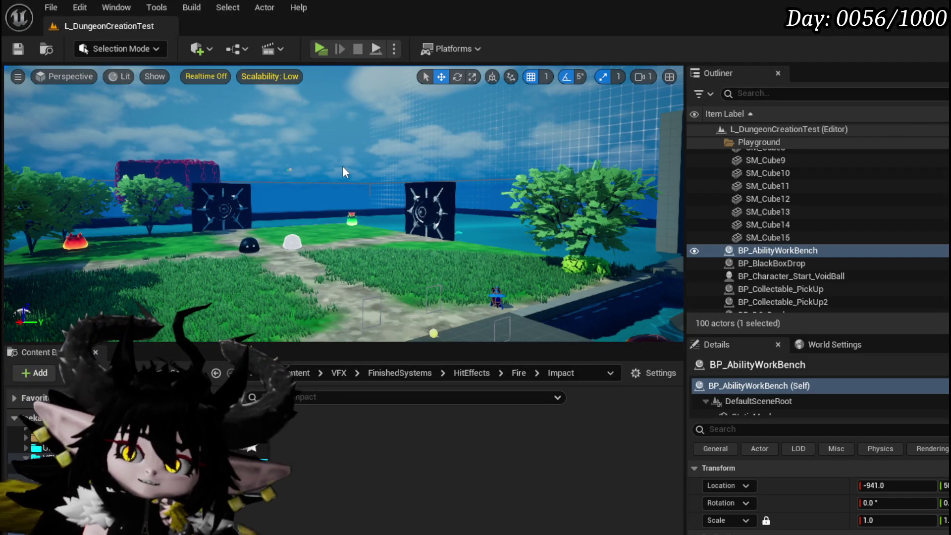
key("ctrl+s")
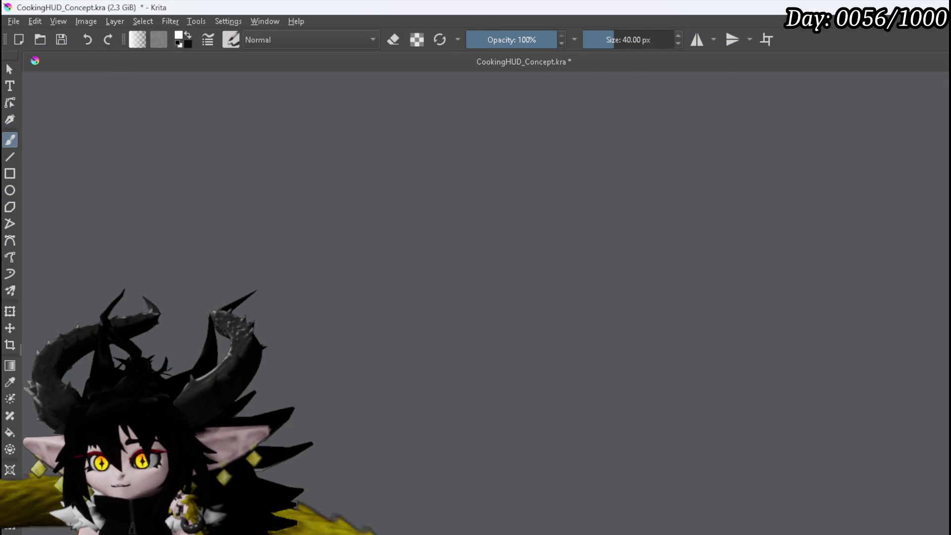
Zoom out and pan the CookingHUD_Concept canvas to centre the full chibi character sketch
scroll(781, 210, "down", 6)
left_click_drag(616, 384, 596, 445)
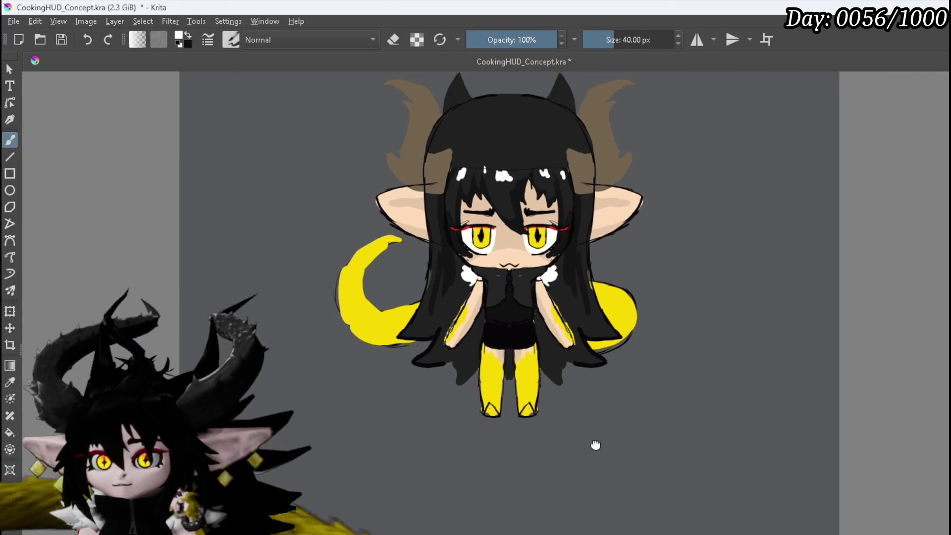
left_click_drag(625, 393, 583, 416)
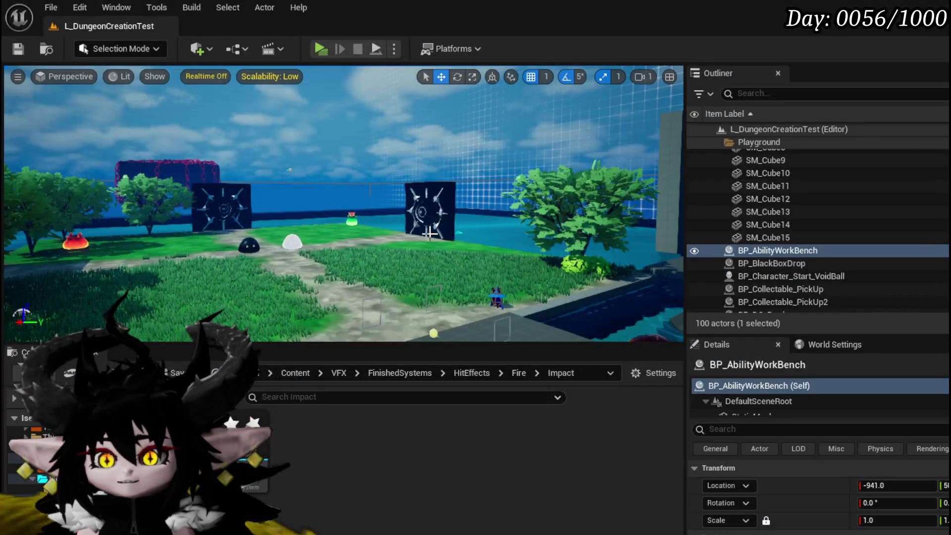
Select BP_Tree_2, orbit to bring the ground into view, and save the level
left_click(495, 213)
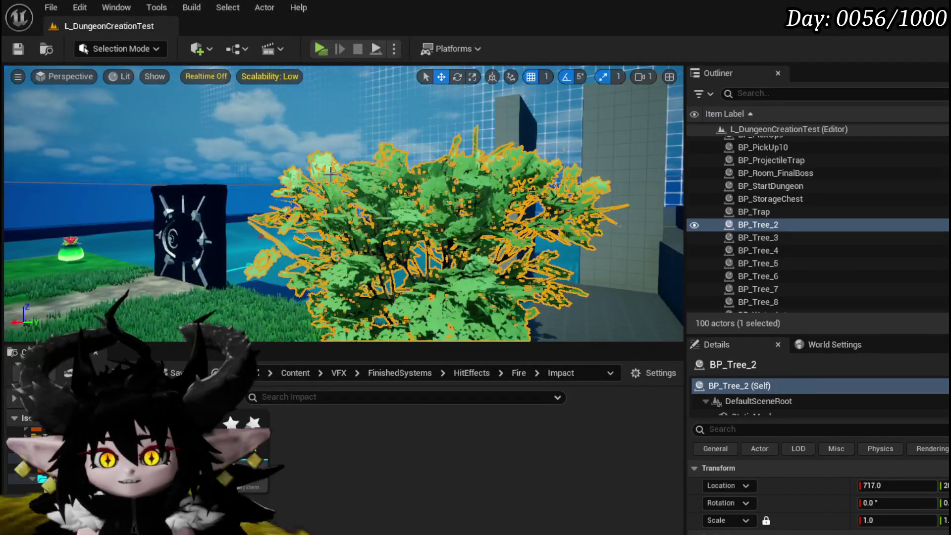
mouse_move(325, 218)
left_mouse_down()
mouse_move(277, 223)
mouse_move(228, 272)
left_mouse_up()
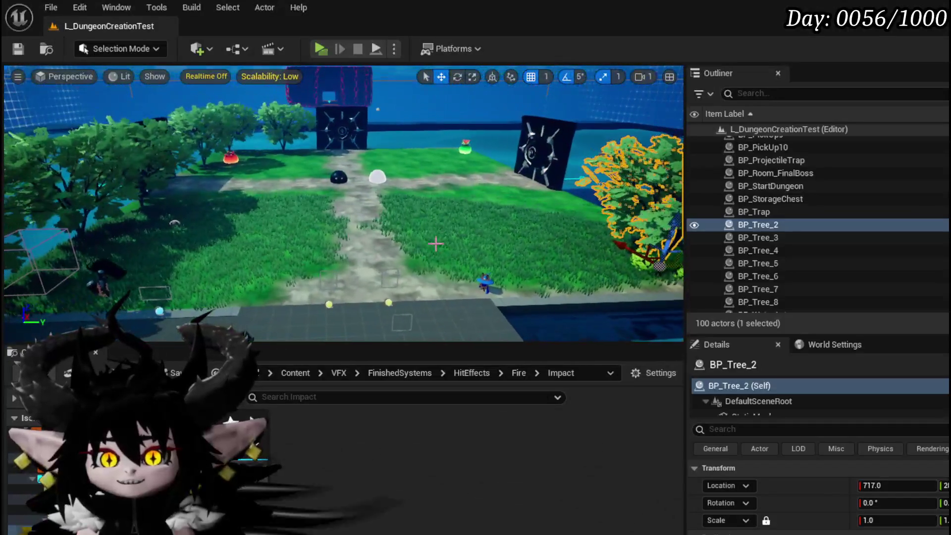
left_click(19, 49)
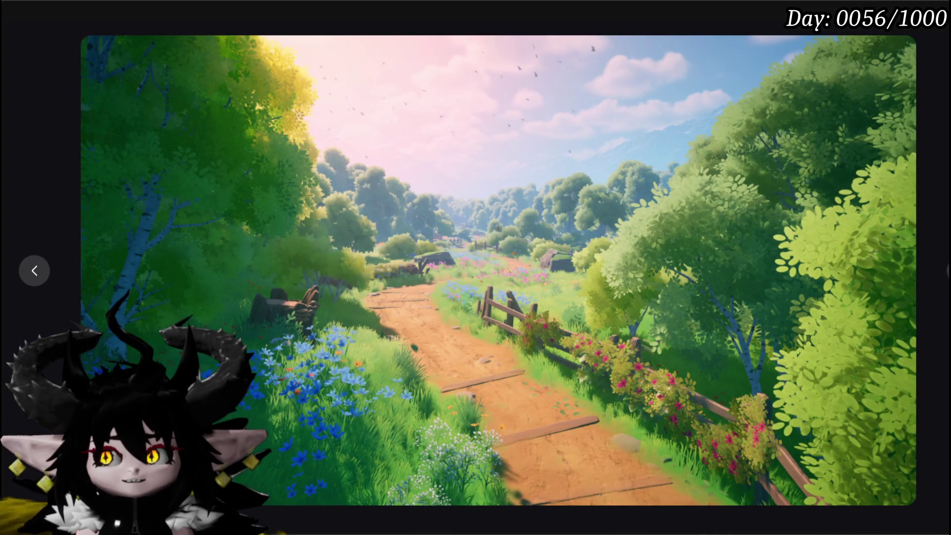
Step past the red autumn tree and forest path images to the three-season forest comparison
key("Right")
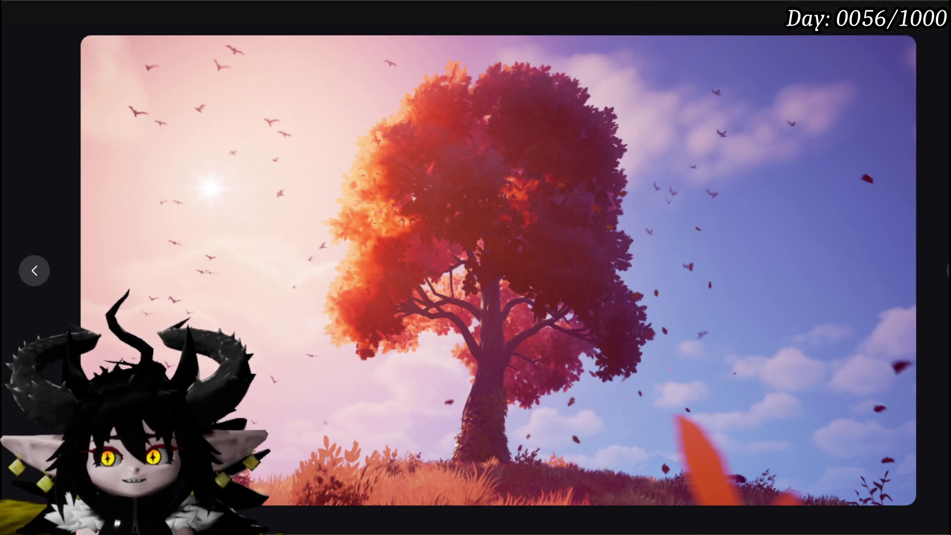
key("Left")
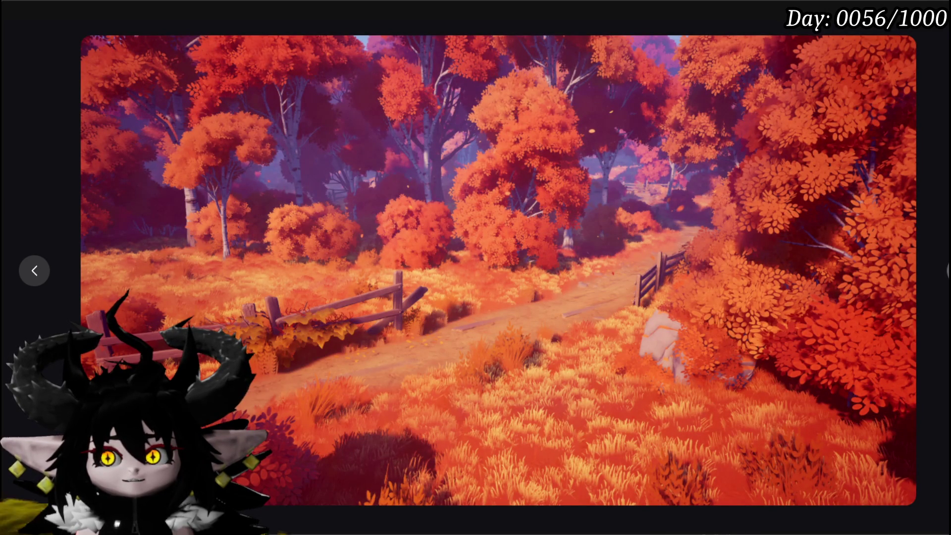
key("Right")
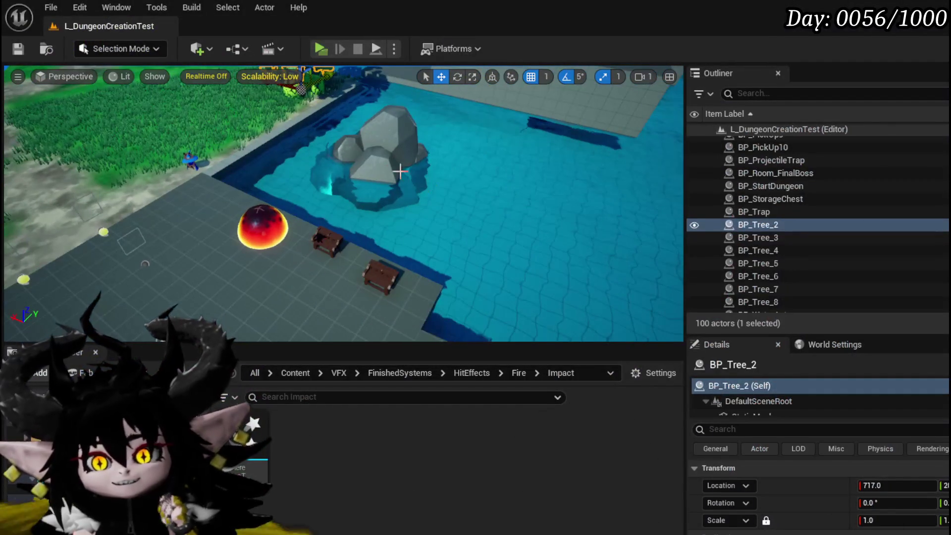
Select and focus the SmallRock4 rock in the pool, then orbit to view it from several sides
left_click(395, 161)
key("w")
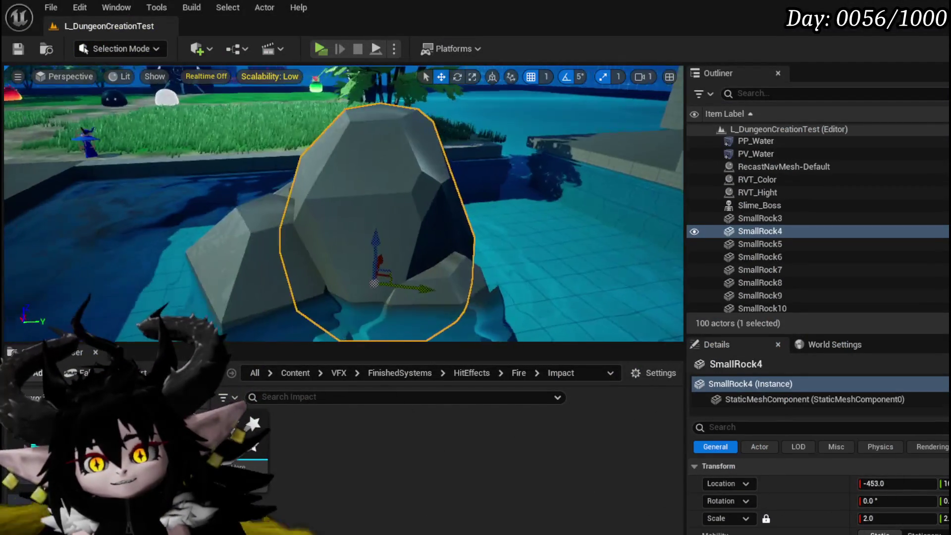
key("f")
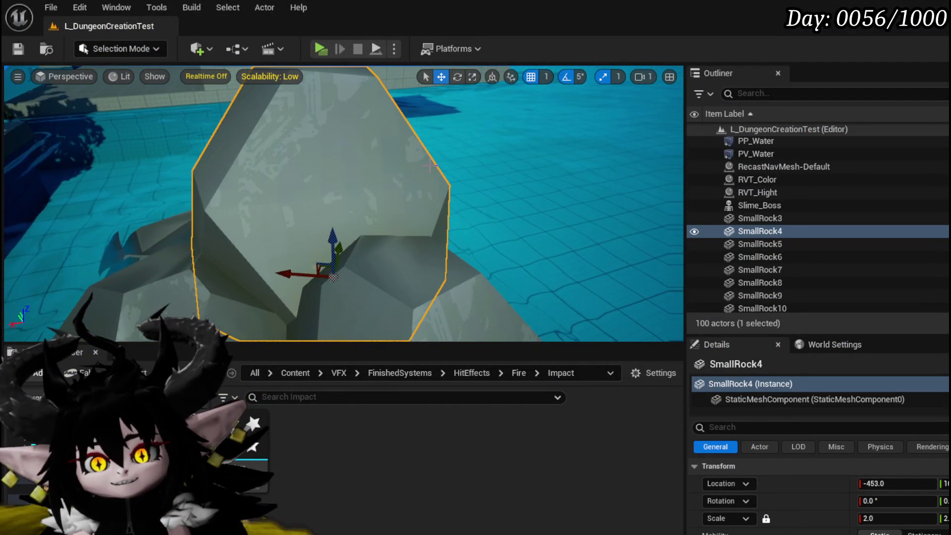
mouse_move(271, 119)
left_mouse_down()
mouse_move(314, 196)
mouse_move(343, 134)
left_mouse_up()
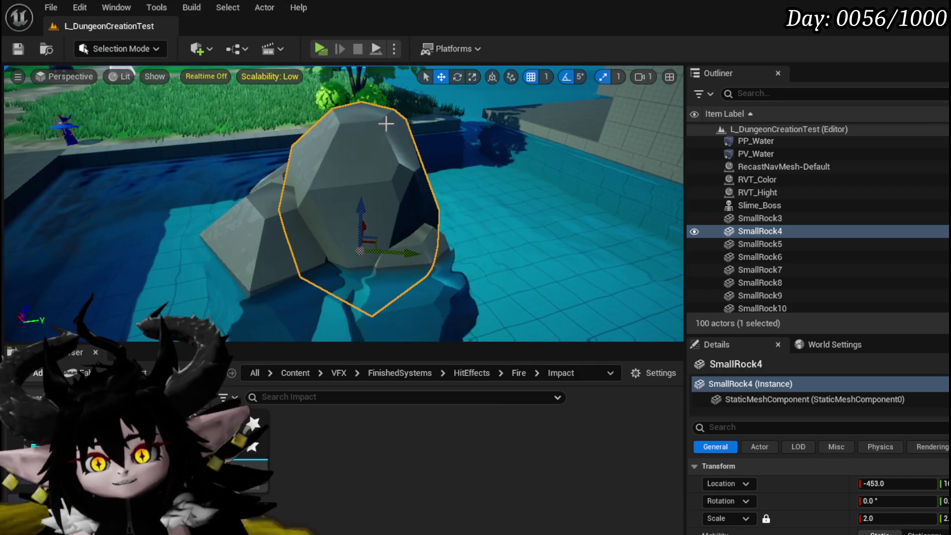
mouse_move(365, 233)
left_mouse_down()
mouse_move(392, 234)
mouse_move(381, 268)
mouse_move(302, 275)
left_mouse_up()
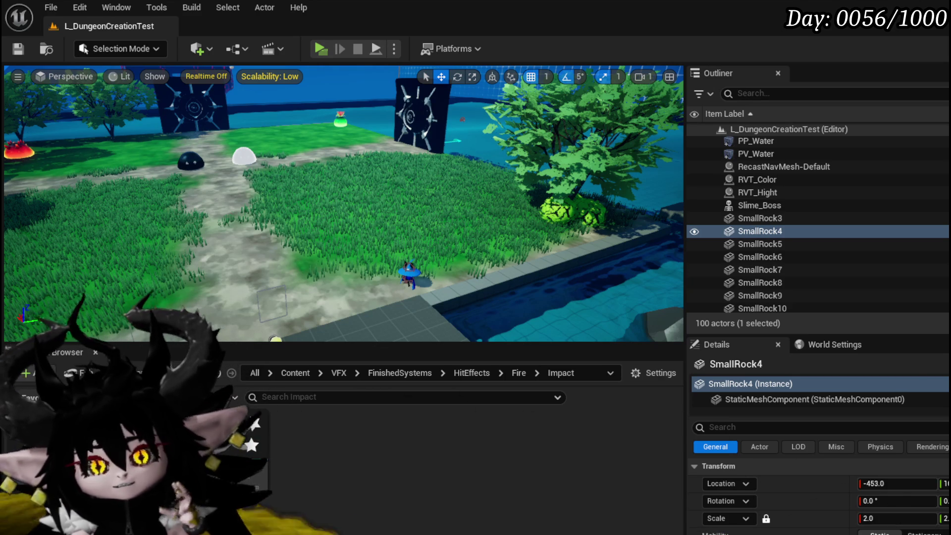
left_click_drag(572, 120, 476, 129)
mouse_move(409, 205)
left_mouse_down()
mouse_move(409, 164)
mouse_move(416, 273)
left_mouse_up()
mouse_move(295, 233)
left_mouse_down()
mouse_move(295, 213)
mouse_move(315, 239)
mouse_move(439, 158)
left_mouse_up()
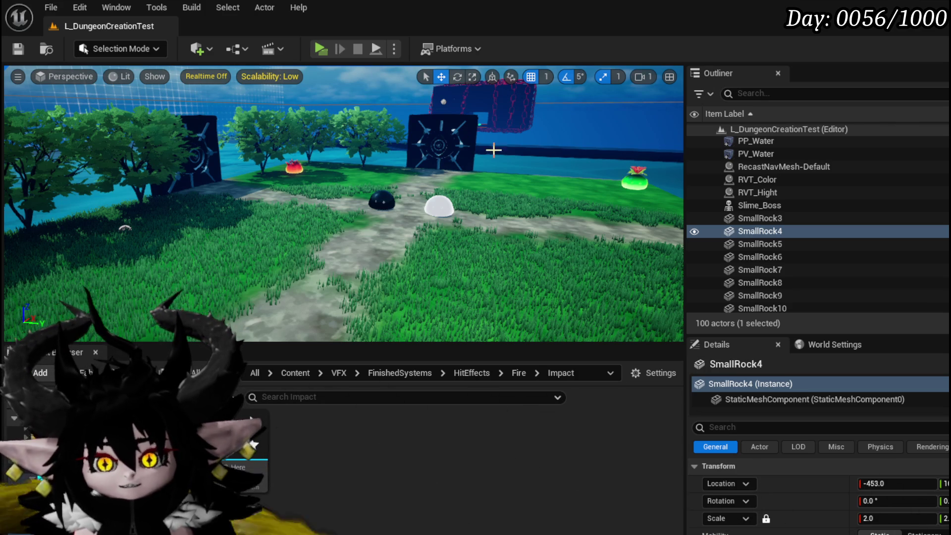
left_click_drag(334, 188, 334, 188)
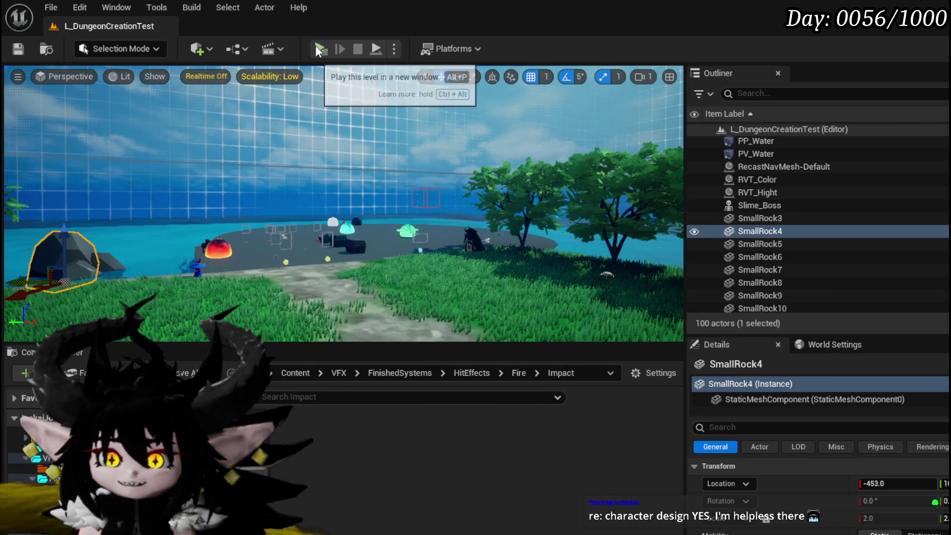
left_click(321, 49)
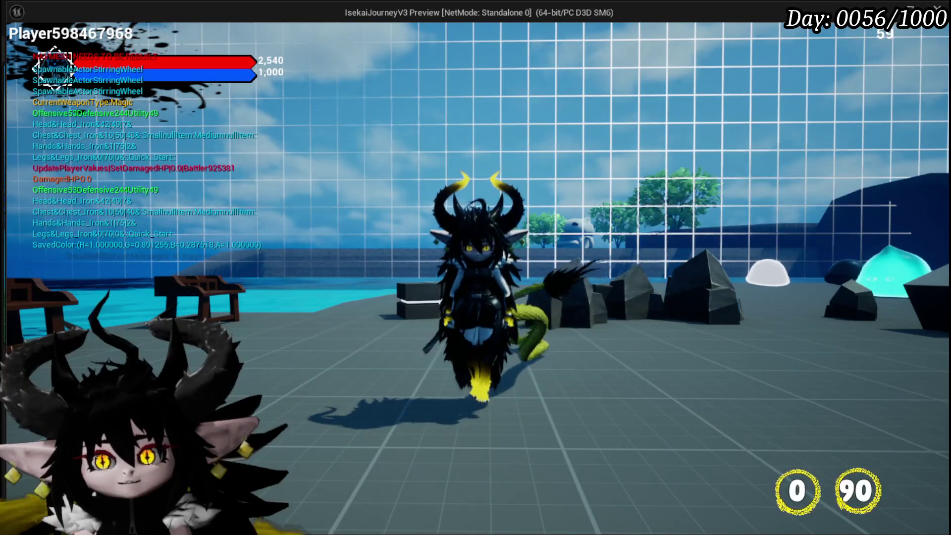
key("Escape")
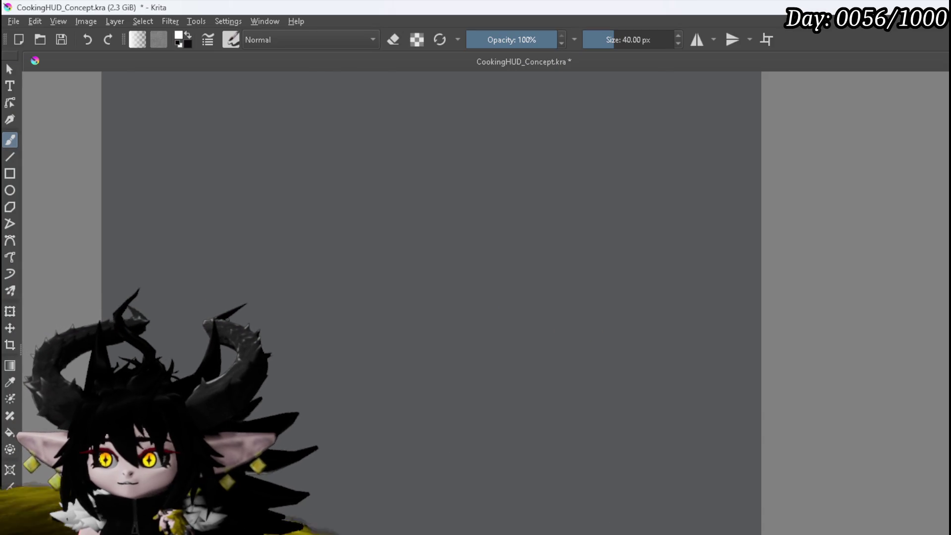
Zoom and pan the Krita canvas so the full horned character sketch is centred
scroll(406, 295, "up", 2)
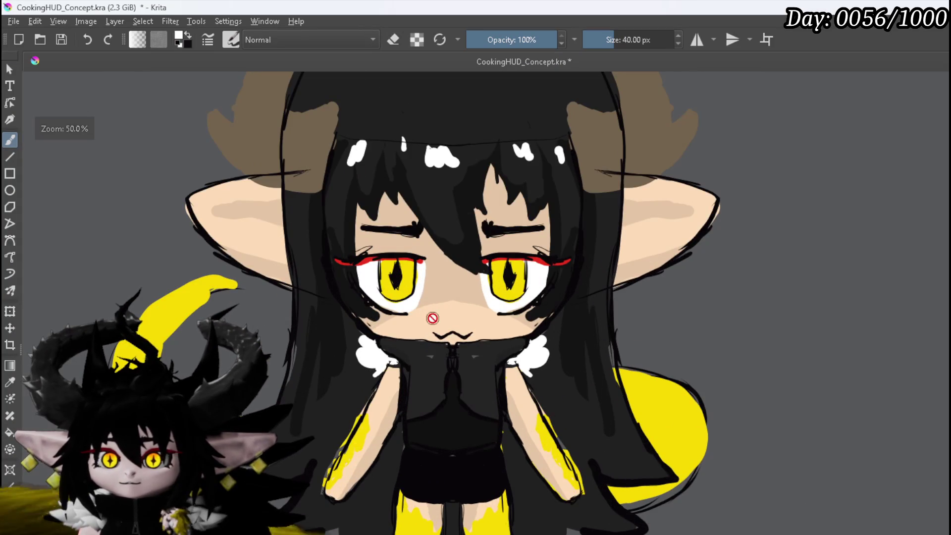
scroll(432, 318, "down", 1)
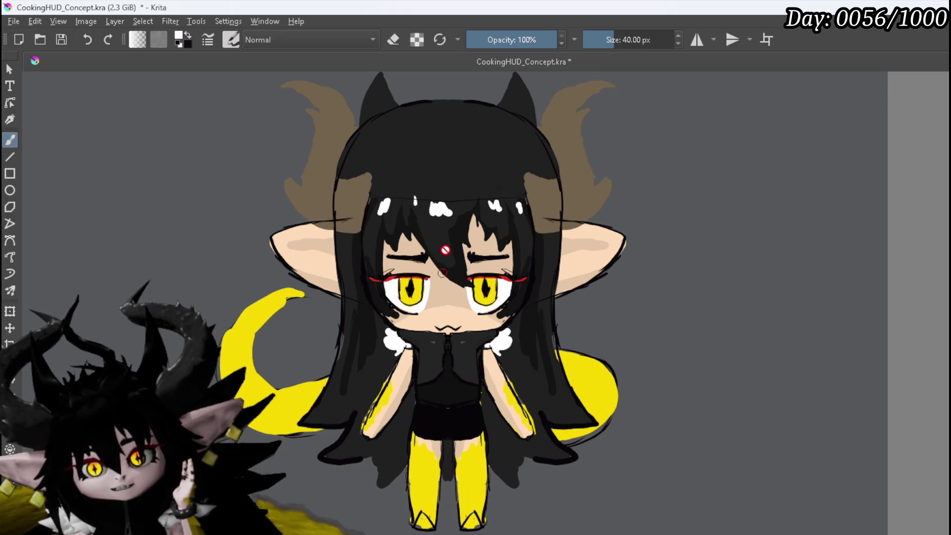
left_click_drag(649, 252, 608, 259)
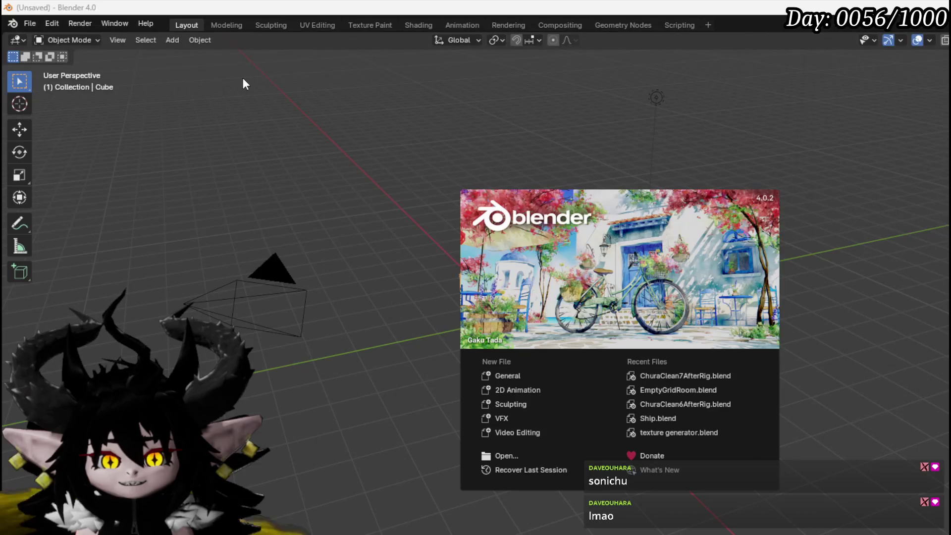
Open ChuraClean7AfterRig.blend from Blender's recent files
left_click(31, 23)
left_click(30, 24)
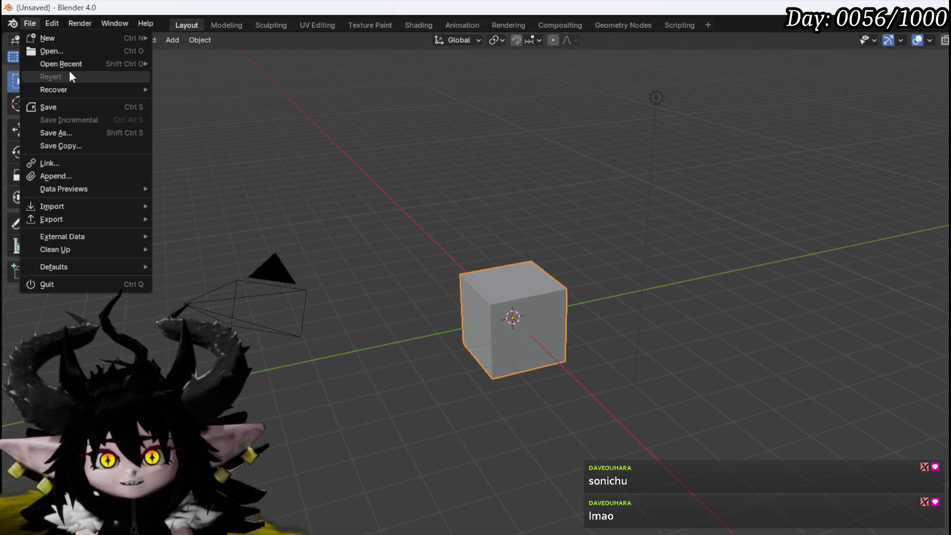
mouse_move(119, 69)
left_click(223, 65)
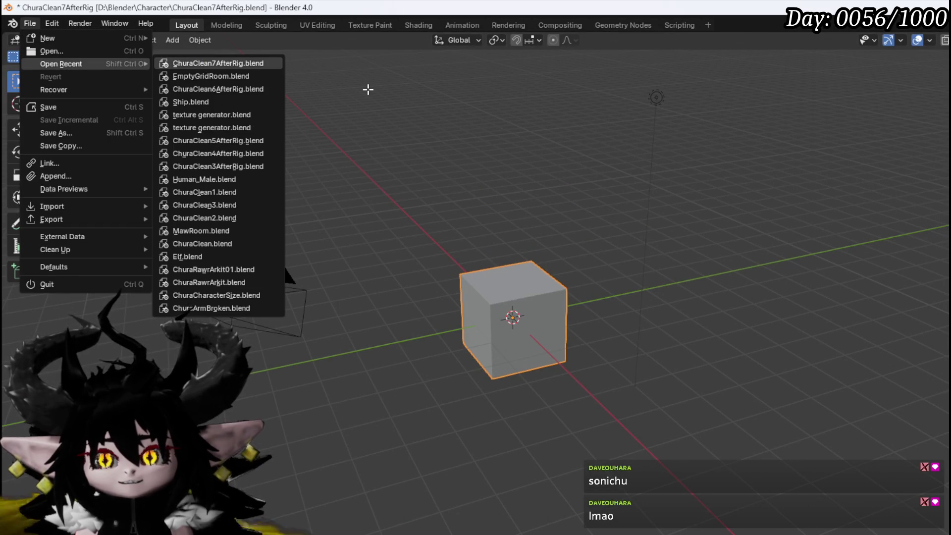
Hide the selected sword mesh and scroll the Outliner to the character collections
scroll(407, 154, "up", 8)
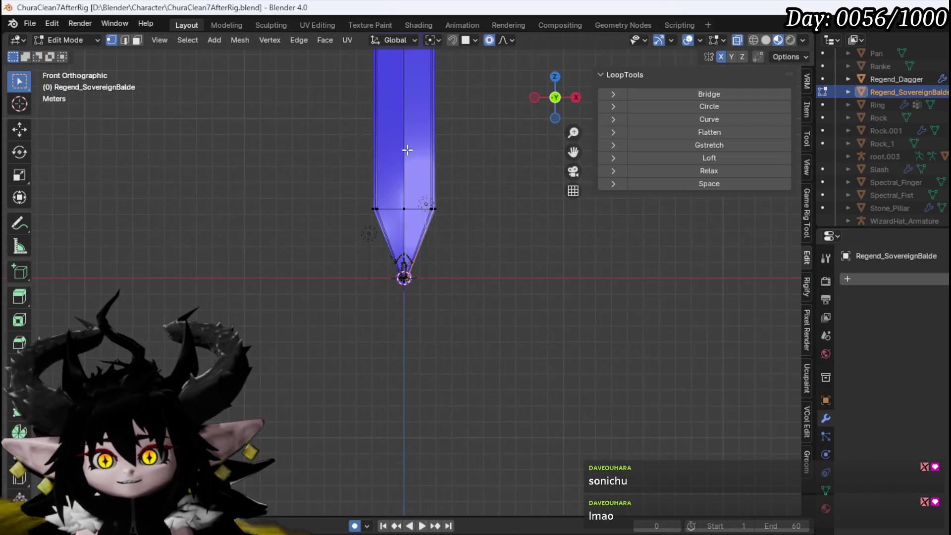
scroll(408, 150, "down", 8)
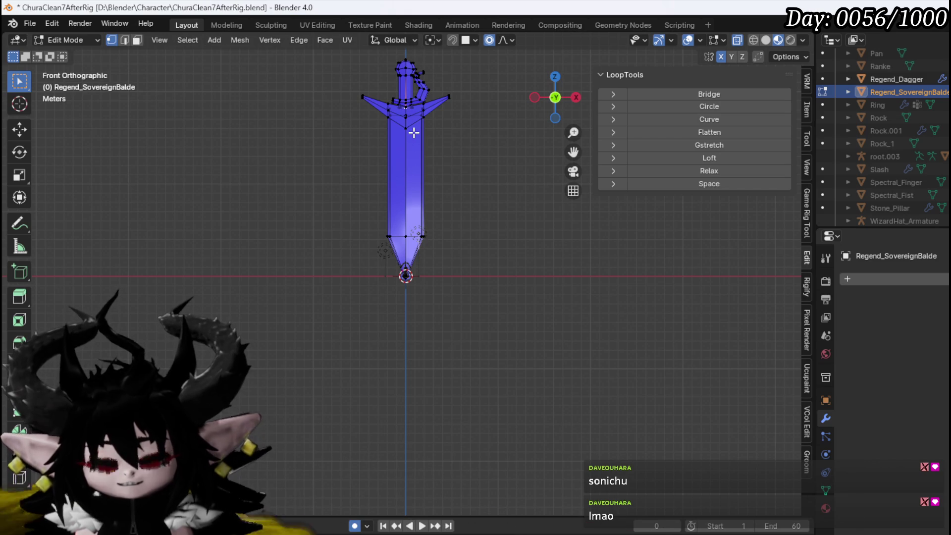
scroll(887, 149, "up", 10)
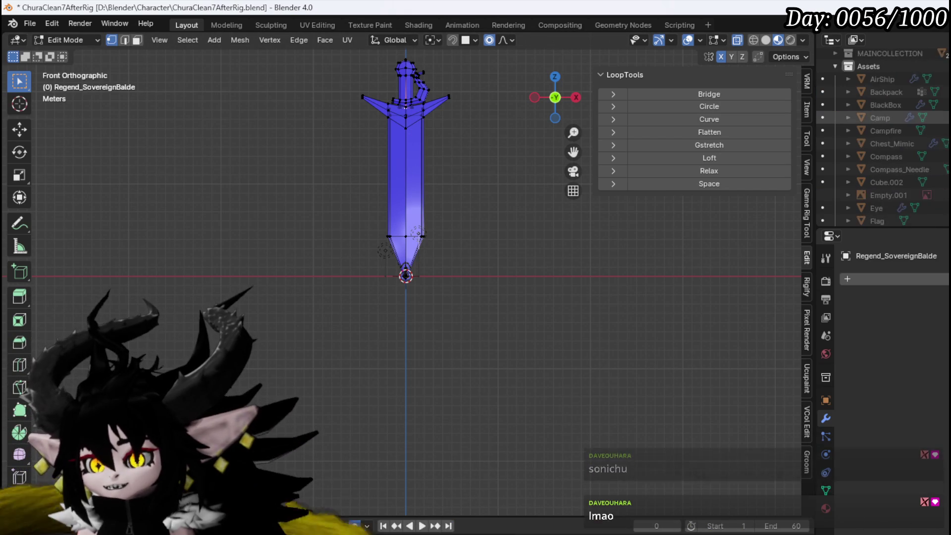
key("h")
scroll(369, 265, "up", 5)
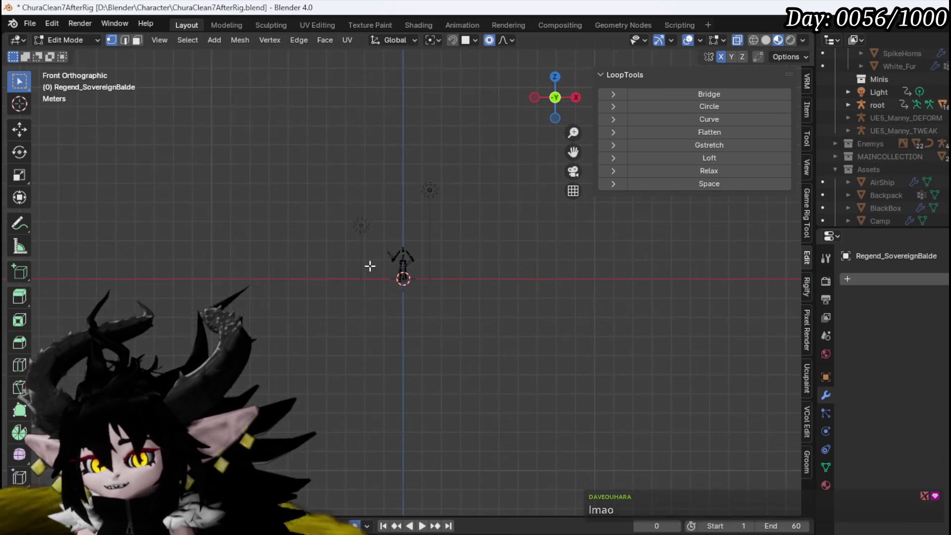
scroll(911, 146, "down", 8)
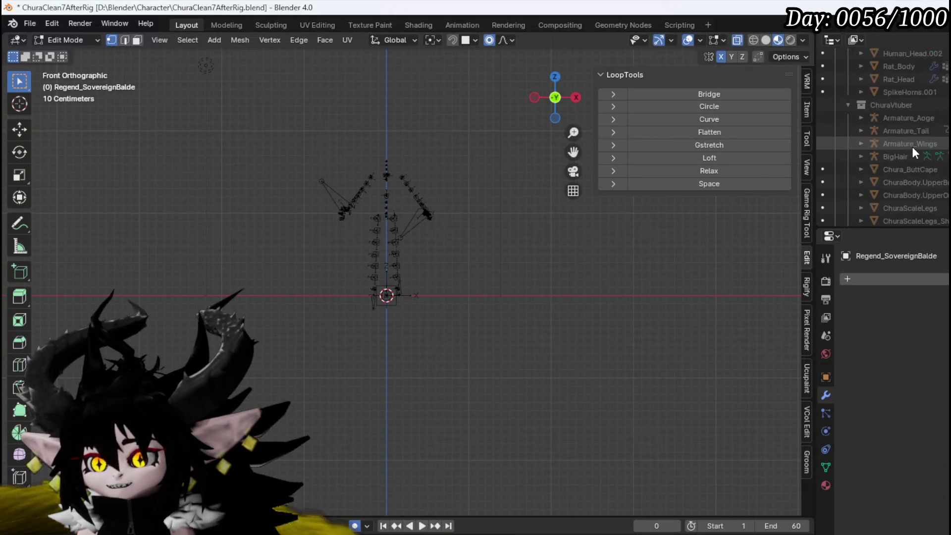
scroll(912, 146, "down", 2)
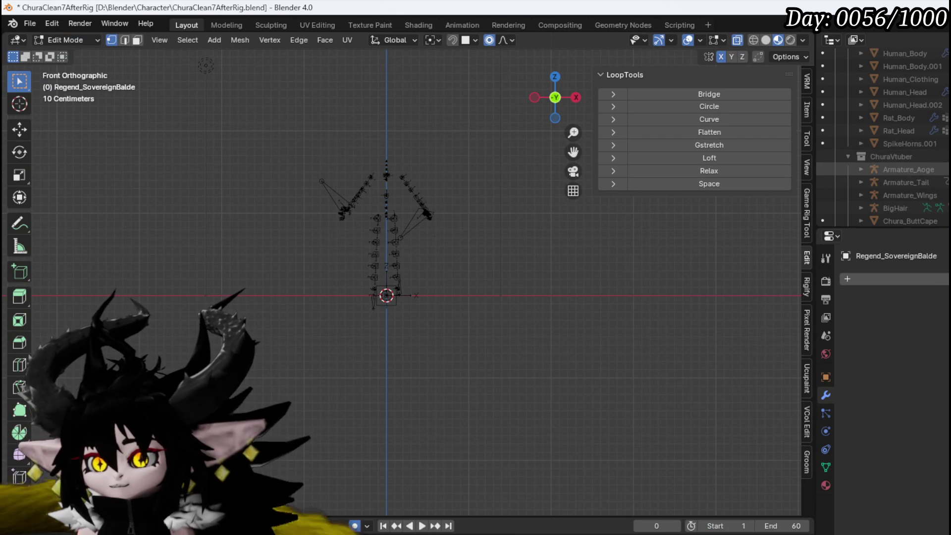
scroll(912, 169, "up", 5)
scroll(911, 169, "down", 5)
scroll(911, 149, "up", 4)
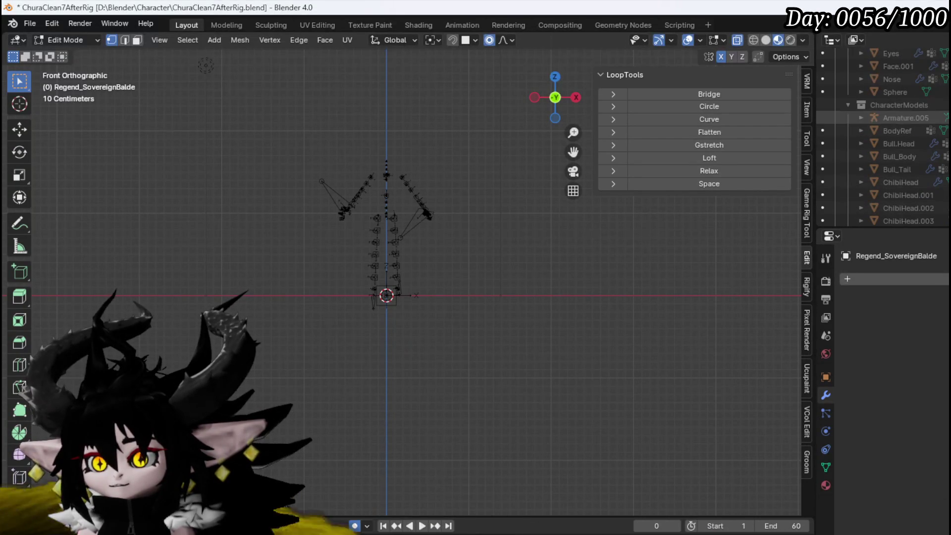
Make the CharacterModels collection visible, select everything, and orbit to inspect the chibi character
left_click(861, 105)
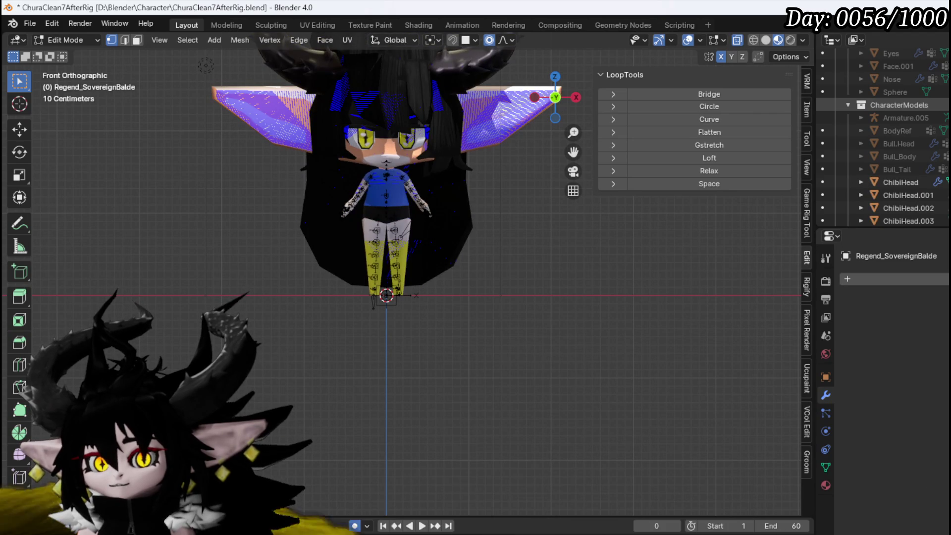
key("a")
scroll(431, 272, "up", 6)
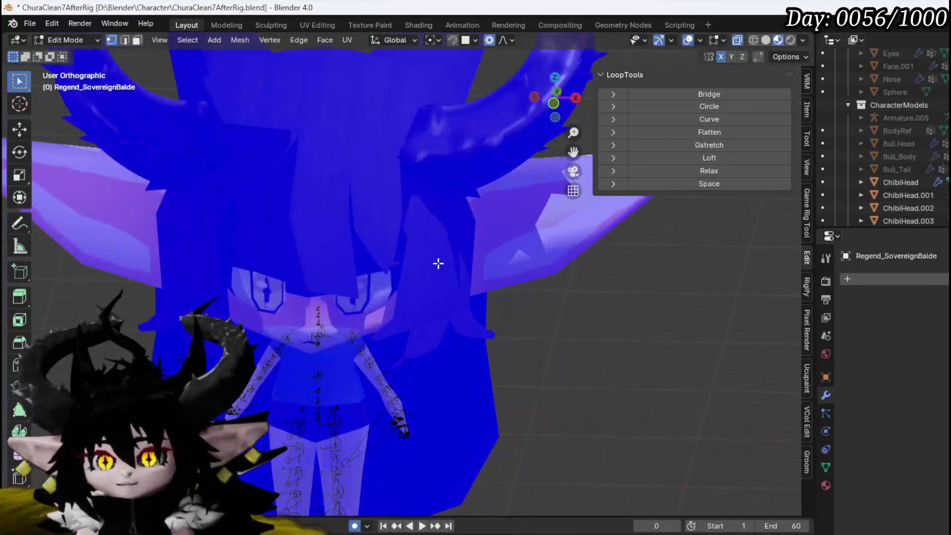
scroll(439, 265, "down", 4)
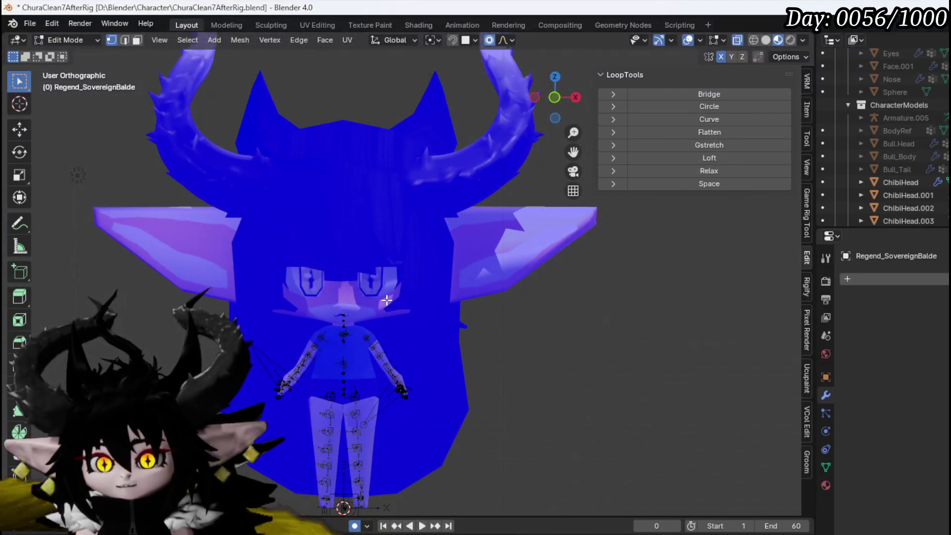
scroll(387, 301, "down", 3)
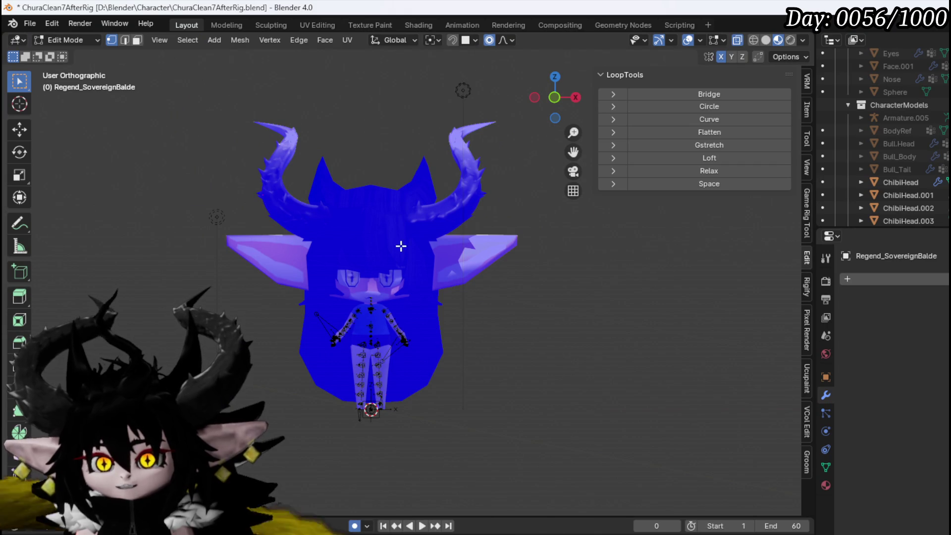
left_click_drag(433, 240, 493, 169)
mouse_move(242, 188)
left_mouse_down()
mouse_move(448, 240)
mouse_move(464, 222)
left_mouse_up()
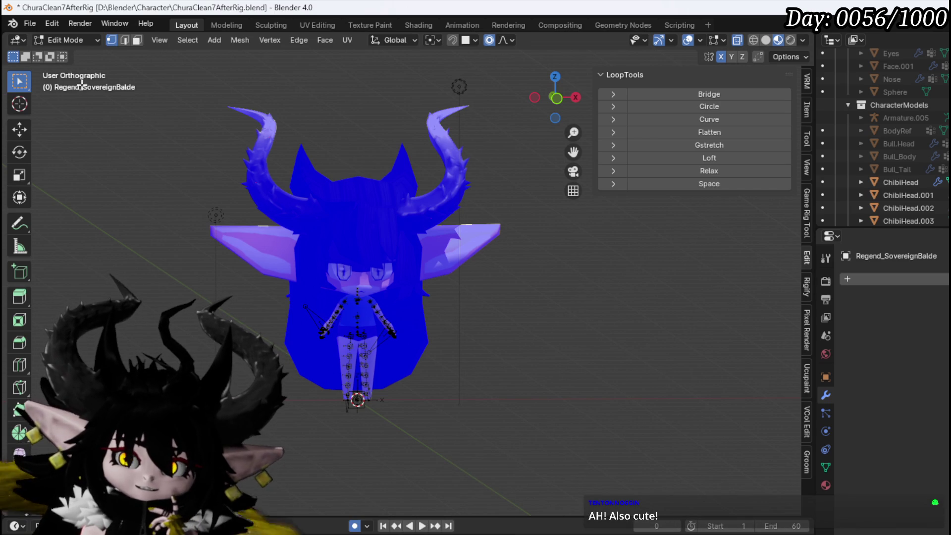
Save the blend file and switch back to Krita
left_click(24, 25)
left_click(55, 106)
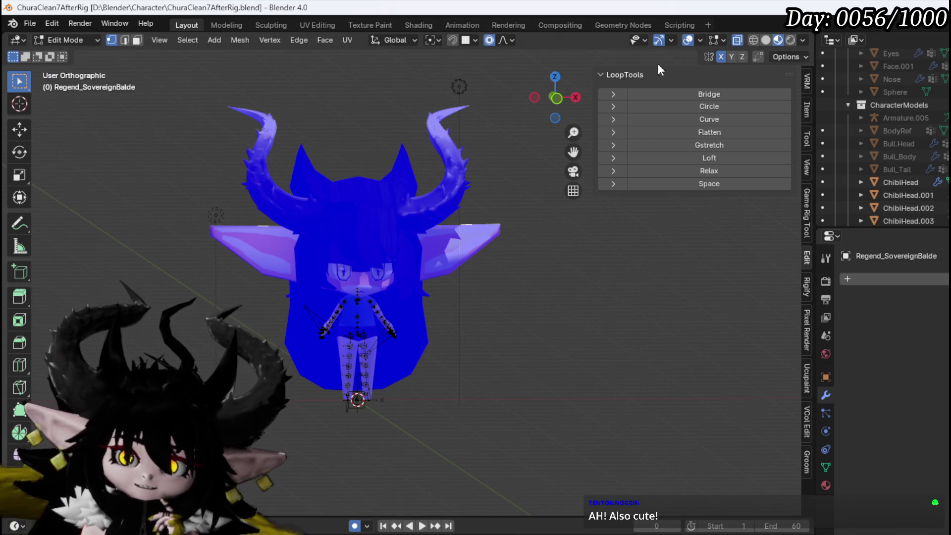
key("alt+Tab")
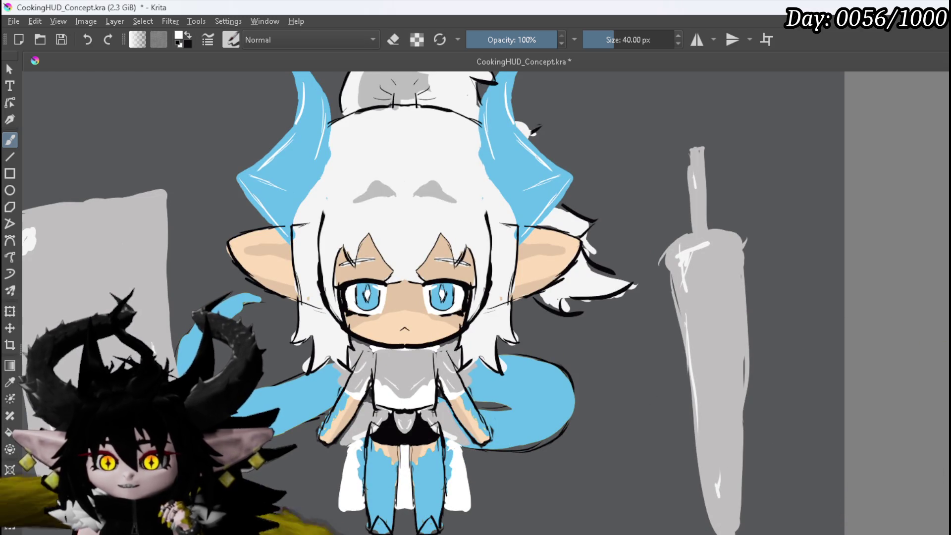
Recentre the red-haired character on the canvas and save CookingHUD_Concept.kra
scroll(528, 310, "down", 1)
scroll(540, 311, "up", 1)
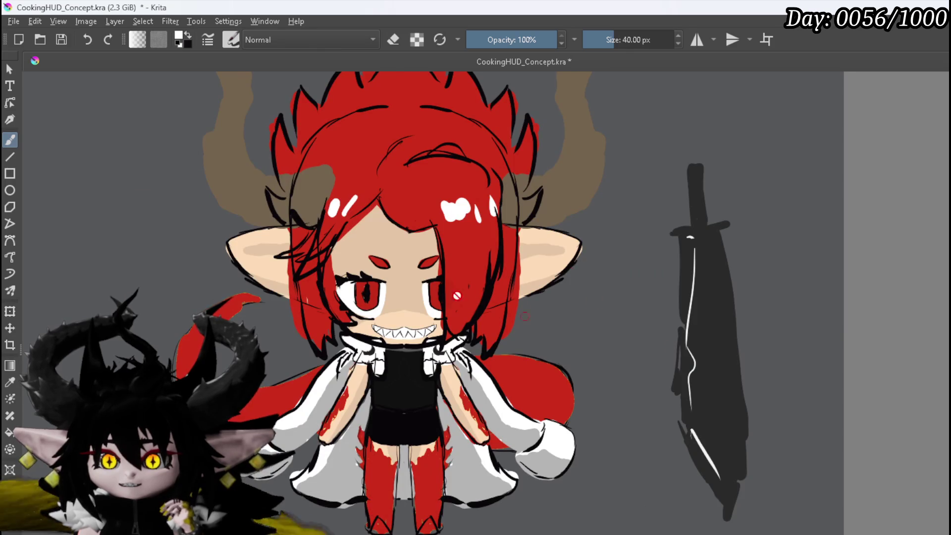
left_click_drag(593, 303, 586, 359)
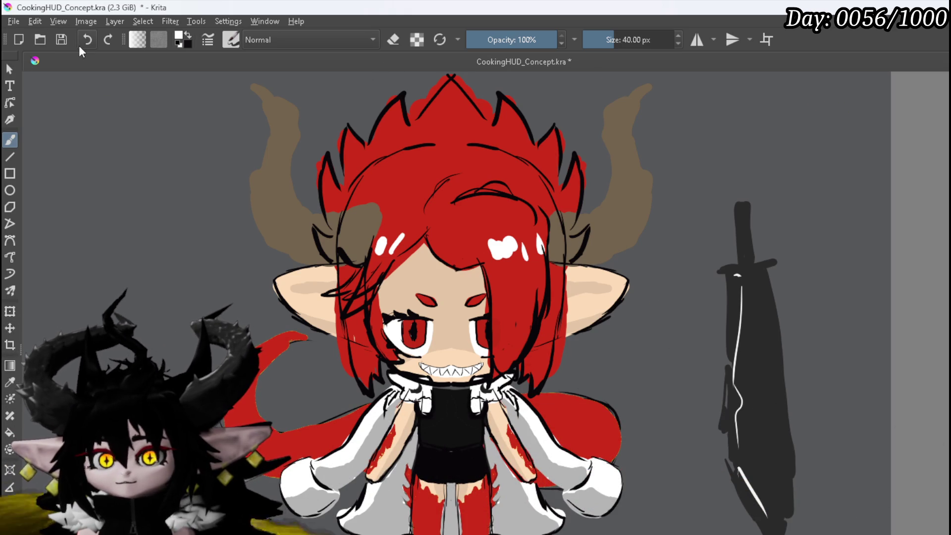
left_click(64, 39)
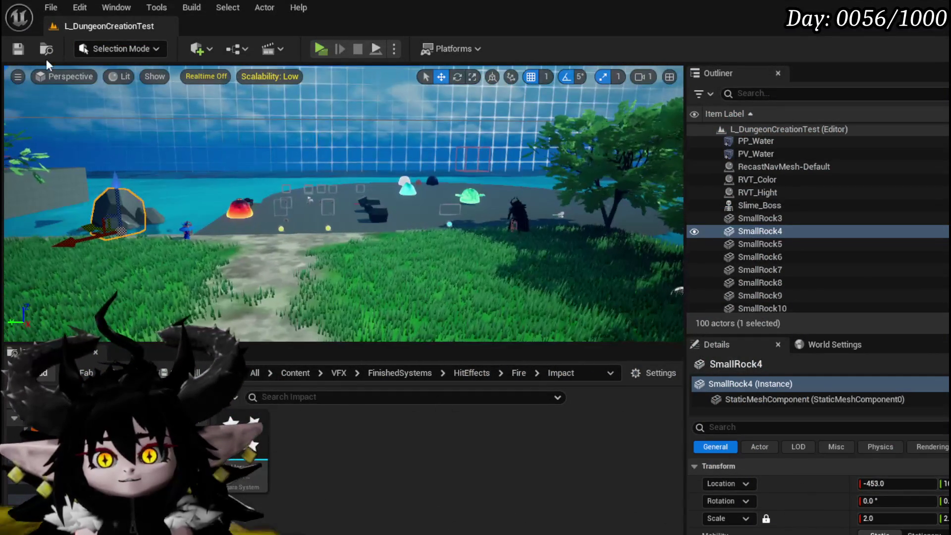
Save the L_DungeonCreationTest level with Ctrl+S
key("ctrl+s")
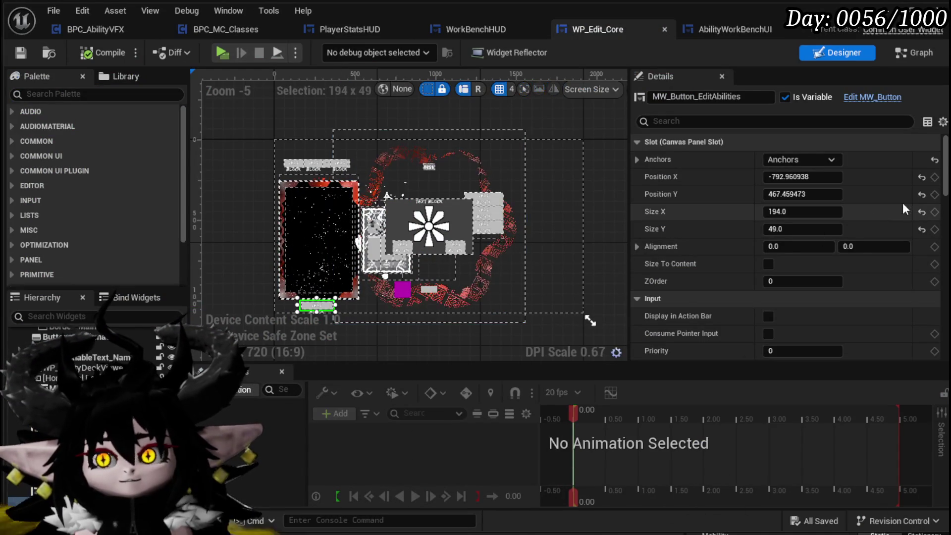
Select MW_Button_EditAbilities in the AbilityWorkBenchUI Designer and add its On Pressed event
scroll(936, 329, "down", 15)
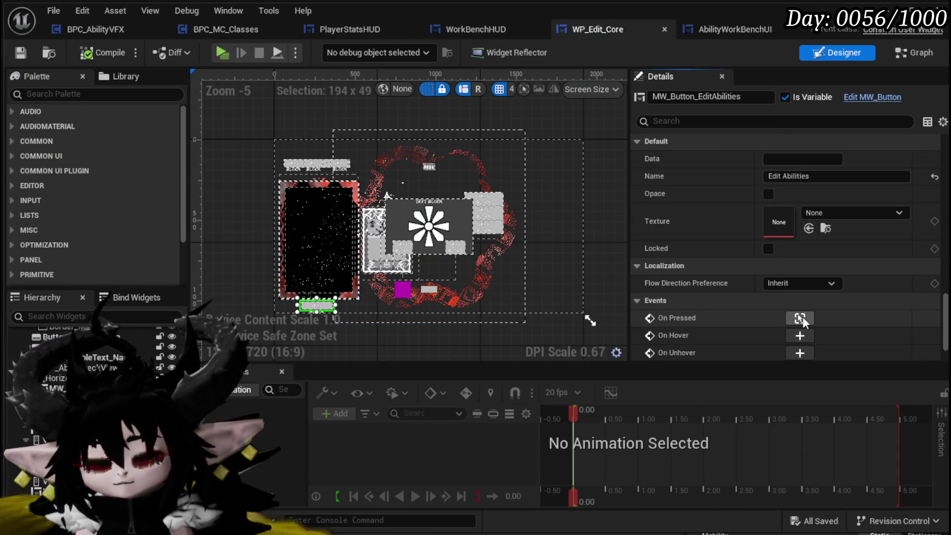
left_click(751, 22)
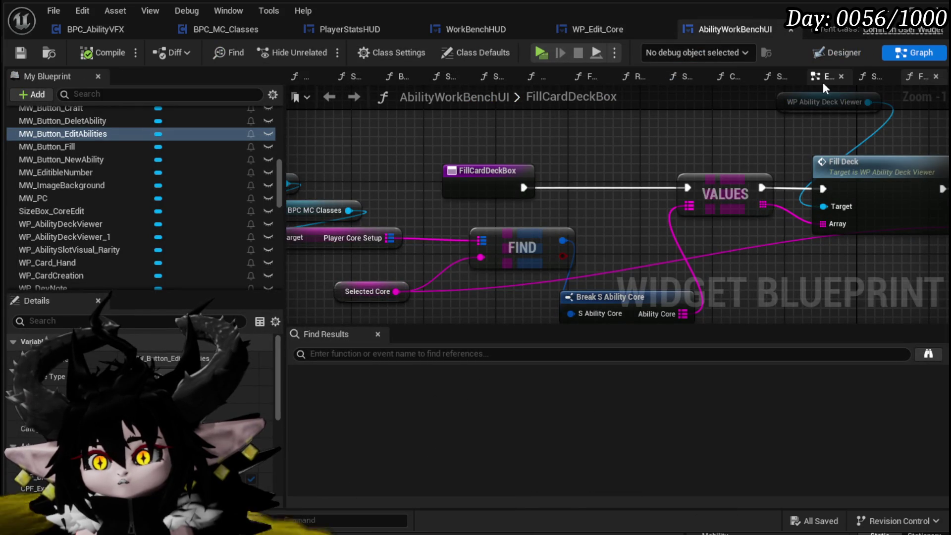
left_click(832, 58)
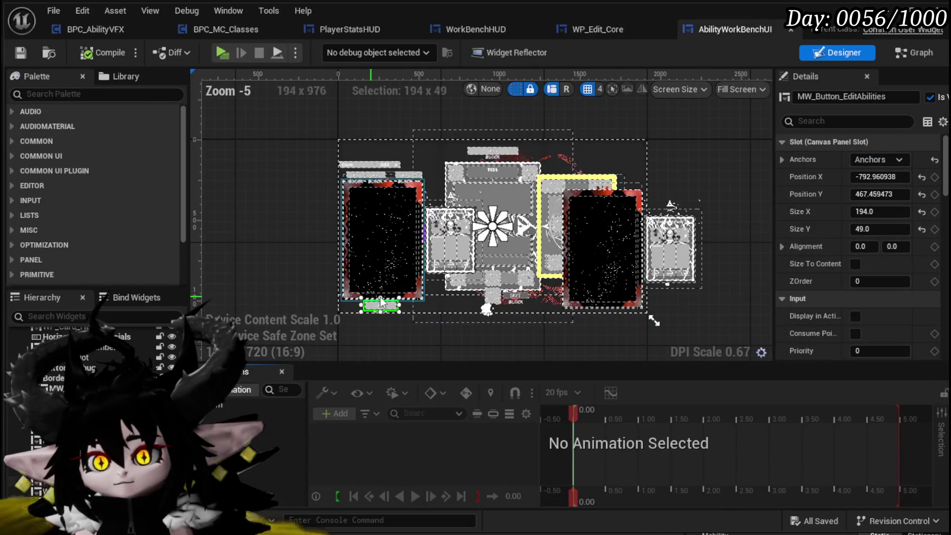
scroll(877, 288, "down", 10)
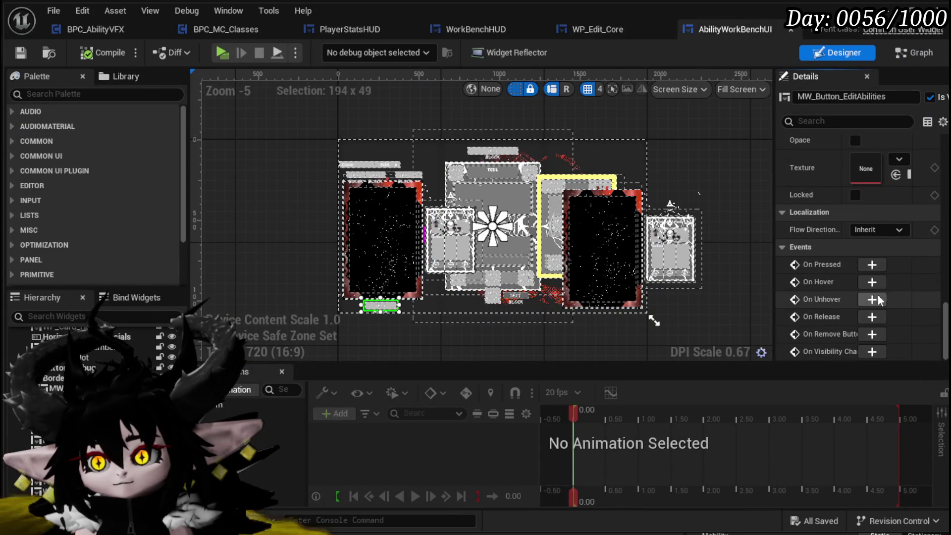
left_click(872, 266)
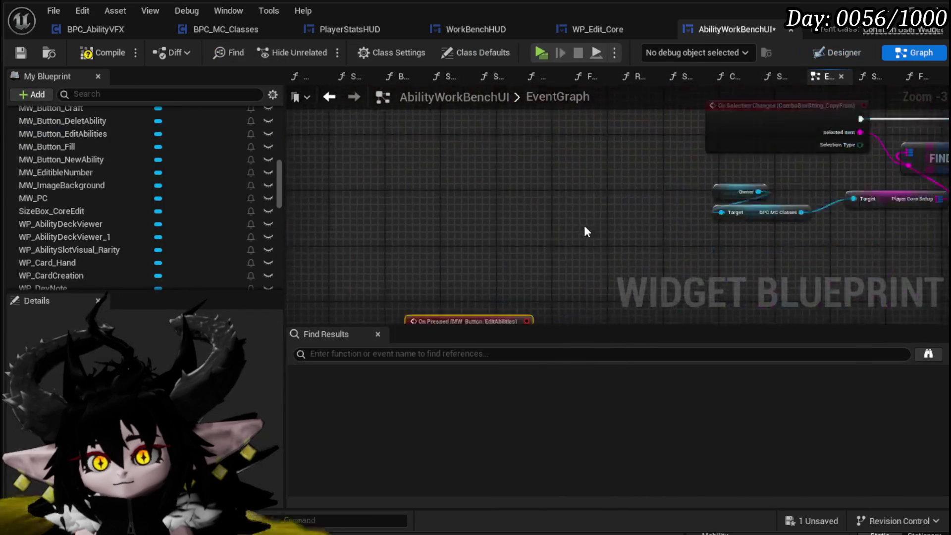
Compile AbilityWorkBenchUI, then search 'selecte' and add a Get Selected Core node to the graph
scroll(602, 211, "up", 4)
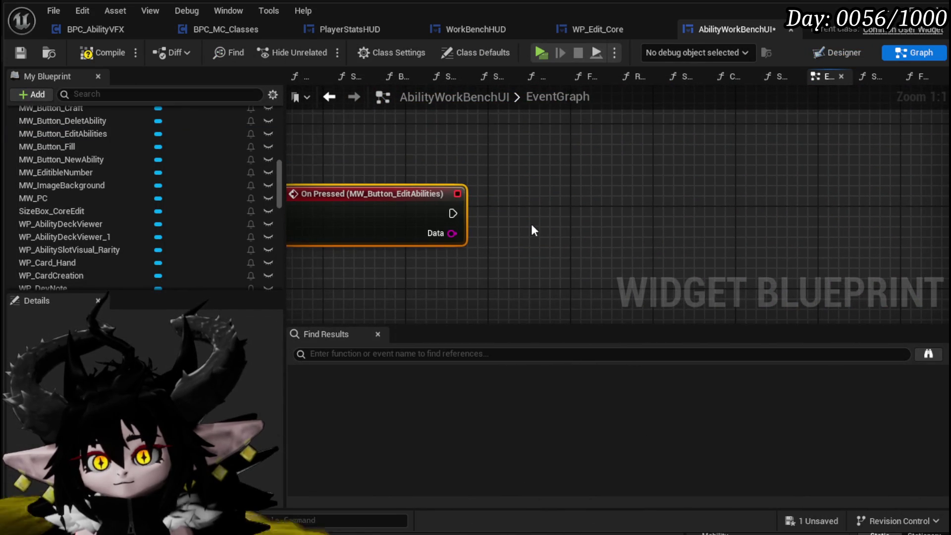
left_click(22, 51)
scroll(128, 159, "up", 15)
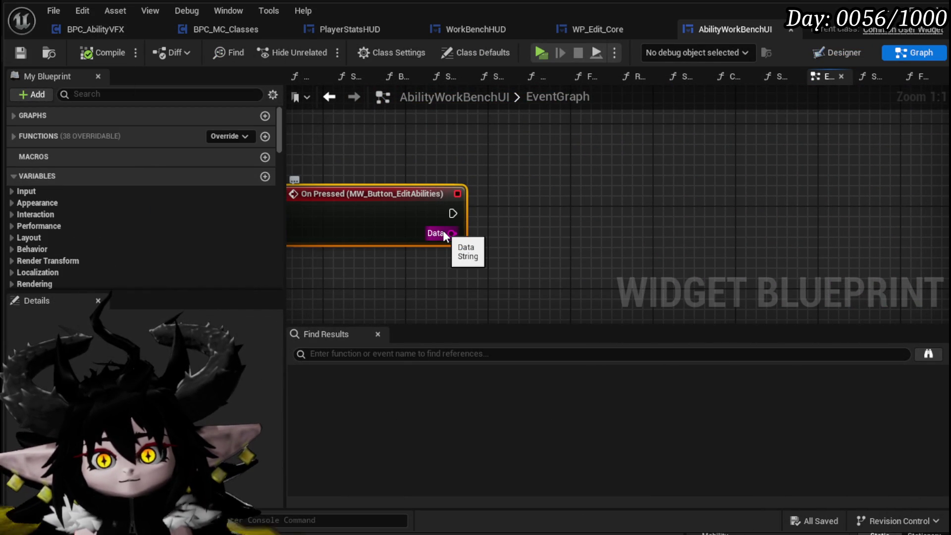
right_click(350, 243)
type("get c")
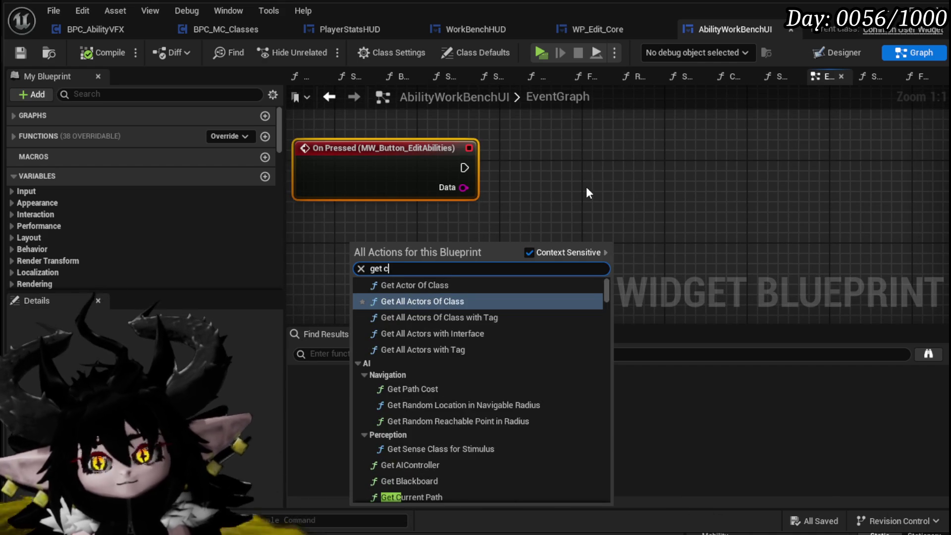
type("urrent core")
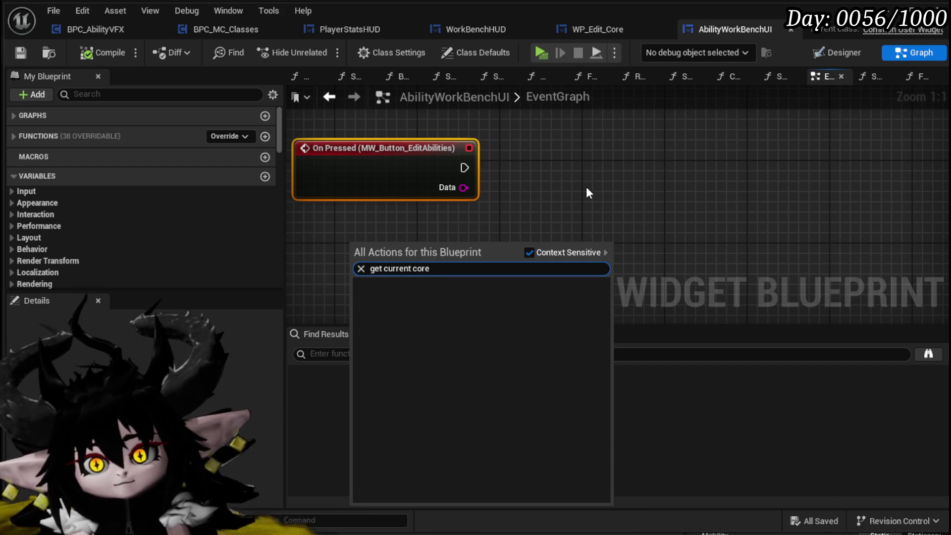
key("BackSpace")
key("BackSpace")
key("BackSpace")
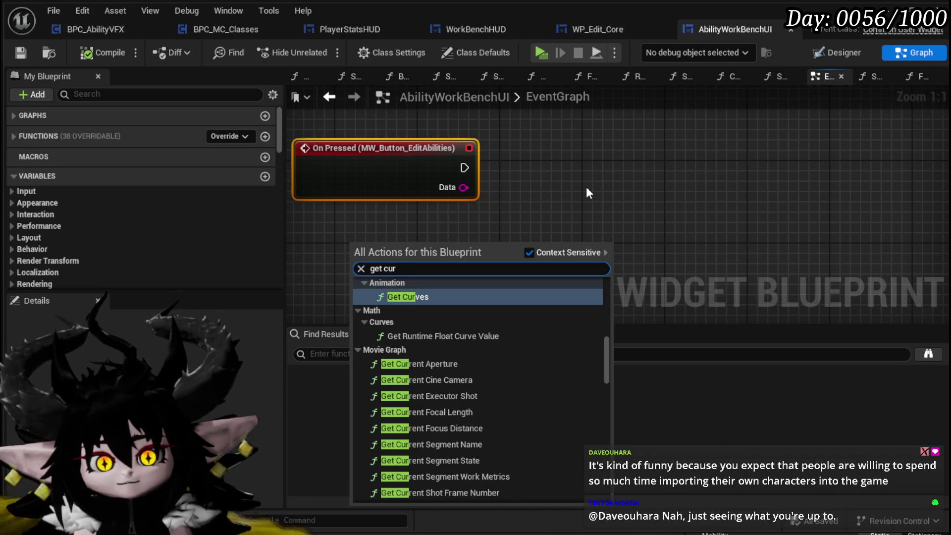
key("BackSpace")
key("BackSpace")
key("BackSpace")
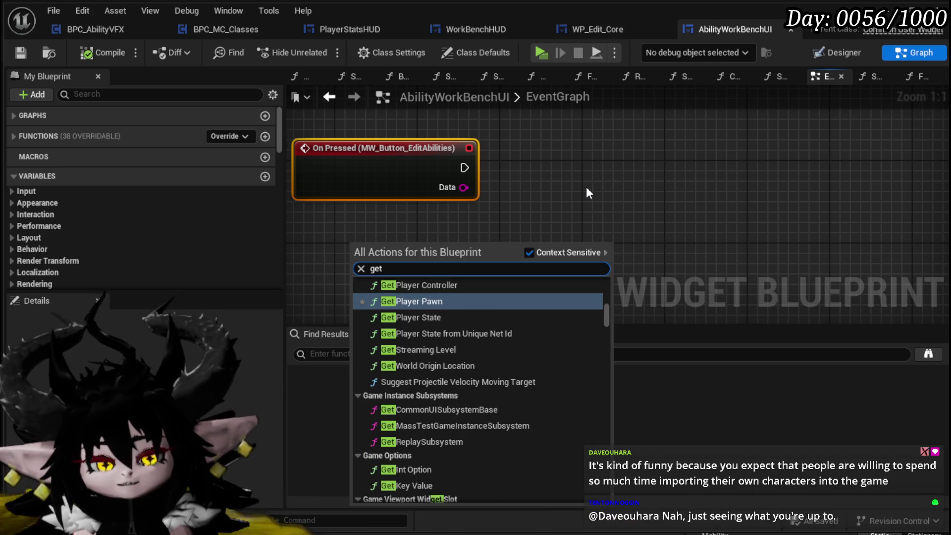
type(" e")
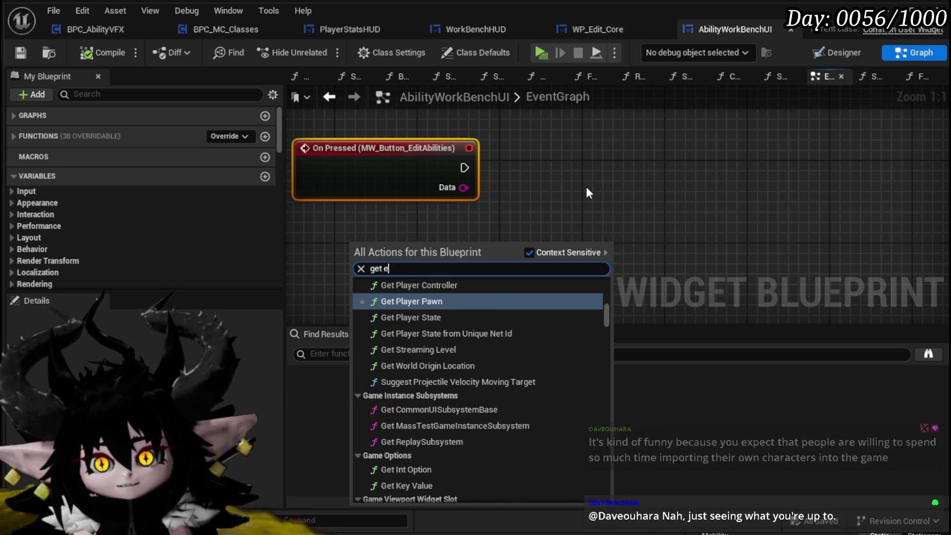
key("BackSpace")
key("BackSpace")
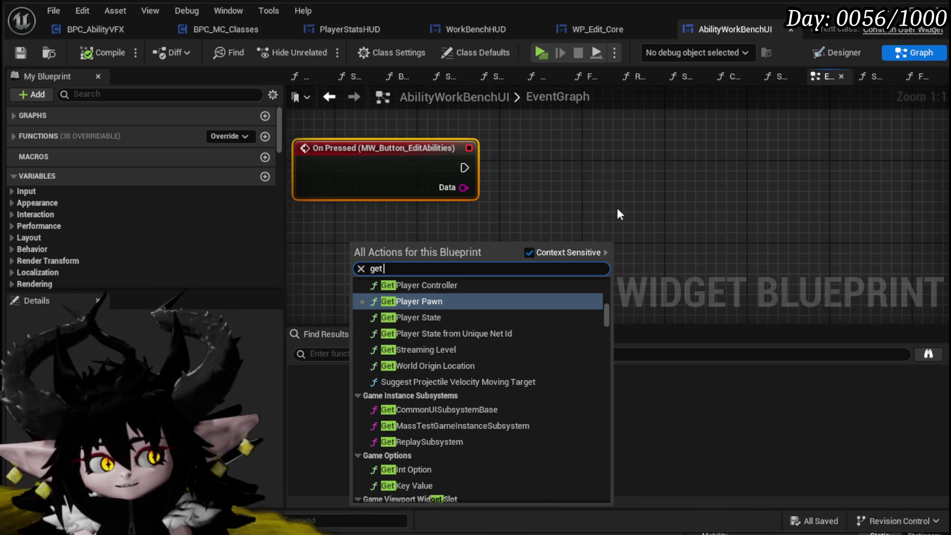
type("se")
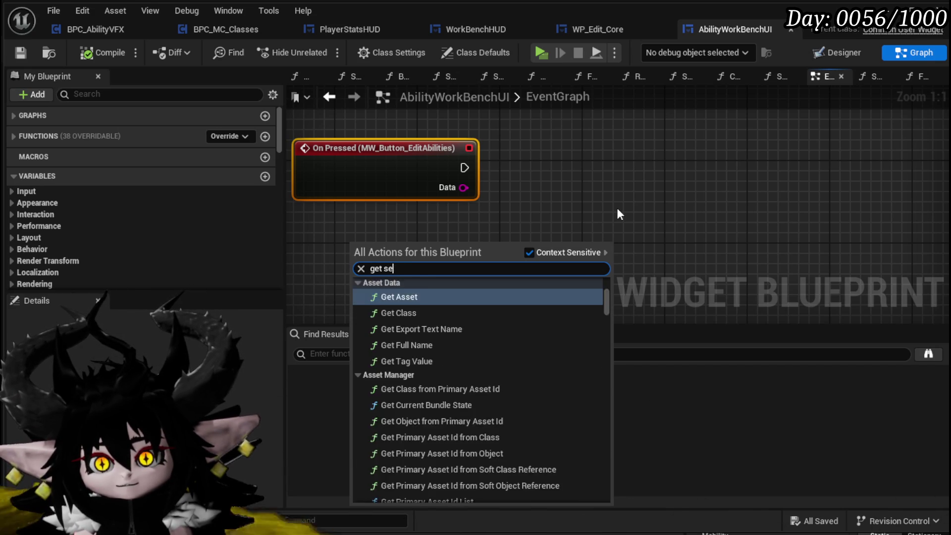
type("lecte")
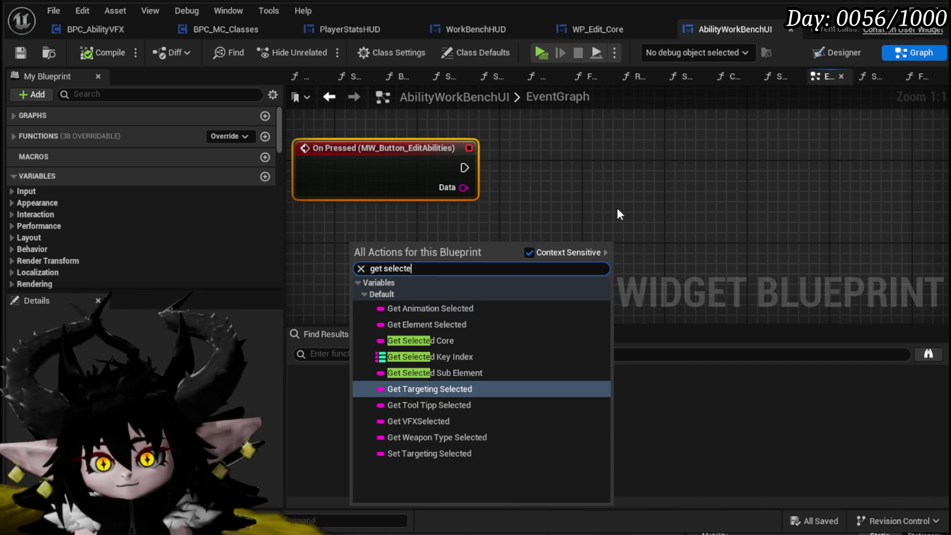
left_click(435, 341)
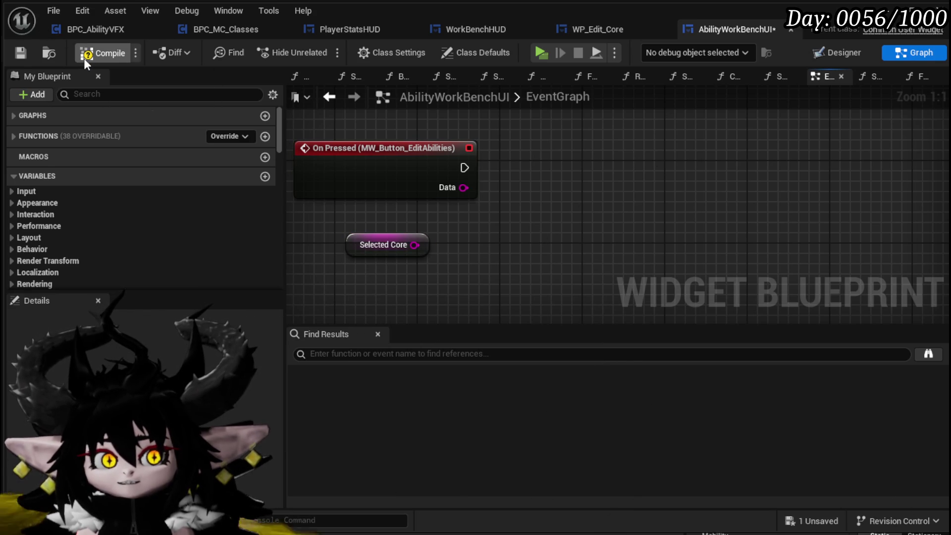
Compile the blueprint again and launch the game in a standalone preview
left_click(18, 55)
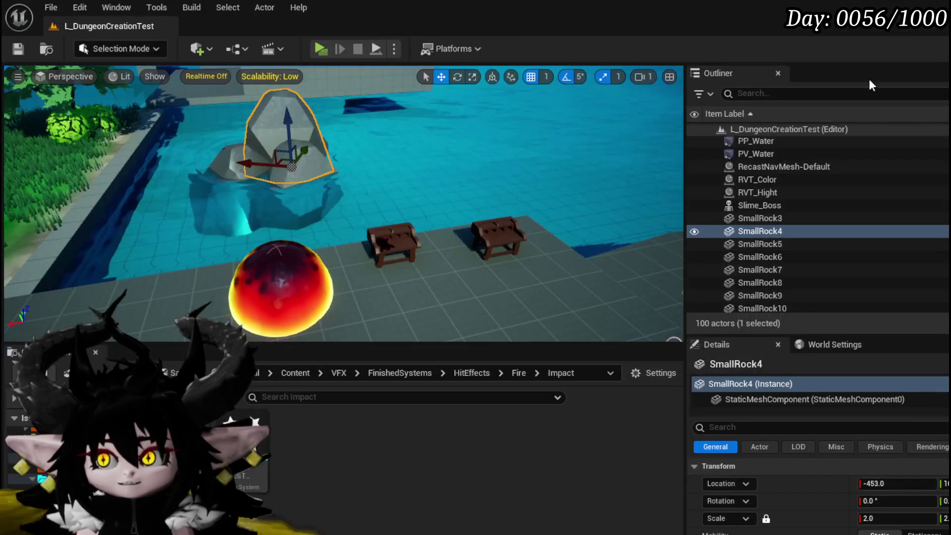
left_click_drag(461, 204, 492, 218)
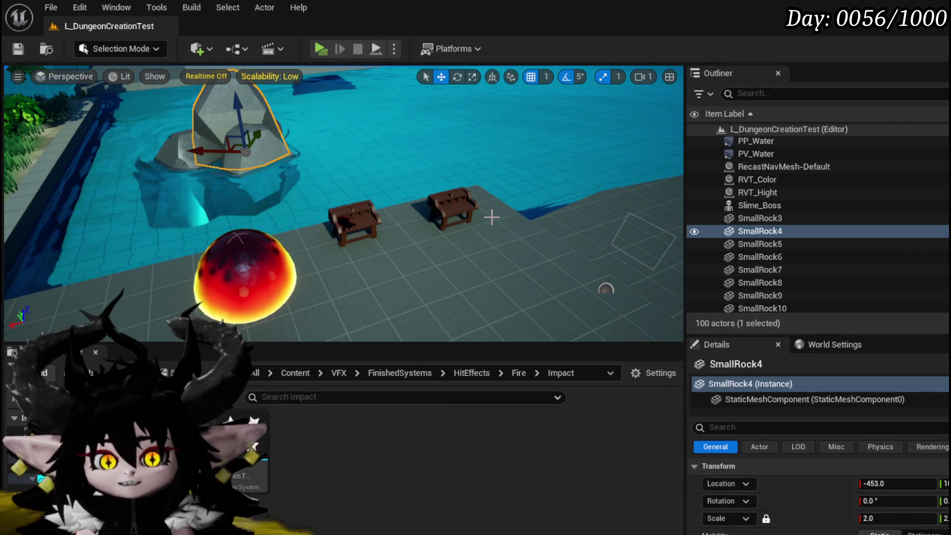
left_click(322, 49)
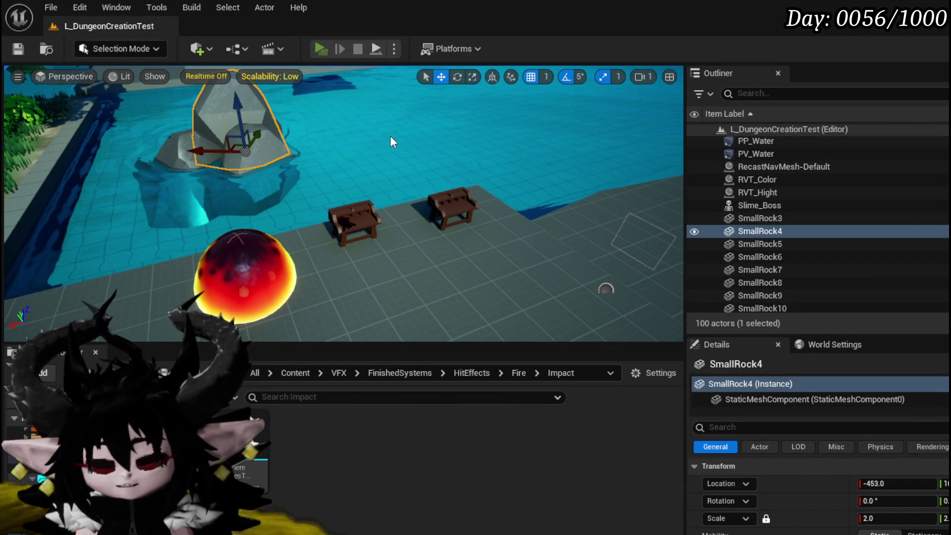
At the bench, open the ability editor, add a New_0 ability, close the panels, and stop playing
key("w")
key("e")
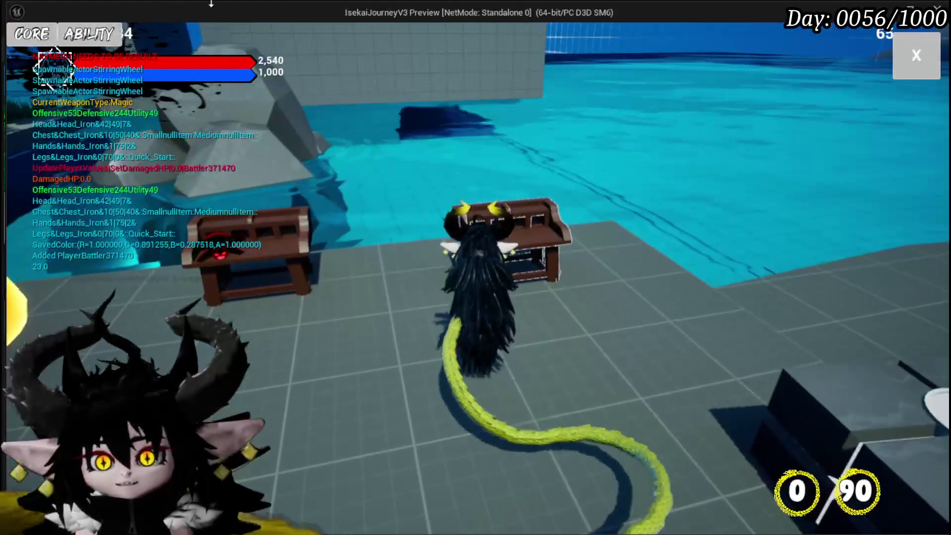
left_click(33, 46)
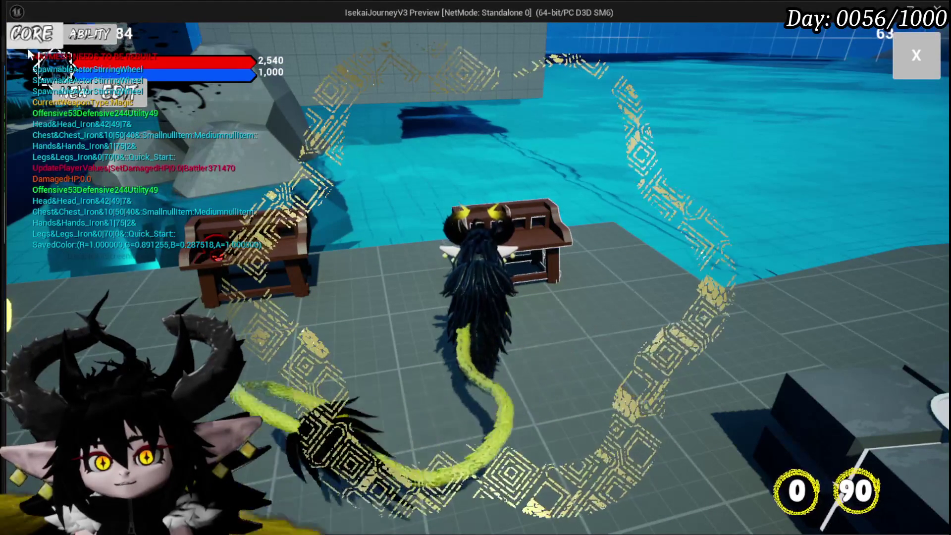
left_click(75, 48)
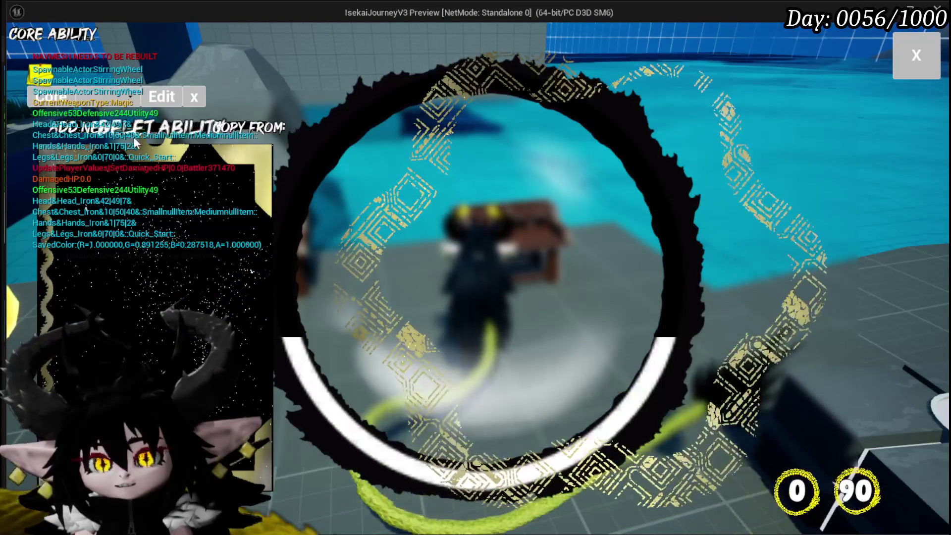
left_click(257, 128)
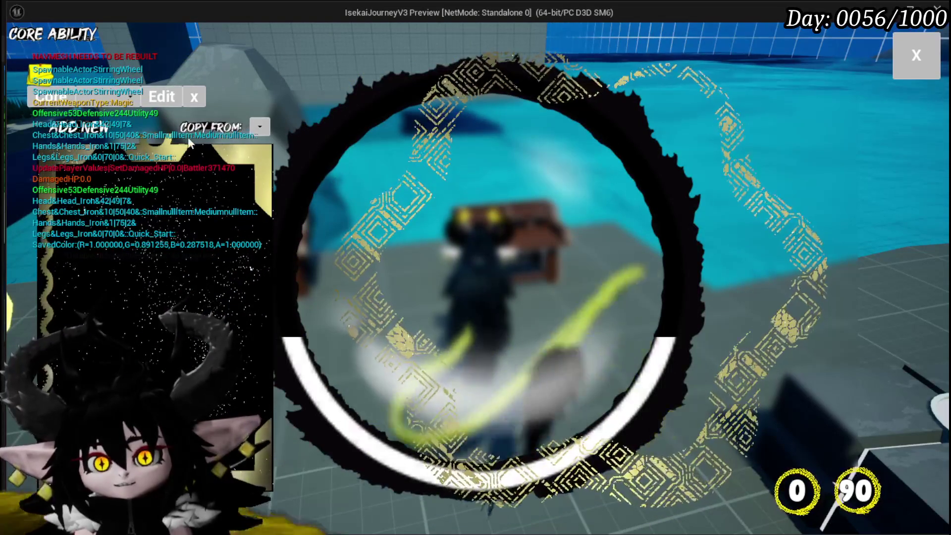
left_click(94, 127)
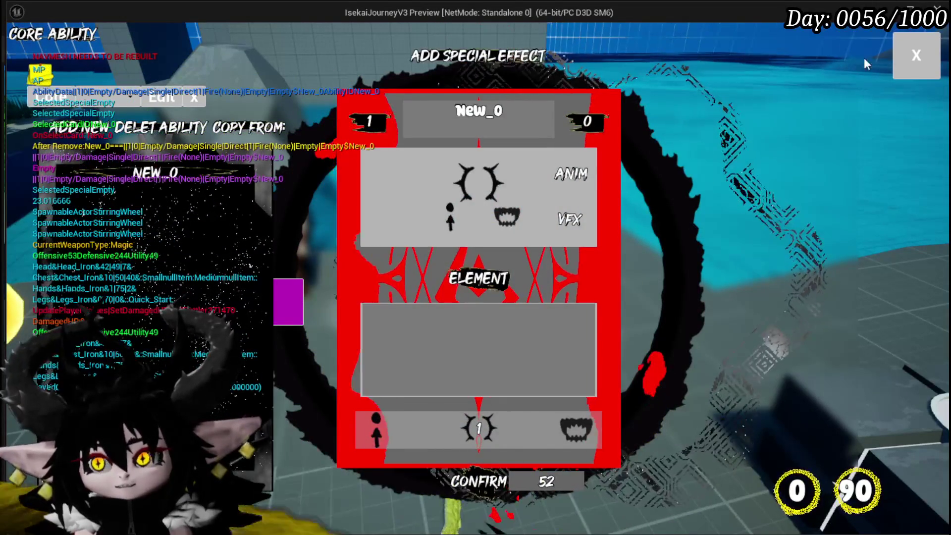
left_click(917, 55)
key("Escape")
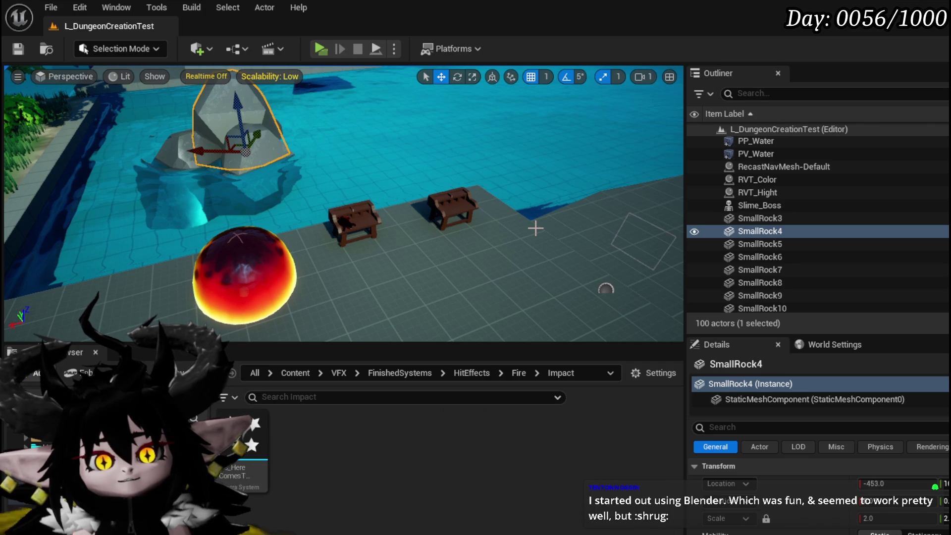
Fly the viewport over to the grassy arena and save L_DungeonCreationTest with Ctrl+S and the toolbar Save
key("ctrl+s")
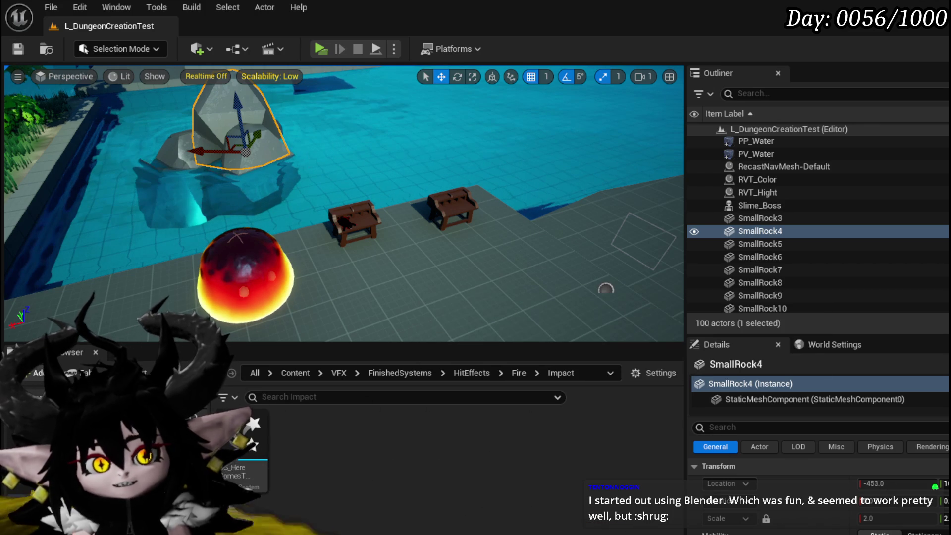
left_click_drag(476, 225, 367, 213)
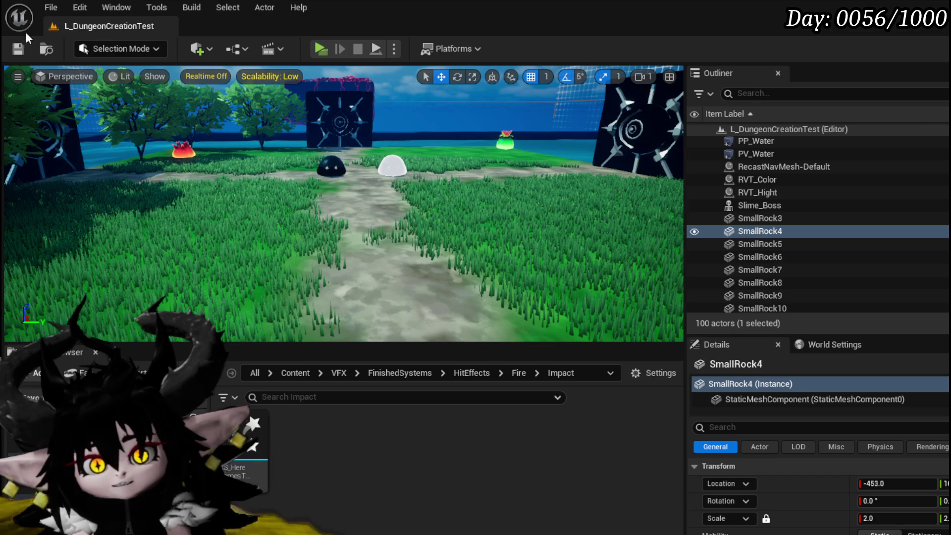
key("ctrl+s")
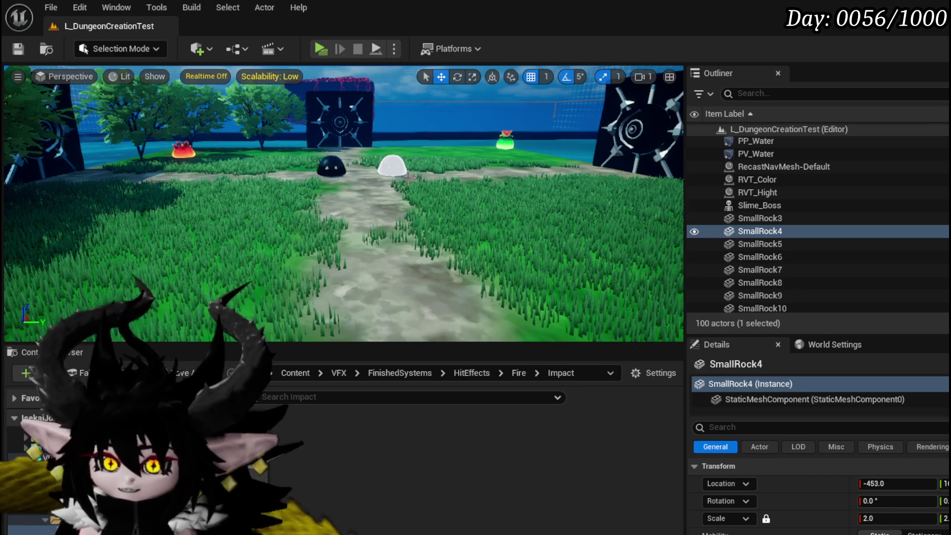
key("a")
key("s")
key("w")
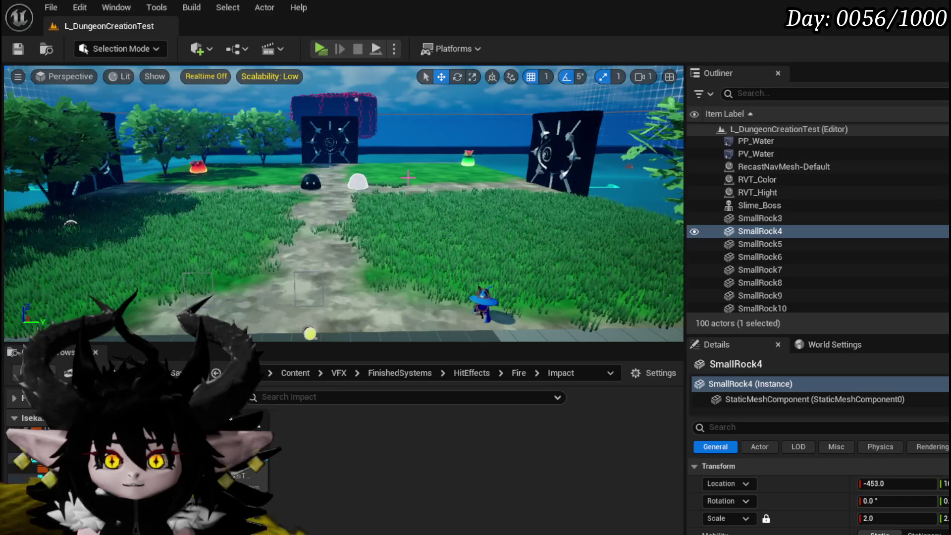
left_click(8, 47)
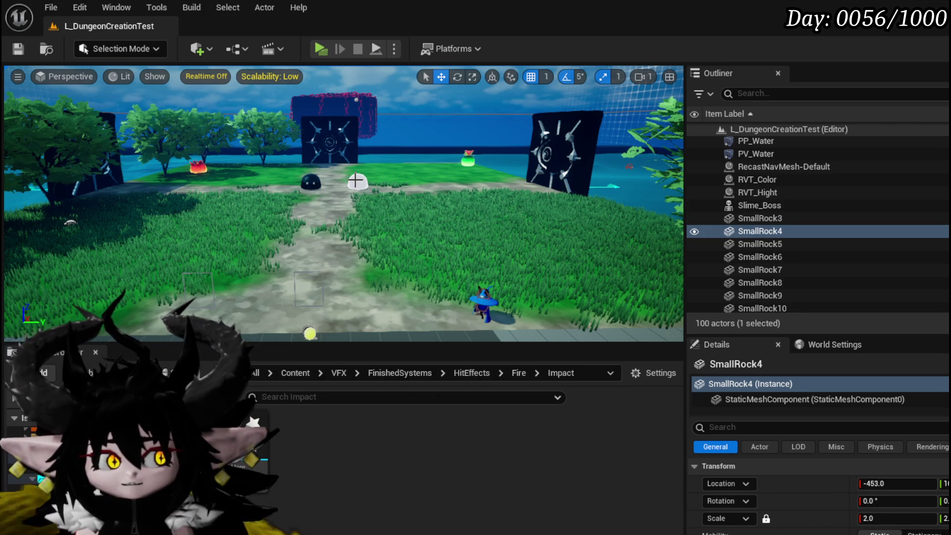
left_click(18, 49)
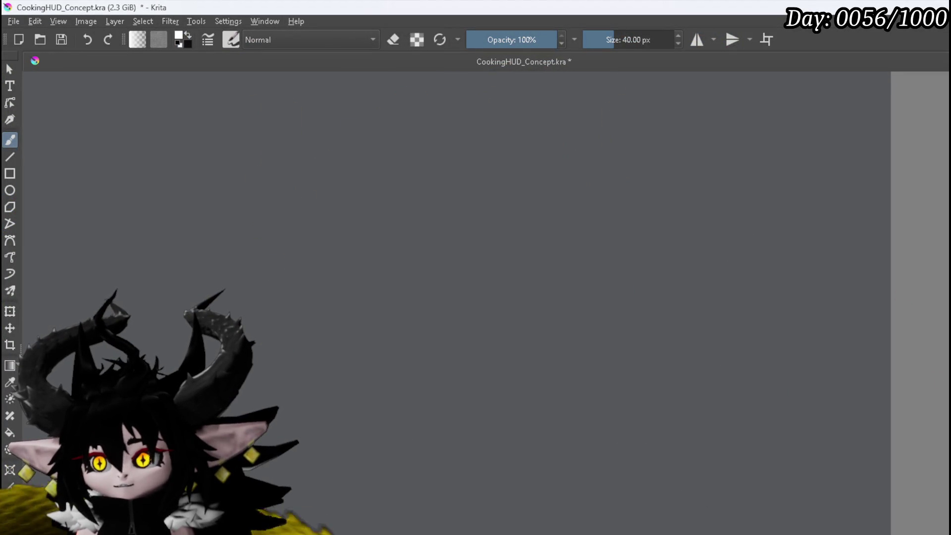
Zoom the canvas out to 25% and sketch a first box labelled 'Game'
scroll(607, 331, "down", 4)
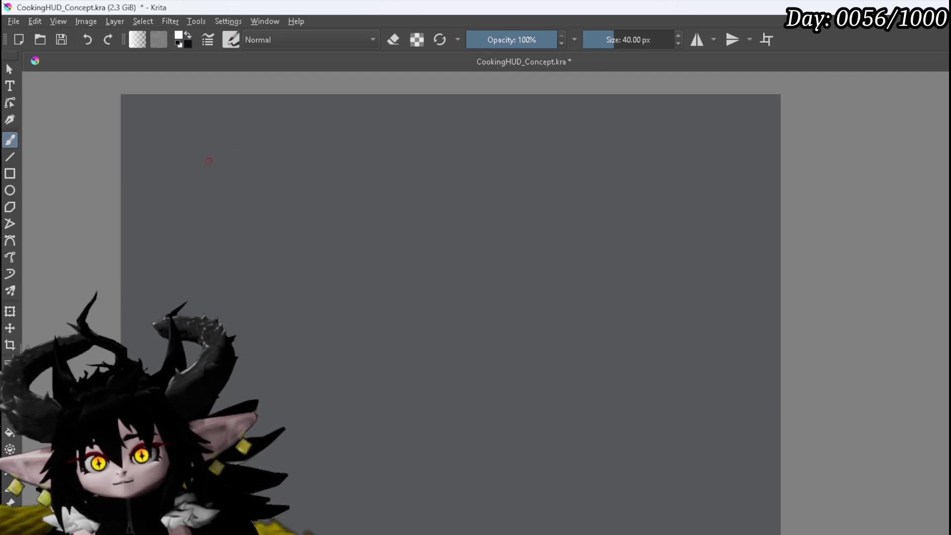
left_click_drag(208, 146, 308, 150)
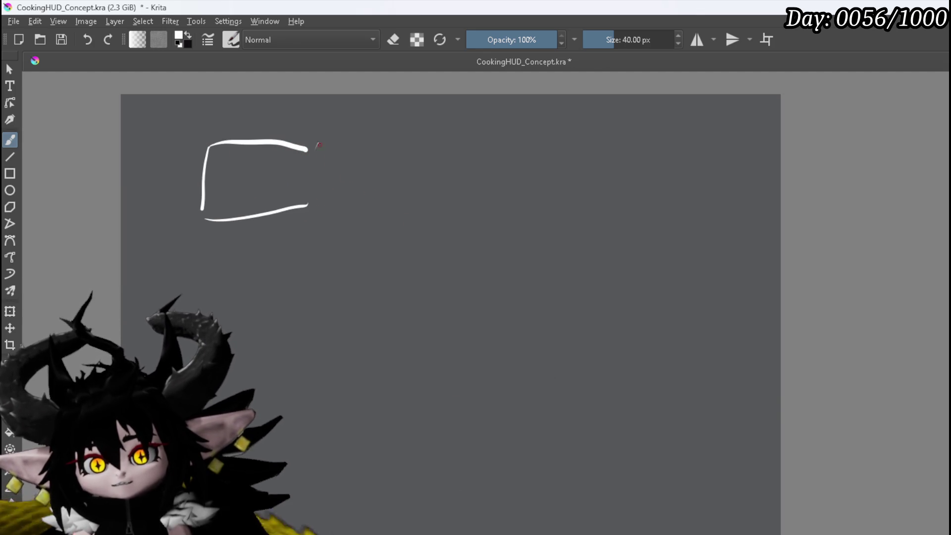
mouse_move(241, 164)
left_mouse_down()
mouse_move(218, 184)
mouse_move(299, 191)
left_mouse_up()
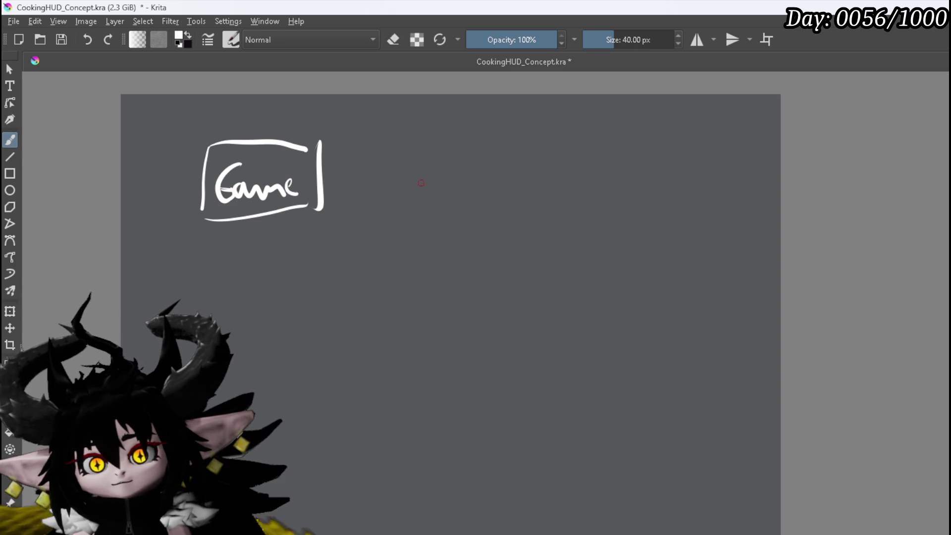
Draw a second box to the right and label it 'FBX Imports'
left_click_drag(452, 147, 459, 199)
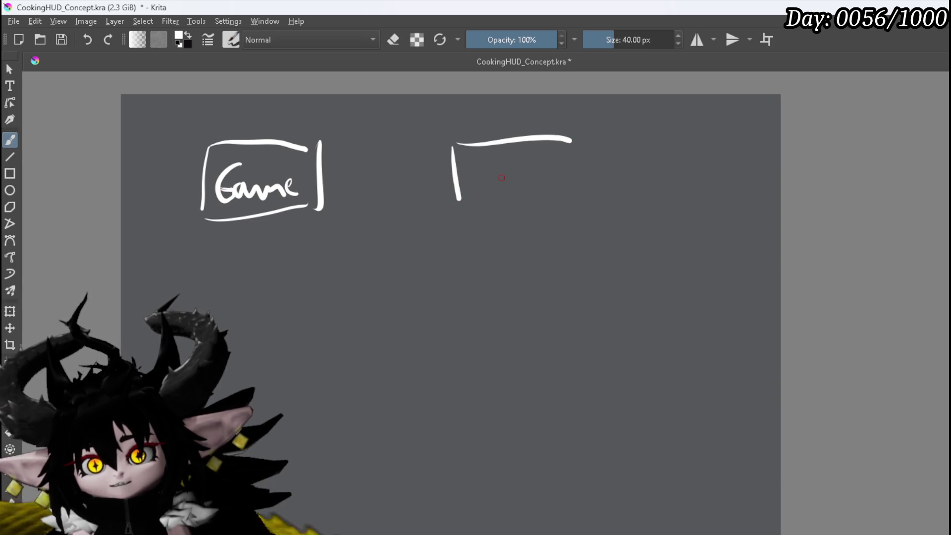
left_click_drag(565, 141, 562, 194)
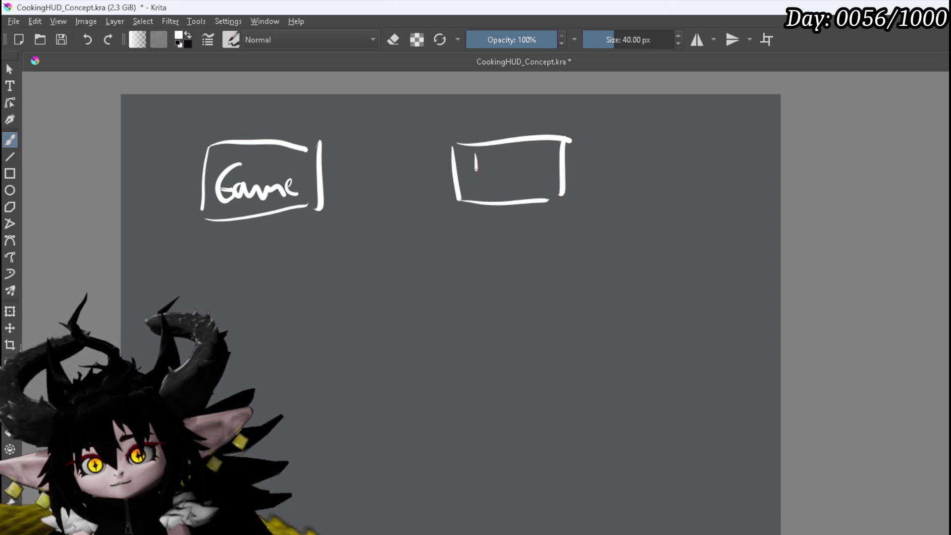
mouse_move(468, 162)
left_mouse_down()
mouse_move(492, 158)
mouse_move(479, 192)
left_mouse_up()
left_click_drag(485, 184, 548, 184)
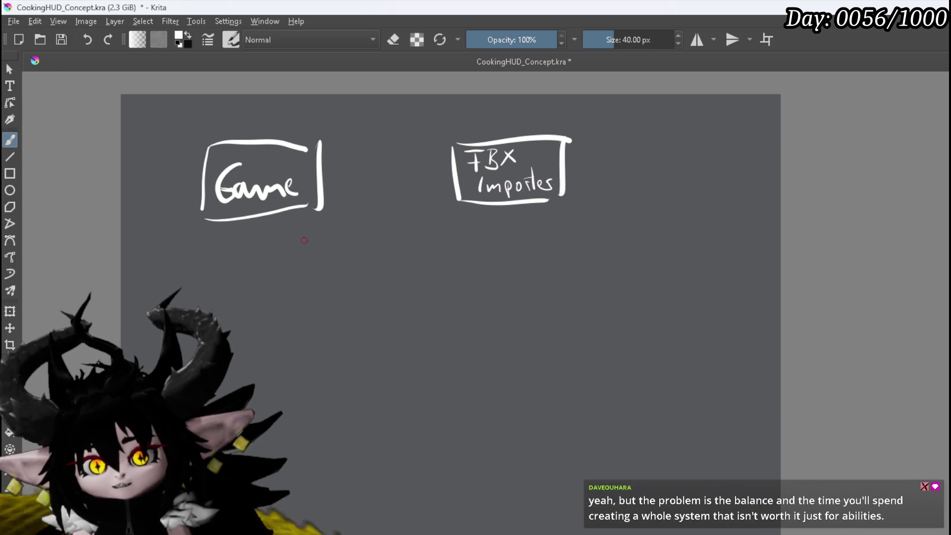